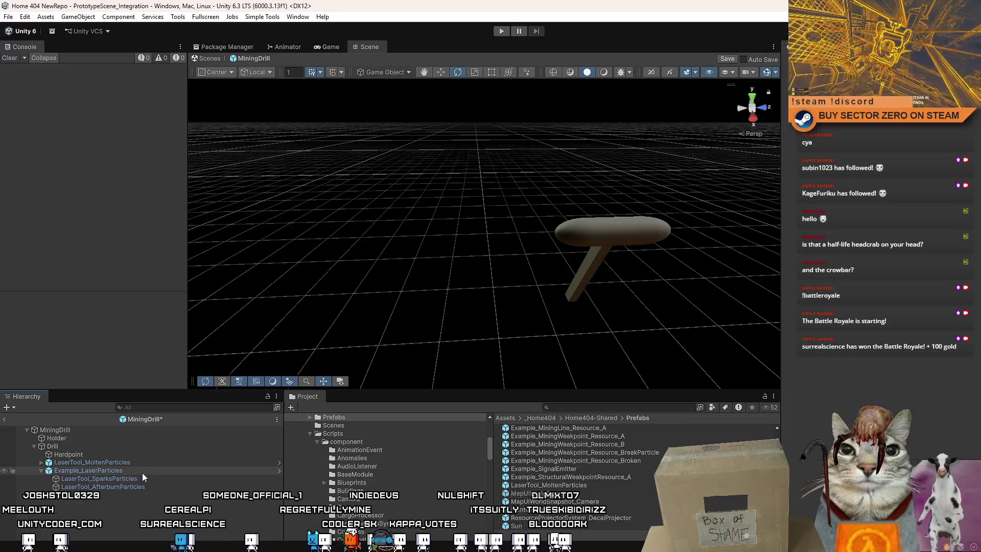
Step: Delete Example_LaserParticles, save, and assign LaserTool_MoltenParticles as the drill's laser trail
key(Delete)
key(ctrl+s)
click(81, 431)
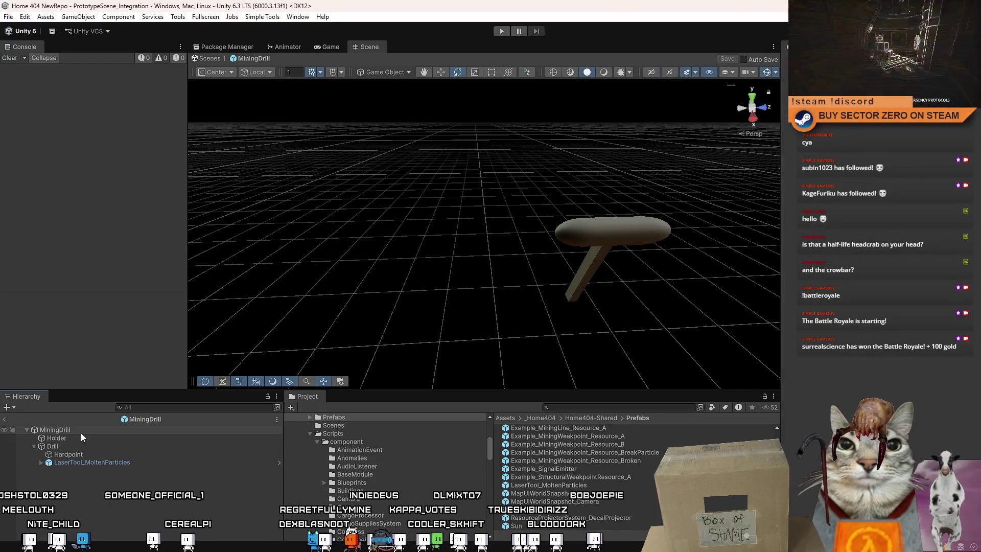
click(40, 463)
mouse_move(103, 471)
mouse_down()
mouse_move(205, 449)
mouse_move(868, 171)
mouse_move(894, 182)
mouse_up()
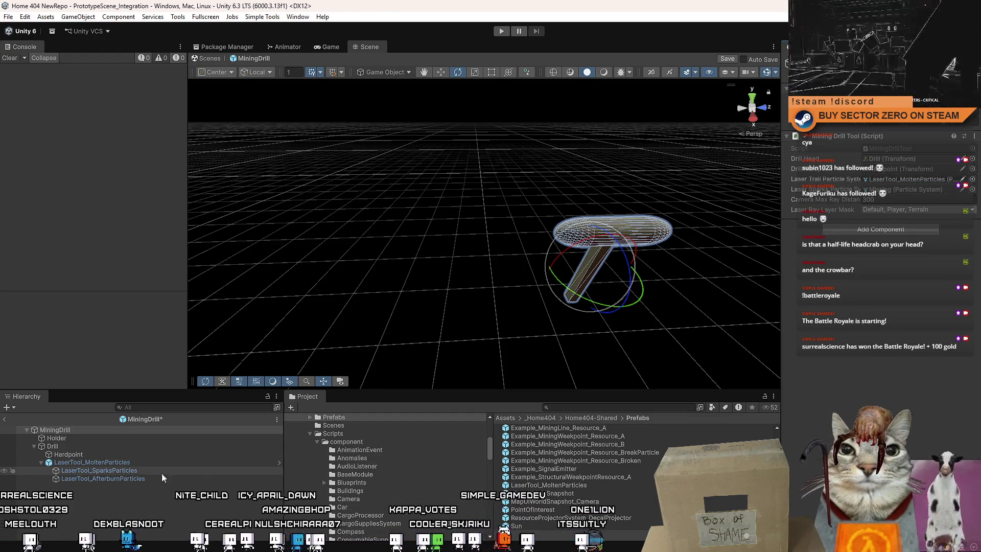
Step: Save LaserTool_MoltenParticles as a prefab in Prefabs named LaserTool_MoltenTrailParticles
click(133, 464)
drag(559, 486, 559, 485)
click(560, 485)
text(Trail)
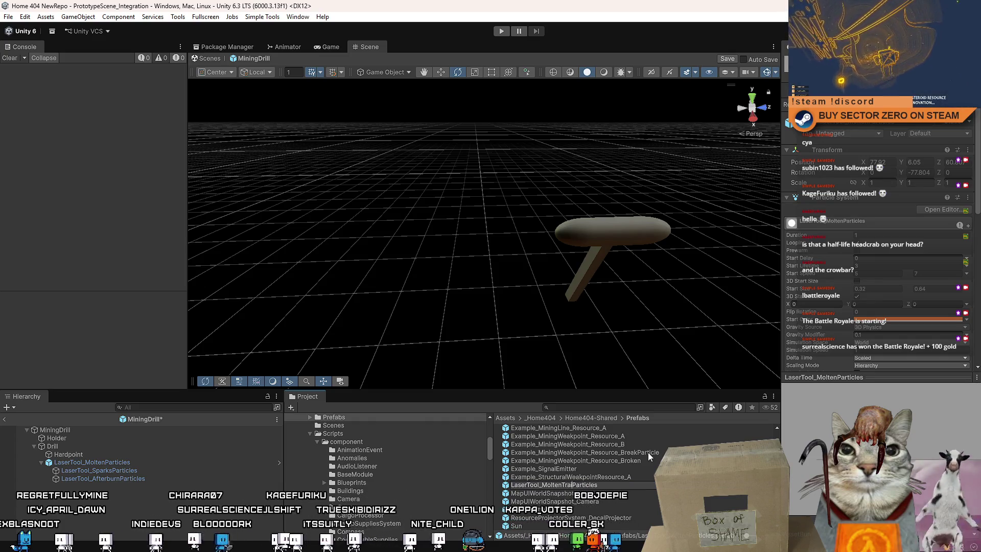
key(Return)
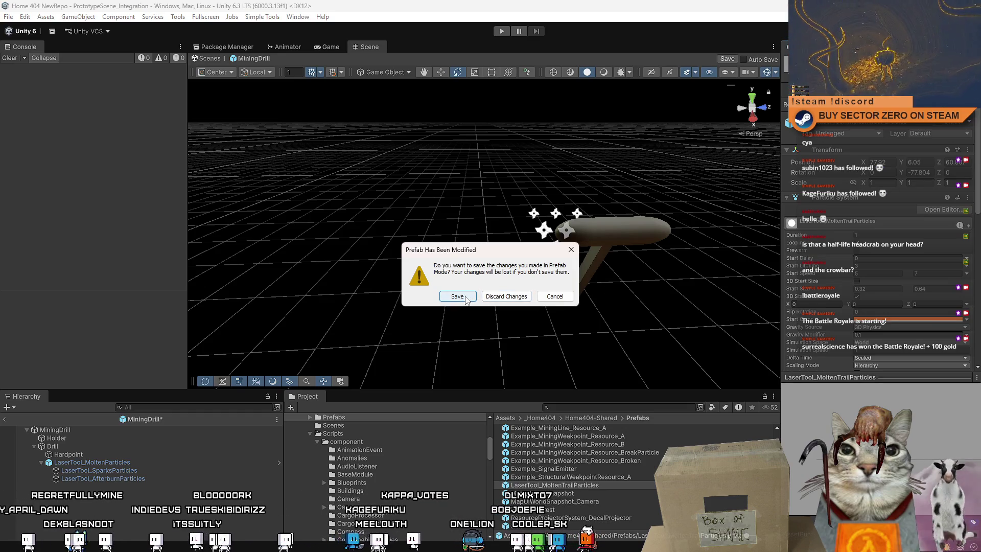
Step: Keep the prefab changes, rename the afterburn child to LaserTool_AfterburnTrailParticles, and save
click(457, 297)
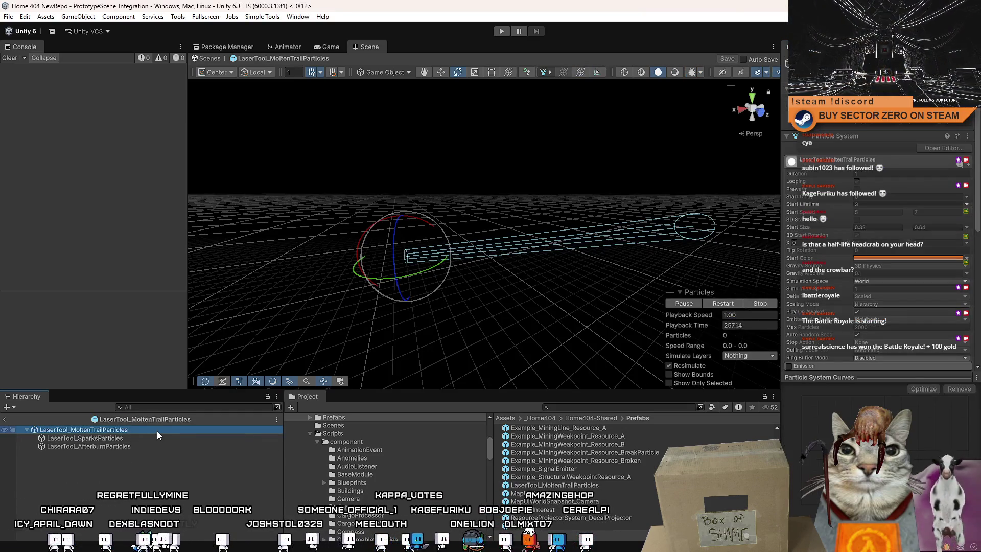
click(75, 437)
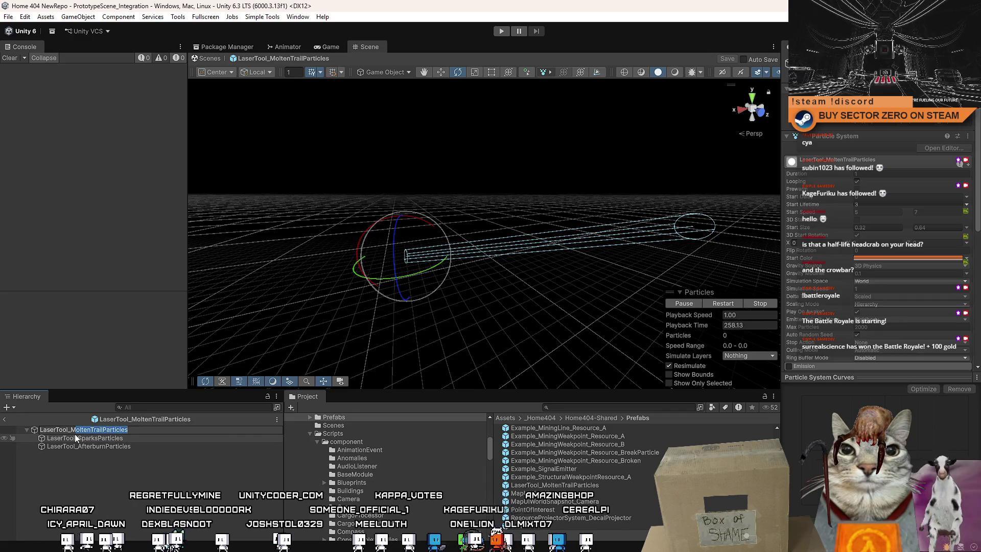
click(116, 446)
click(117, 446)
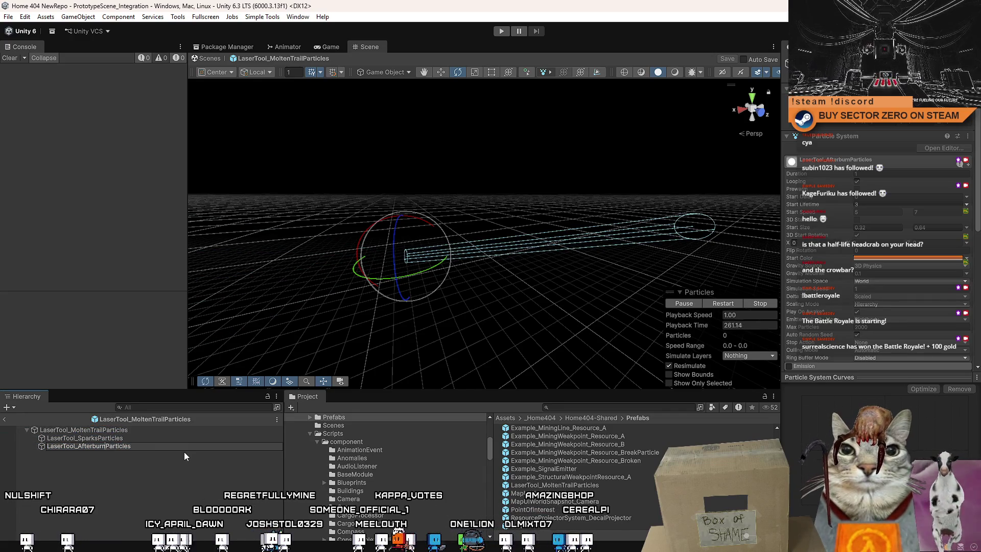
text(Trail)
key(Return)
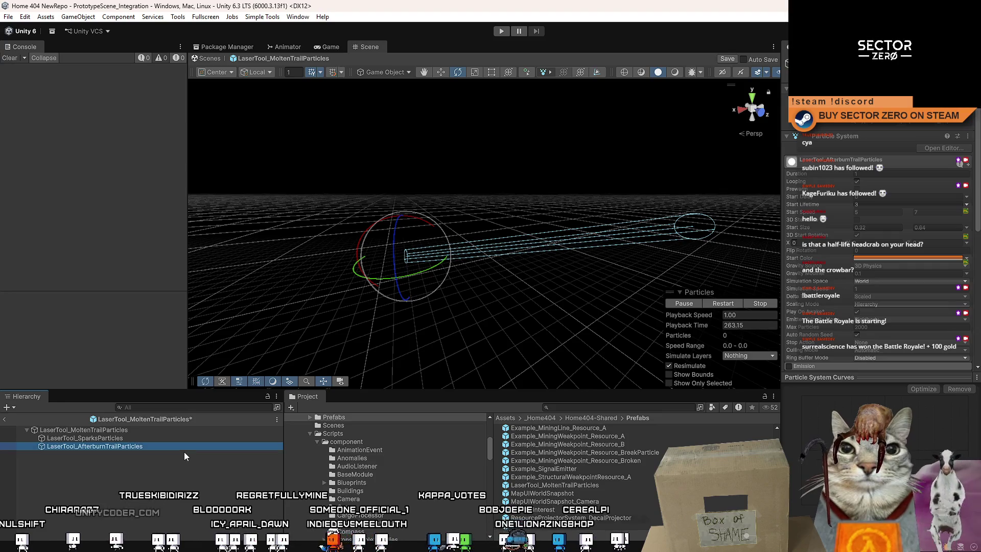
click(184, 451)
key(ctrl+s)
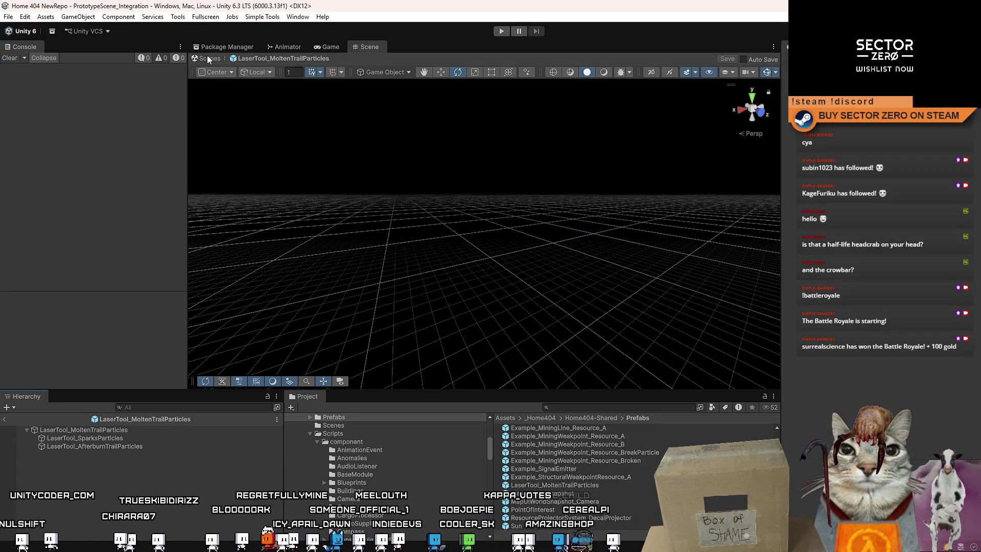
Step: Return to the scene, search the Project for 'drill', and open the MiningDrill prefab
click(208, 57)
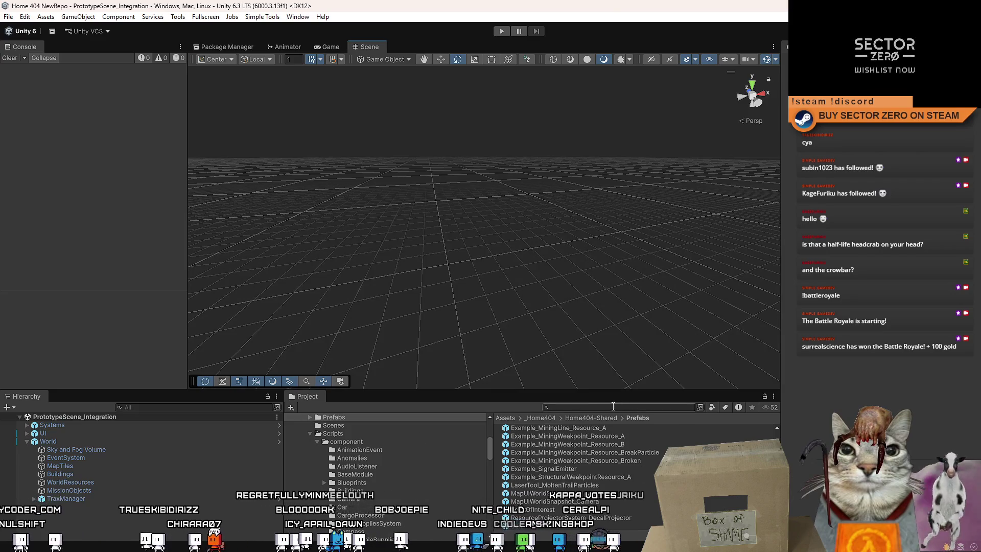
text(dr)
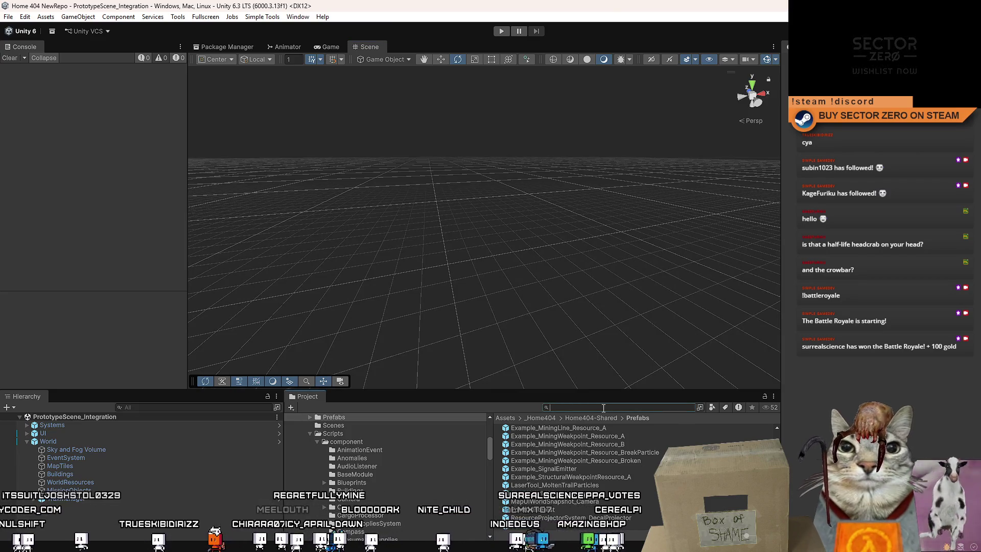
text(ill)
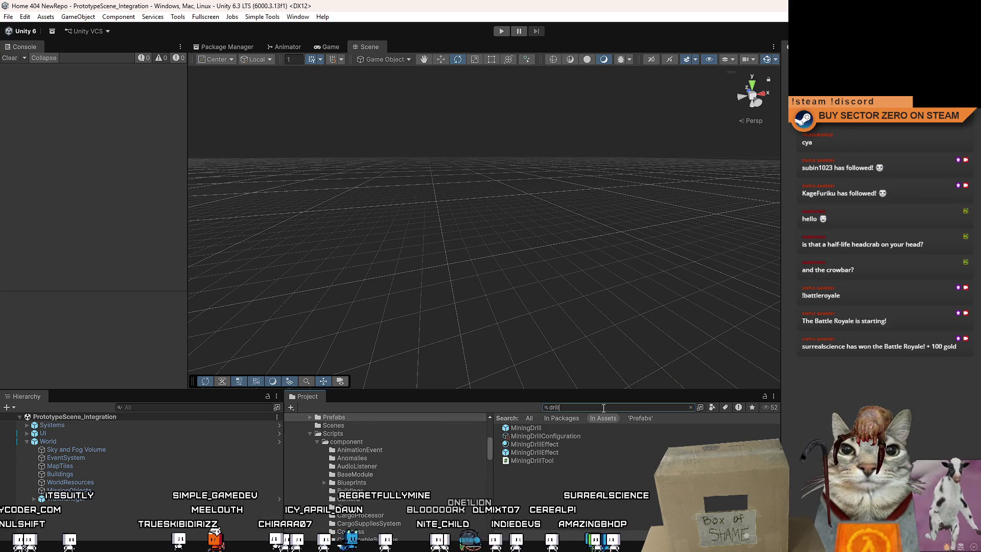
click(554, 428)
double_click(526, 428)
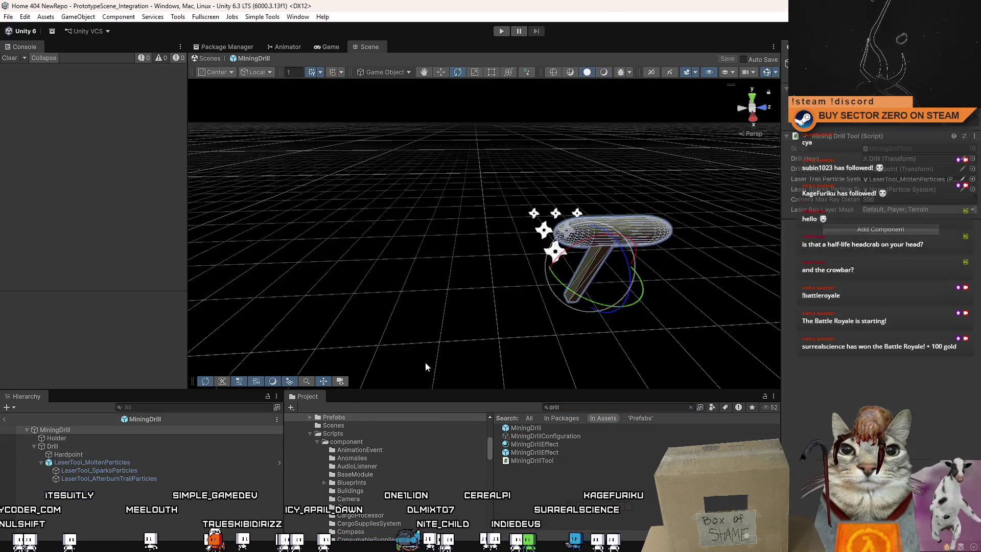
Step: Inspect the molten, MiningDrillEffect, MiningDrill, sparks and afterburn particle objects' settings
click(161, 464)
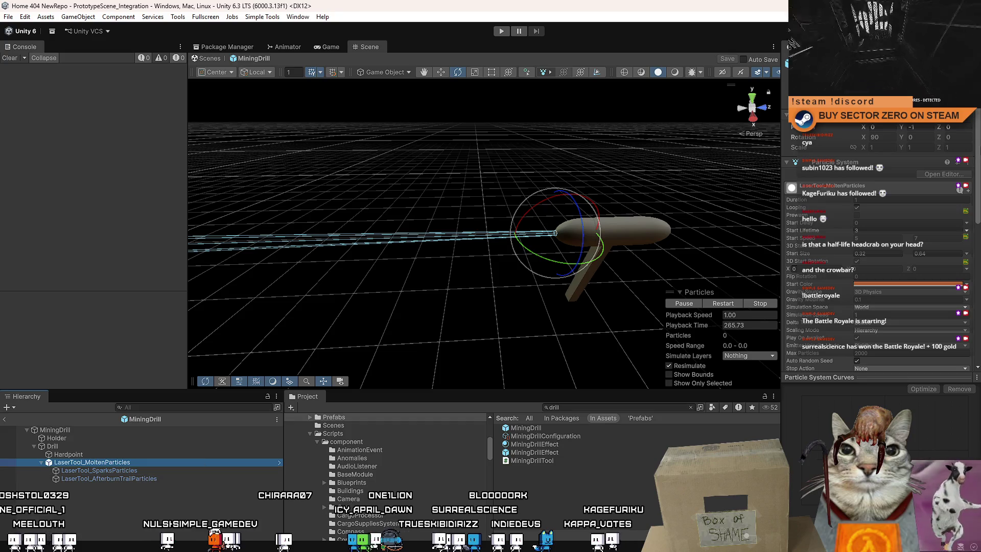
scroll(877, 280, down, 5)
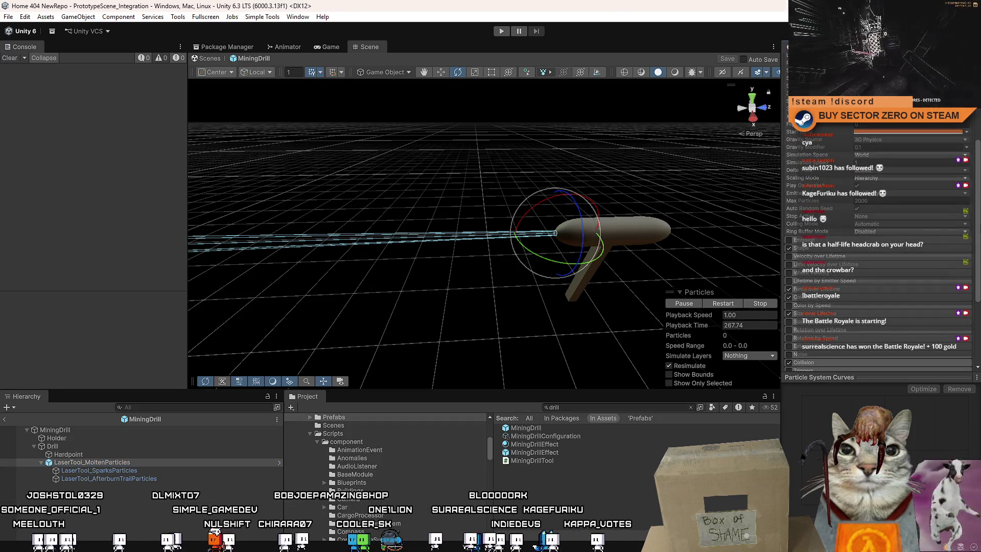
scroll(877, 246, up, 5)
click(571, 449)
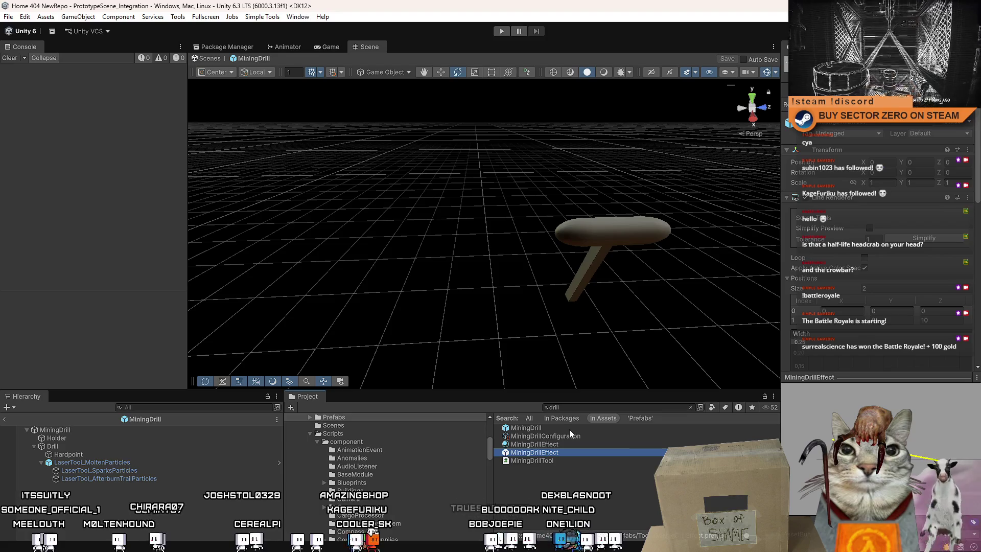
click(569, 429)
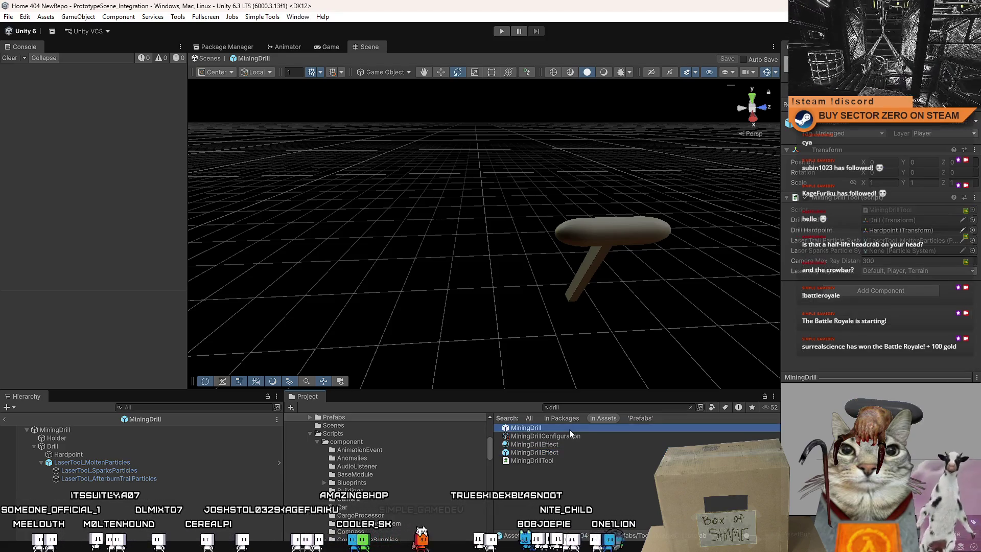
click(550, 452)
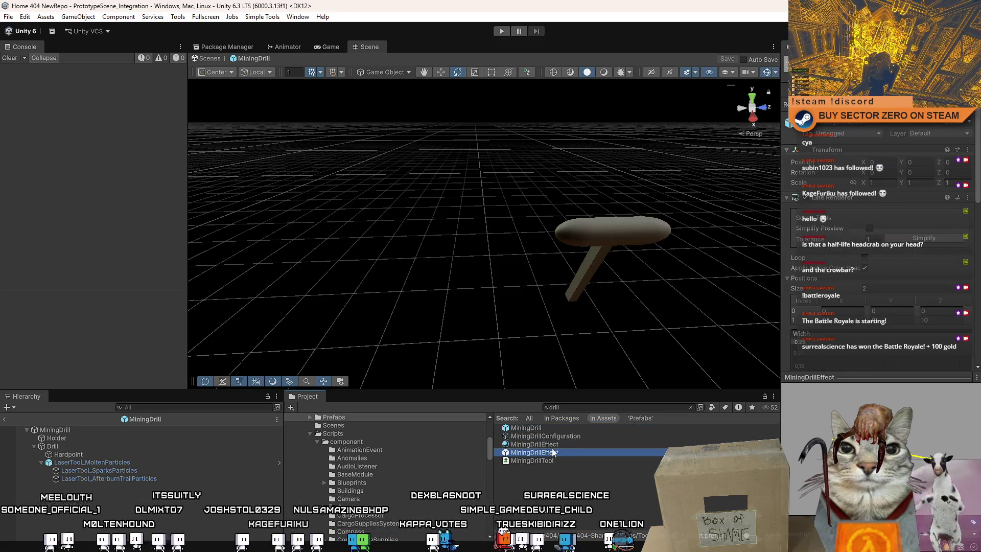
click(141, 464)
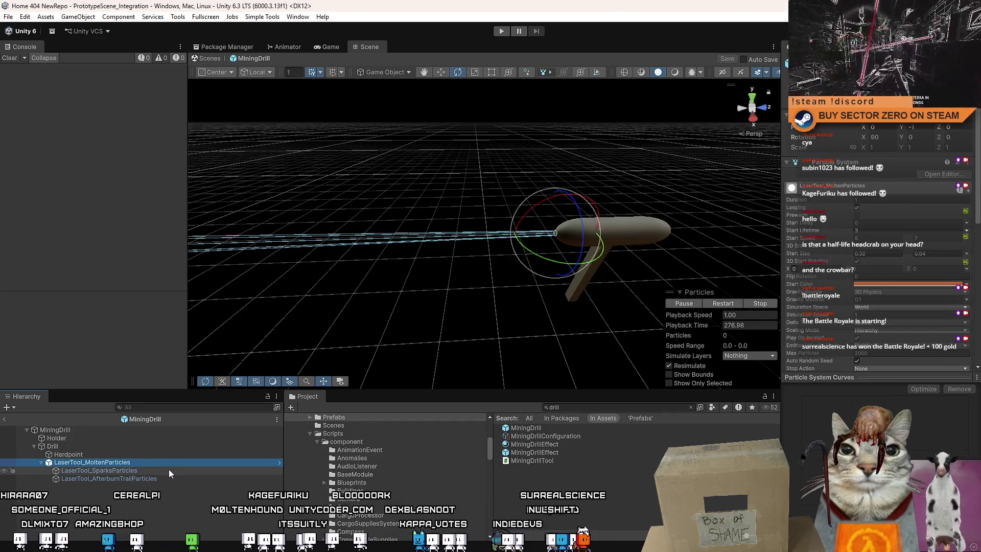
click(169, 469)
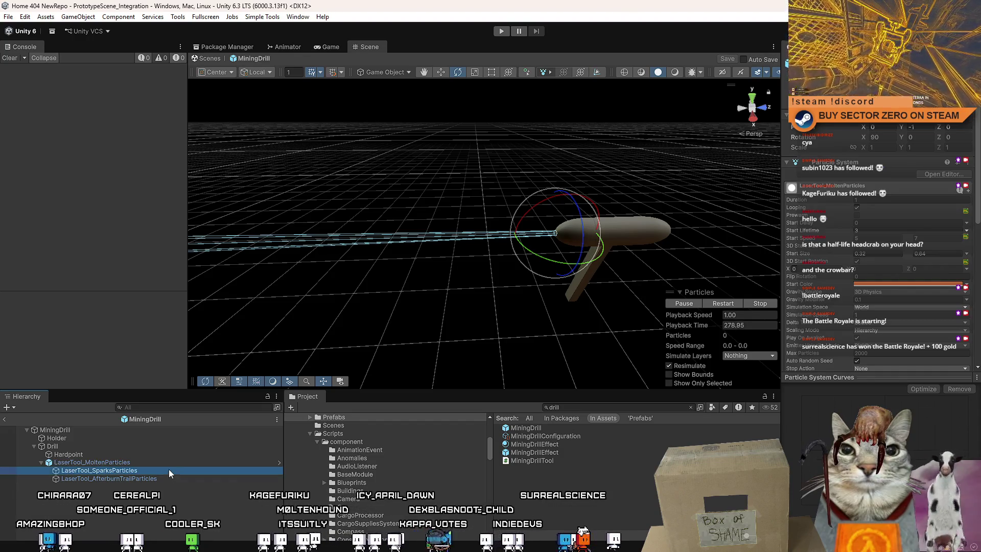
click(160, 477)
click(170, 473)
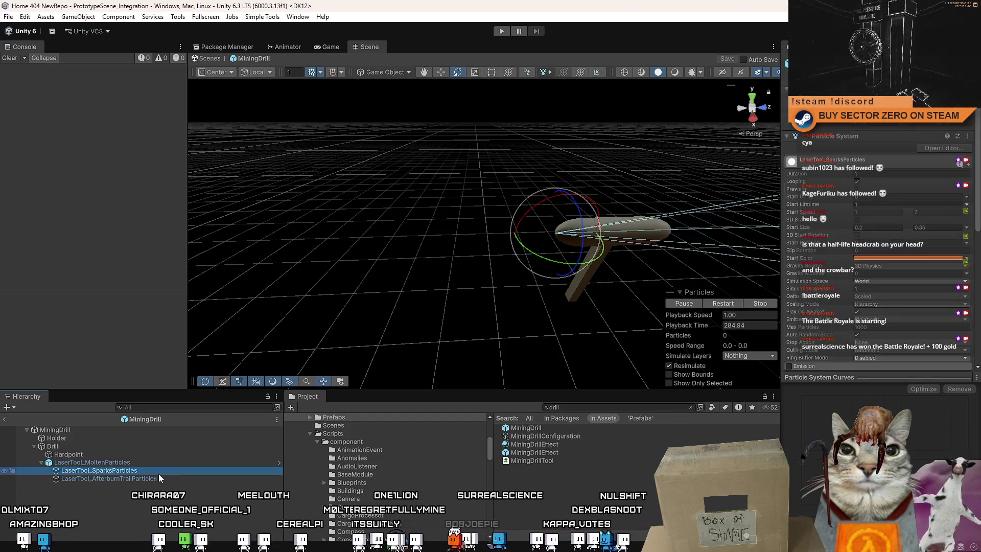
click(125, 504)
Step: Assign LaserTool_SparksParticles to the drill's Laser Sparks slot and open the MiningDrillTool script
click(96, 430)
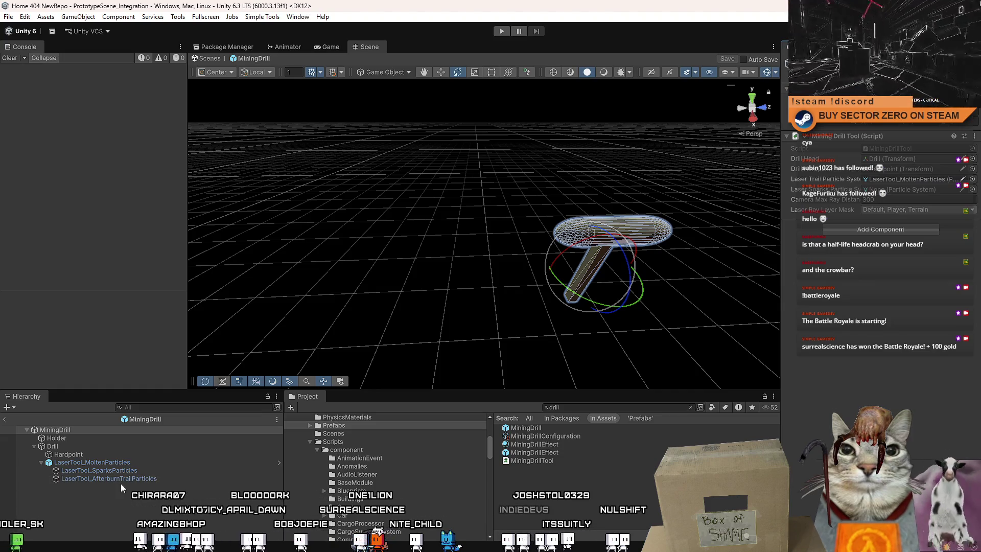
drag(112, 471, 898, 189)
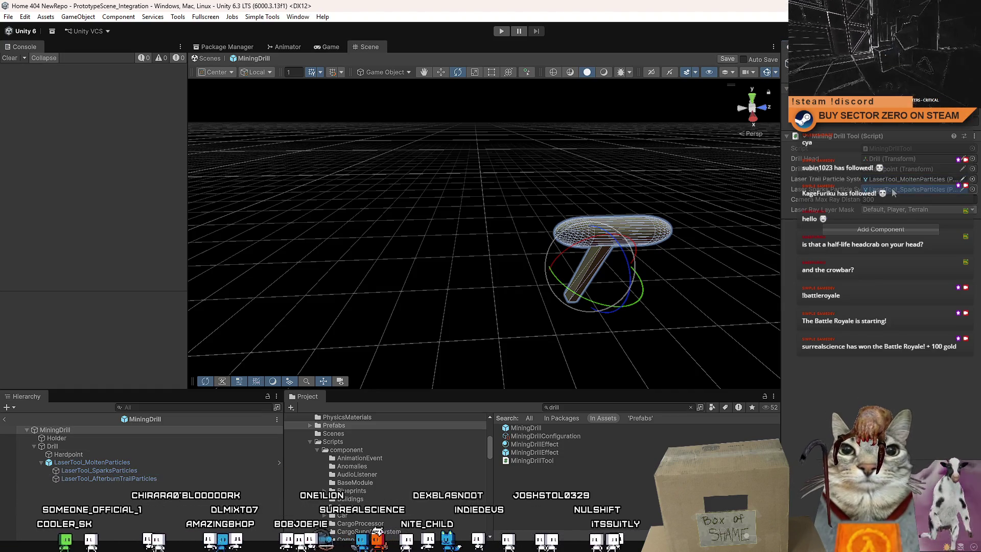
click(892, 150)
double_click(893, 151)
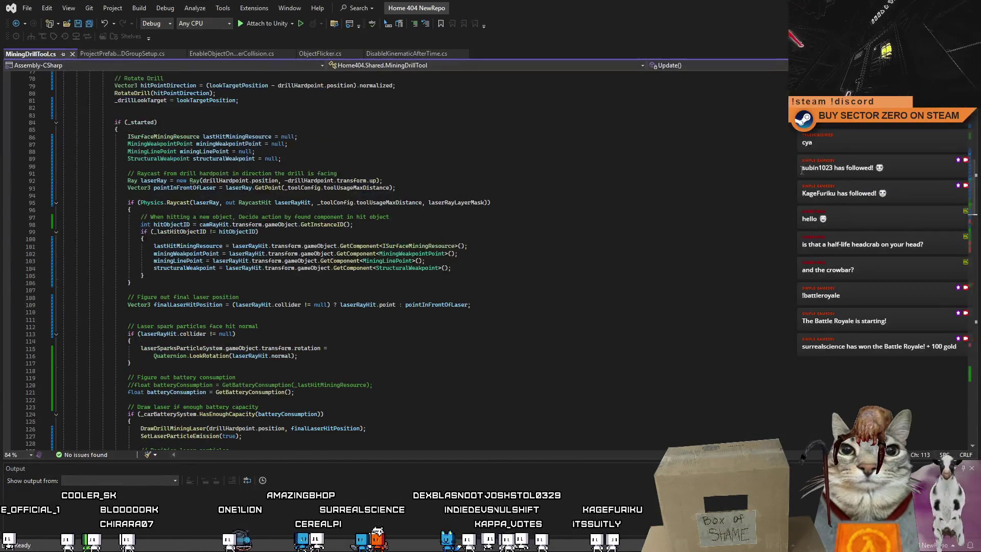
Step: Duplicate the laserTrailParticleSystem declaration on line 13 of MiningDrillTool.cs
click(423, 215)
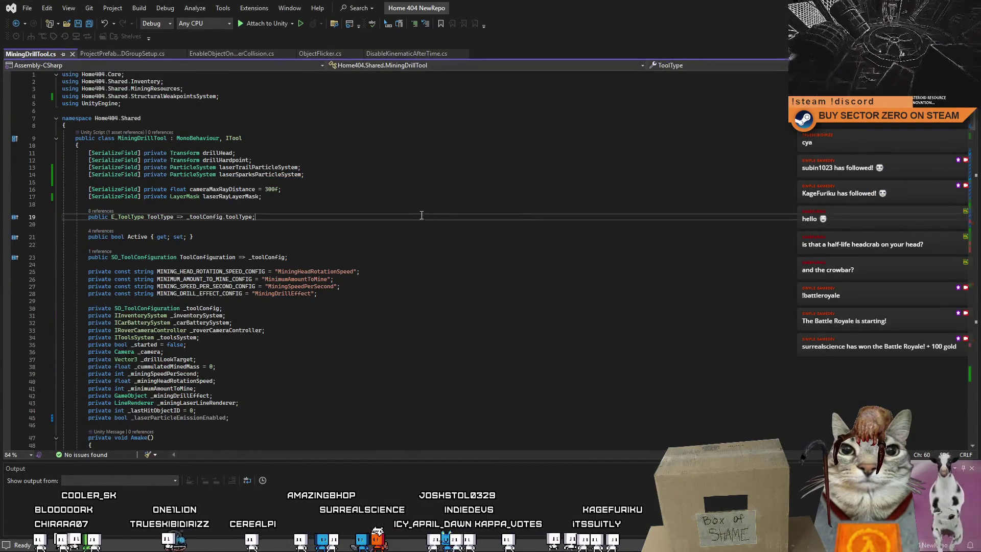
drag(322, 170, 81, 166)
click(341, 168)
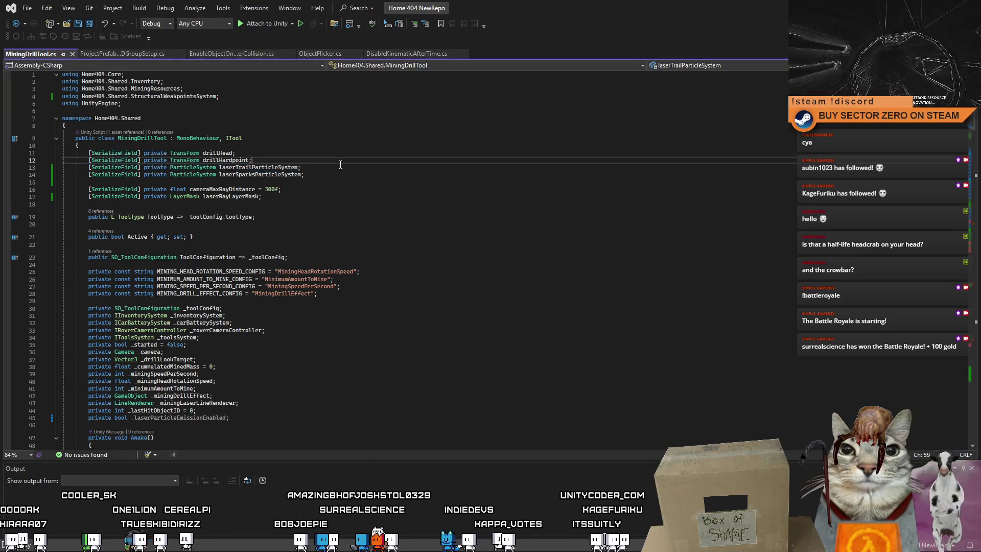
key(Return)
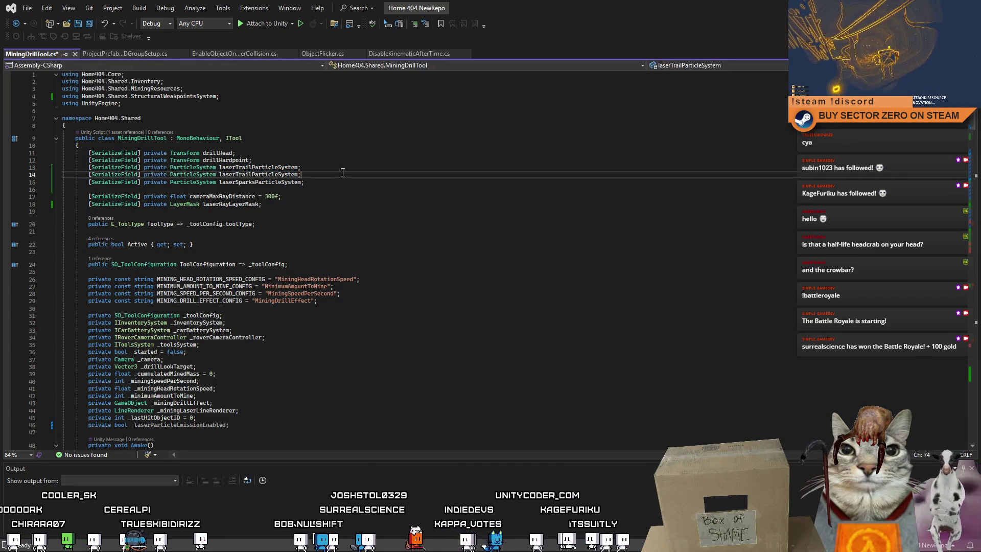
key(Left)
Step: Resize the code editor window and switch back to the Unity editor
mouse_move(520, 11)
mouse_down()
mouse_move(679, 259)
mouse_move(769, 275)
mouse_move(792, 187)
mouse_move(877, 95)
mouse_move(601, 116)
mouse_move(628, 104)
mouse_up()
double_click(628, 104)
click(403, 197)
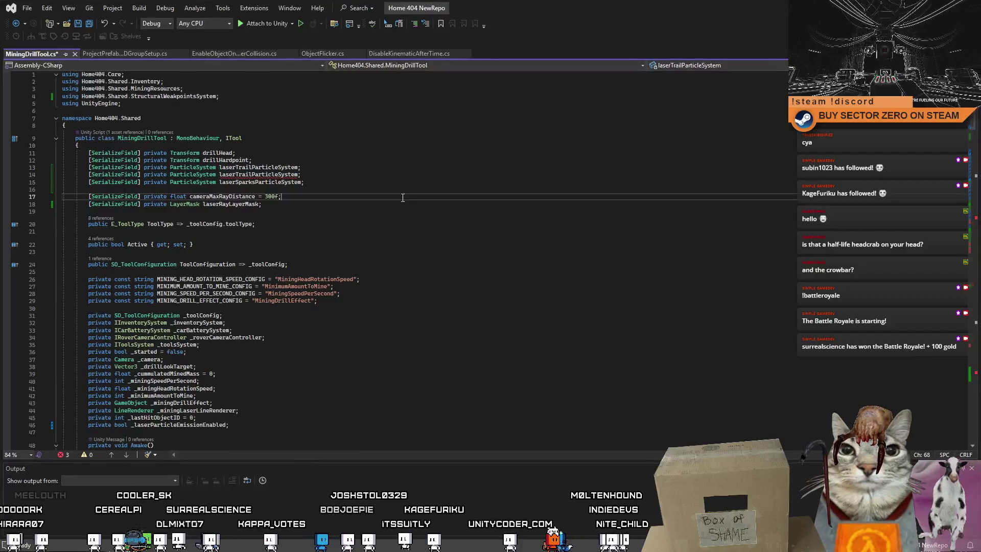
double_click(258, 167)
mouse_move(575, 8)
mouse_down()
mouse_move(708, 118)
mouse_move(691, 111)
mouse_move(731, 112)
mouse_move(705, 141)
mouse_move(726, 133)
mouse_move(657, 127)
mouse_move(715, 94)
mouse_up()
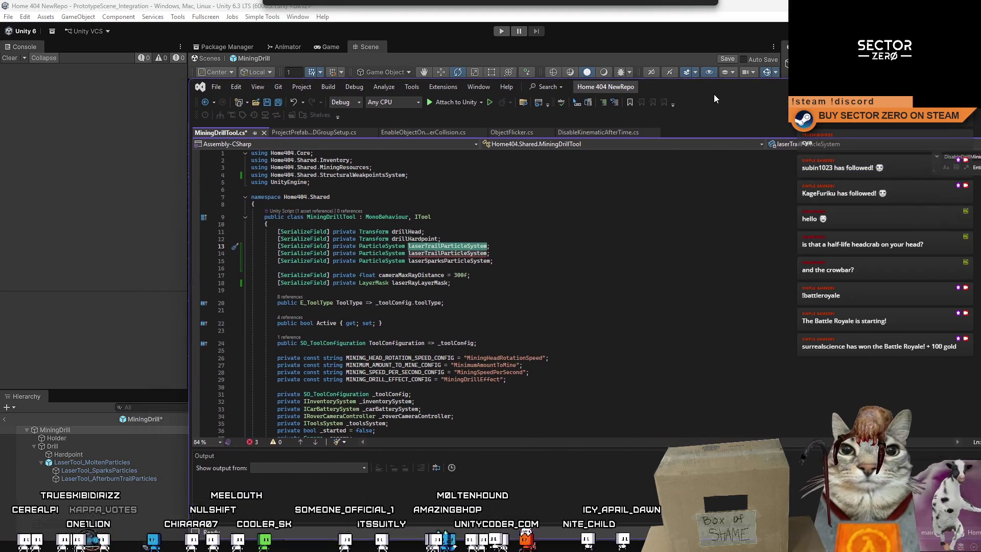
key(alt+Tab)
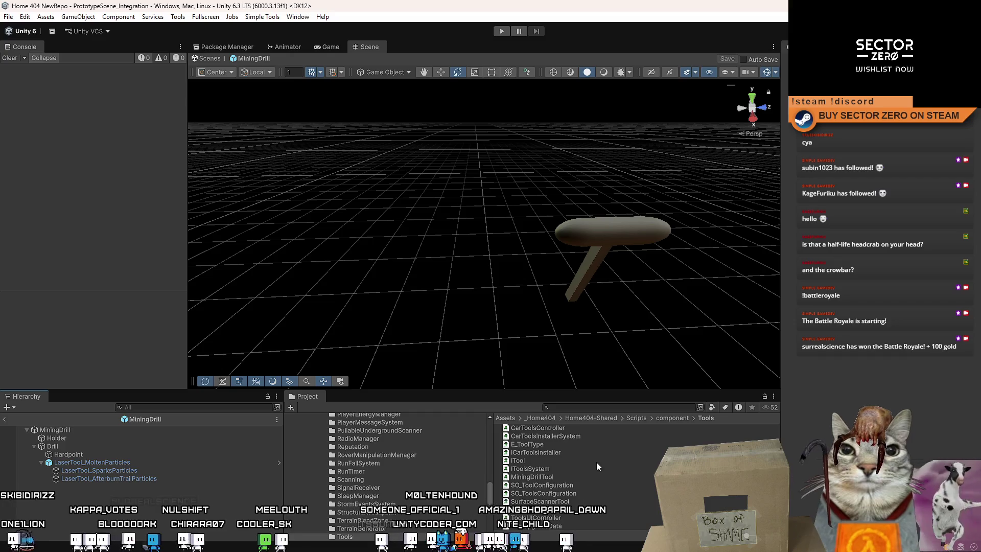
Step: Add the LaserTool_MoltenTrailParticles prefab under the drill at position 0, -1, 0 with Y rotation 0
click(134, 463)
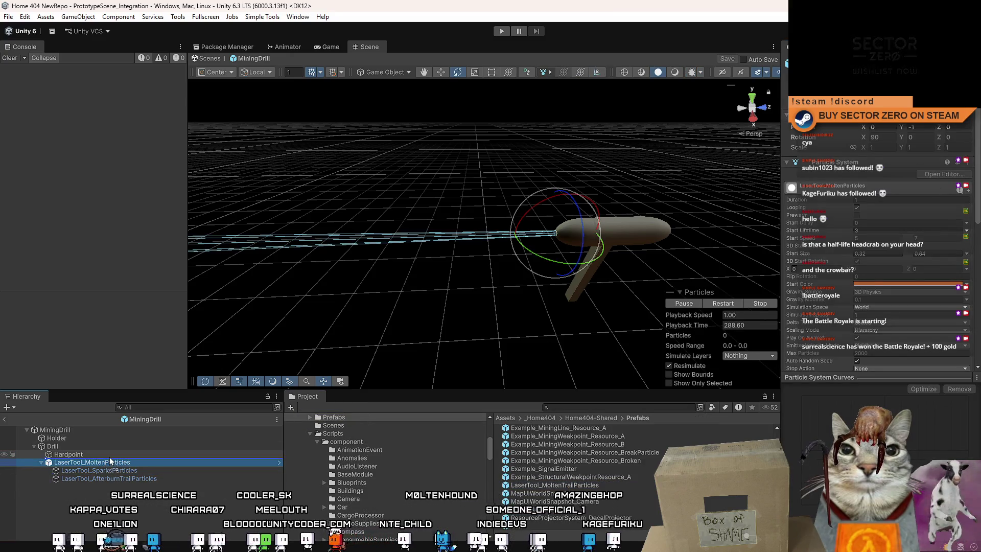
drag(110, 461, 109, 456)
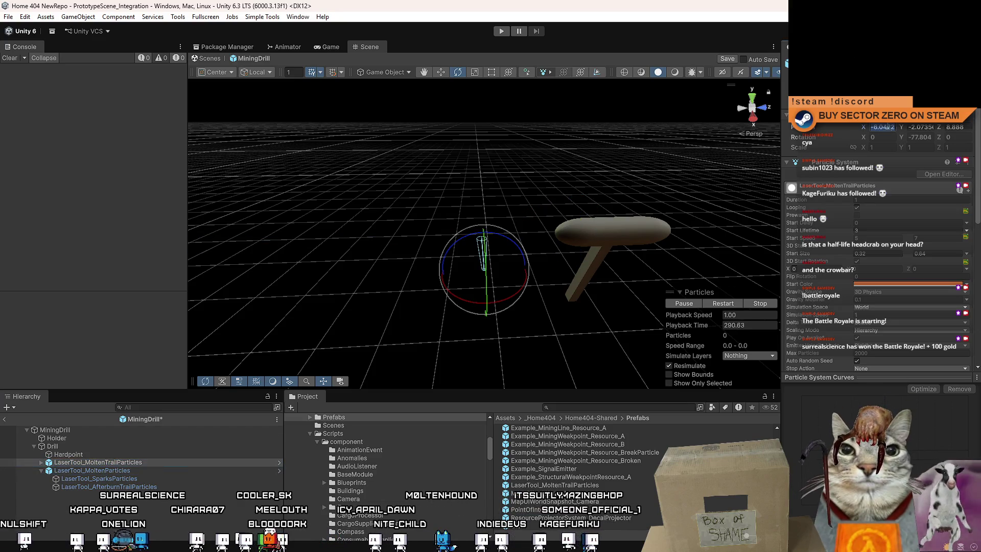
text(0)
key(Tab)
text(-1)
key(Tab)
text(0)
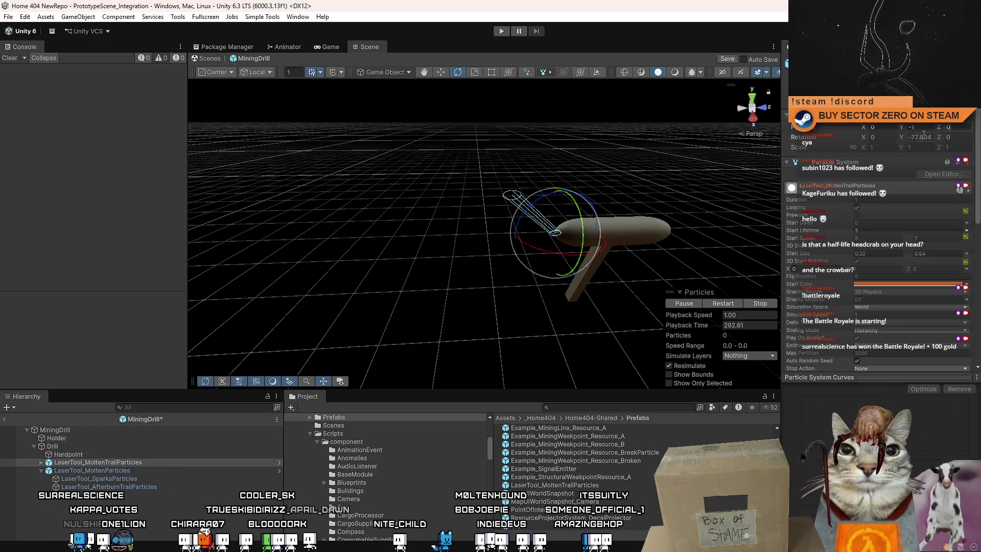
click(911, 137)
text(0)
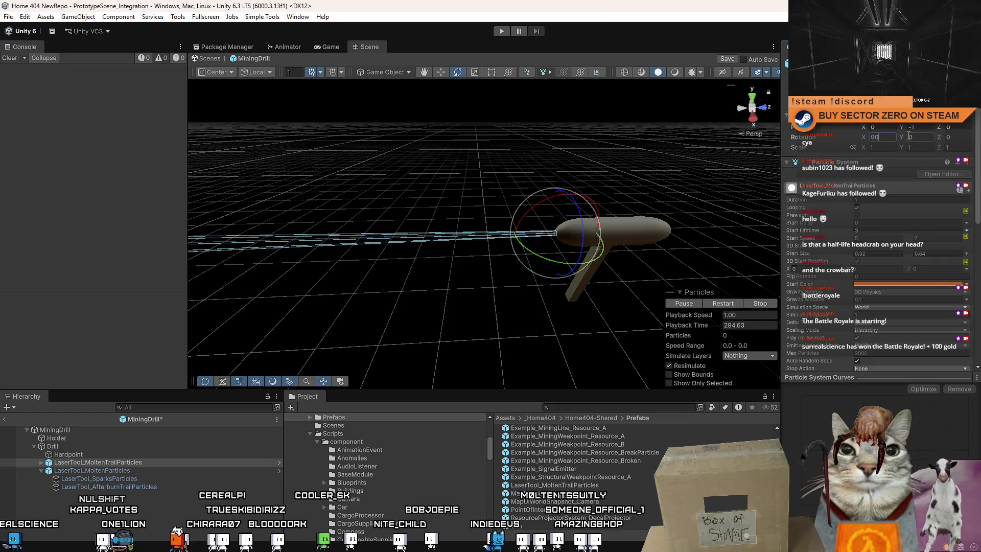
Step: Delete the old LaserTool_MoltenParticles object and save
click(138, 496)
click(135, 467)
key(Delete)
key(ctrl+s)
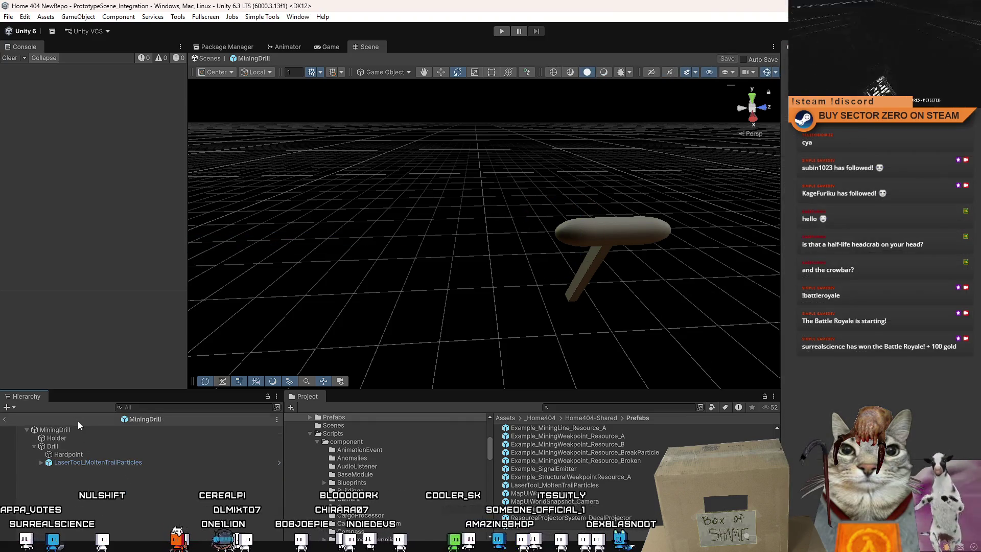
Step: Assign LaserTool_MoltenTrailParticles as the MiningDrill's Laser Trail Particle System
click(71, 430)
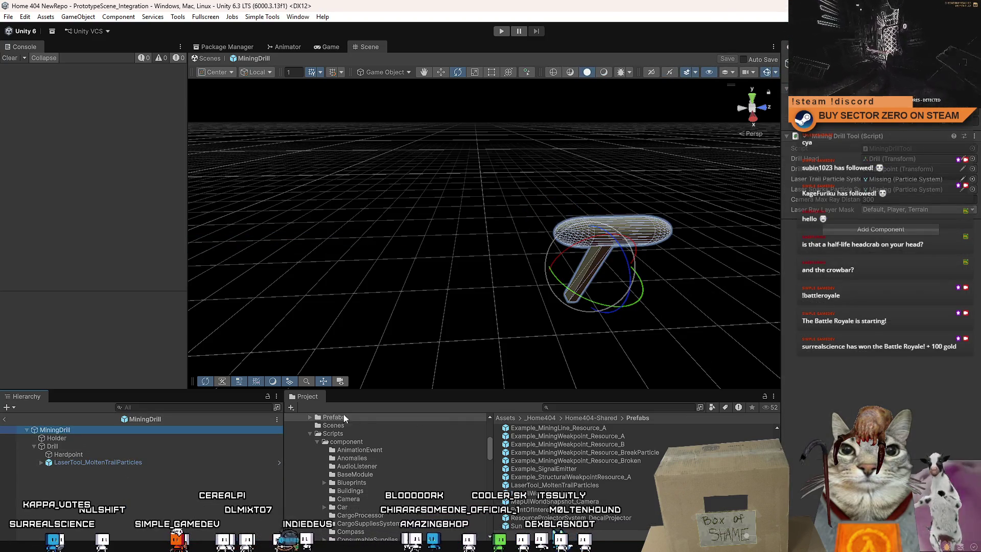
mouse_move(82, 461)
mouse_down()
mouse_move(511, 306)
mouse_move(899, 183)
mouse_up()
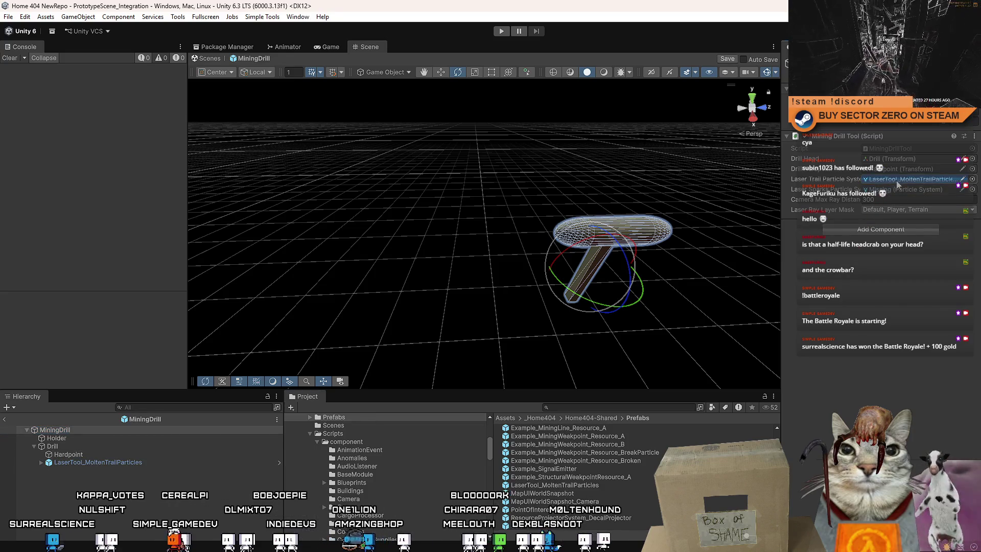
click(41, 461)
drag(119, 473, 854, 230)
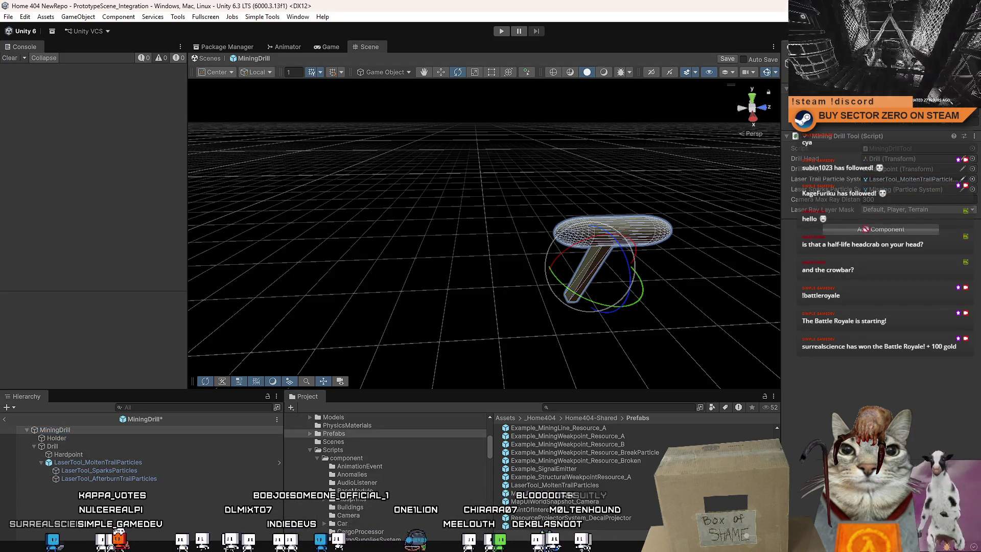
Step: Open MiningDrillTool.cs and go to the laserTrailParticleSystem declaration
drag(905, 191, 907, 189)
double_click(907, 148)
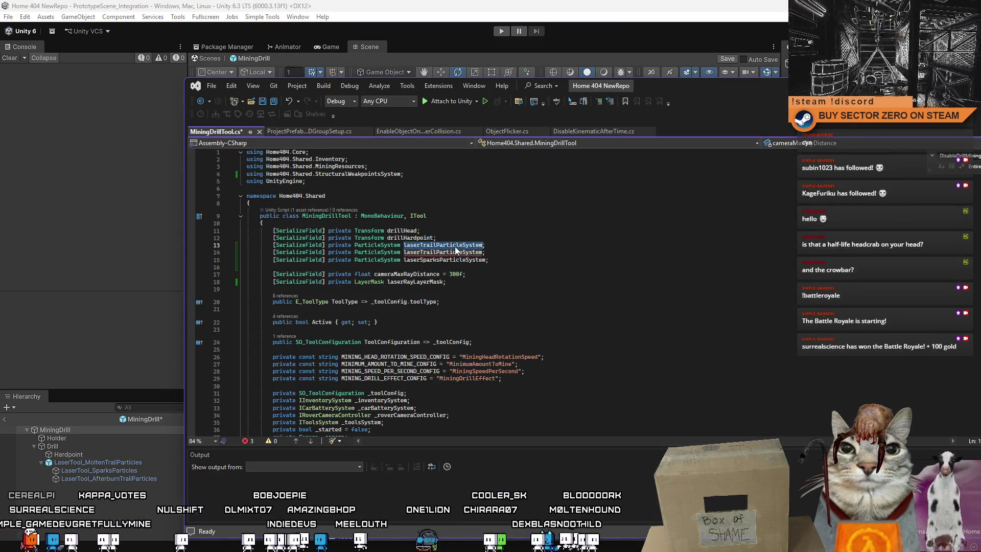
click(521, 279)
key(Up)
key(Up)
key(Up)
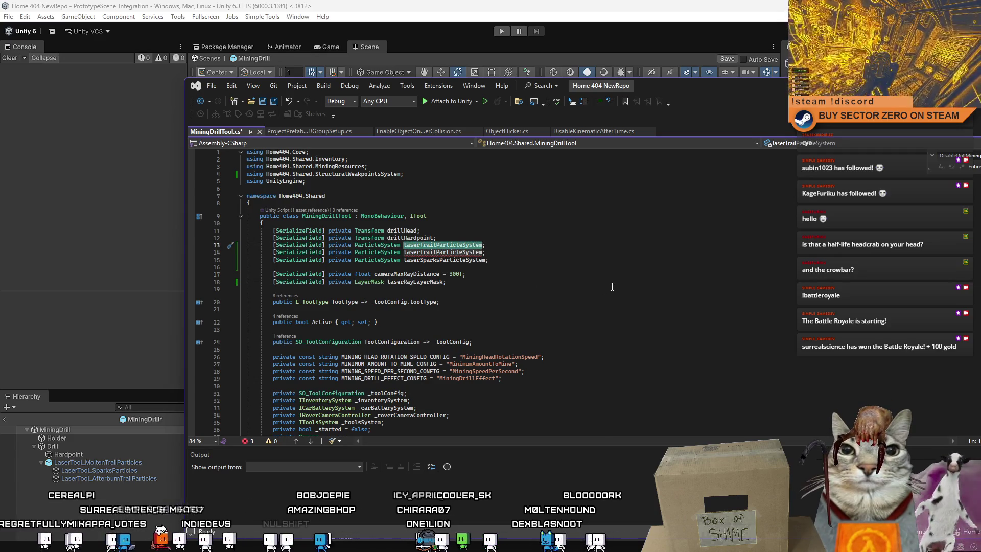
Step: Rename the first trail field to moltenTrailParticleSystem with Ctrl+R,R
key(ctrl+r)
key(ctrl+r)
text(mol)
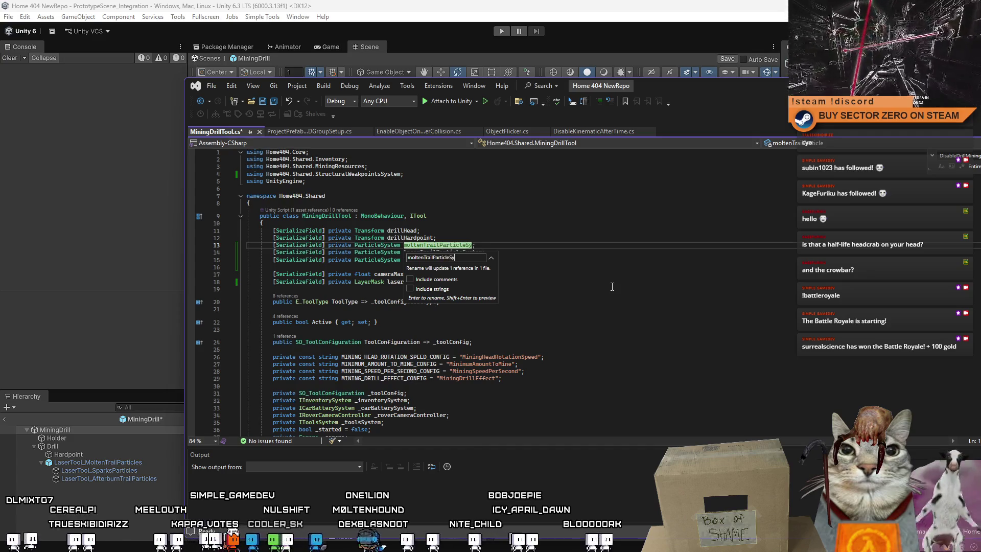
key(Return)
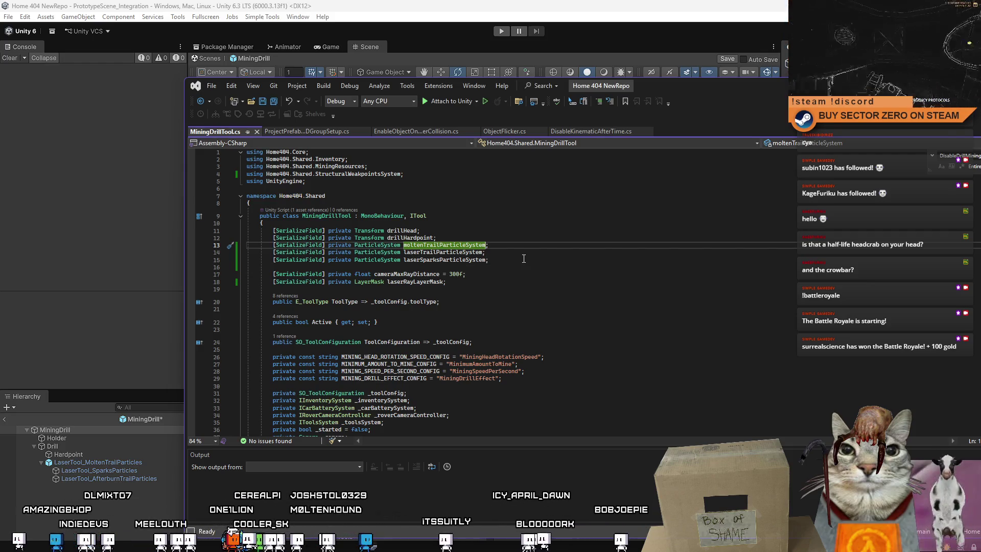
Step: Retype line 14's field as afterburnTrailParticleSystem and maximize the editor
double_click(447, 253)
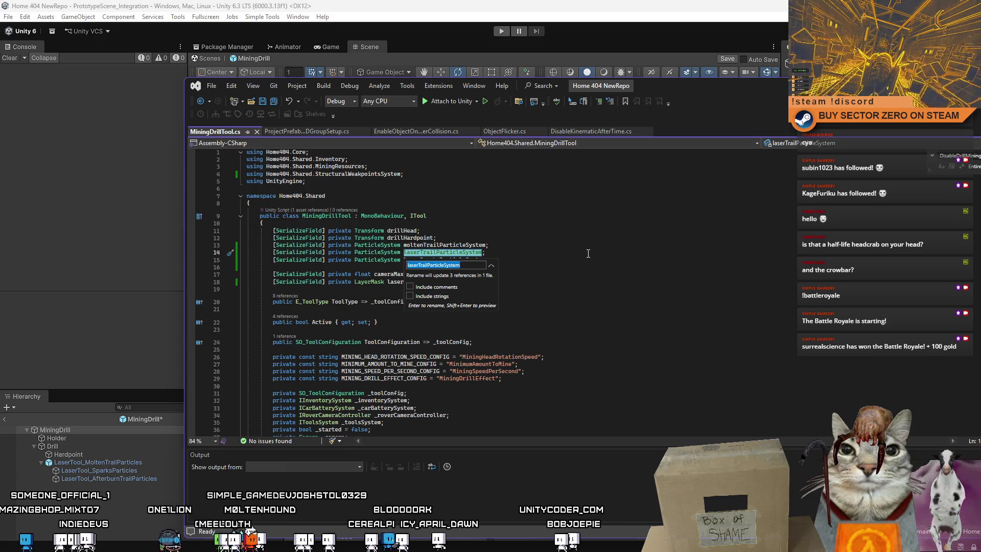
double_click(425, 252)
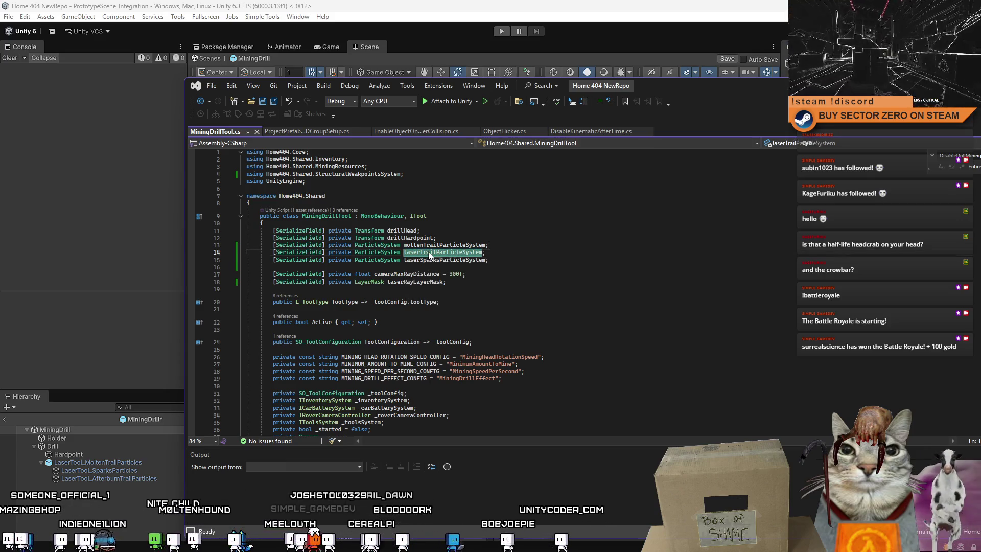
text(afterburn)
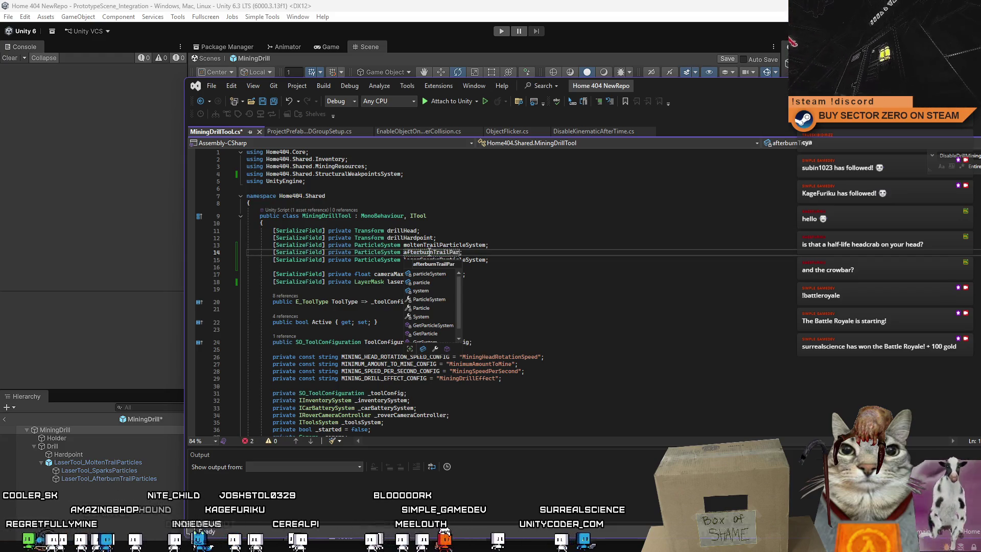
text(m)
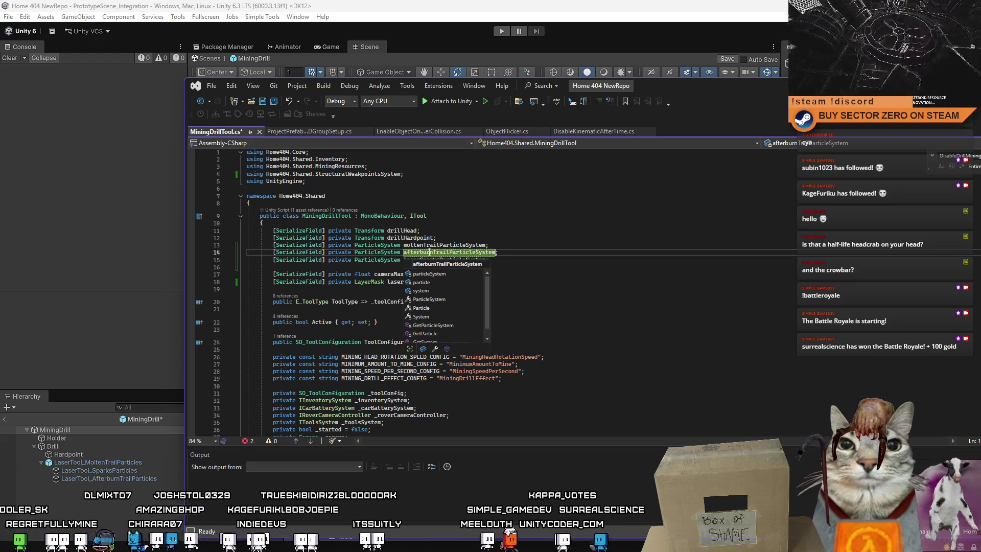
click(576, 271)
double_click(670, 85)
click(625, 203)
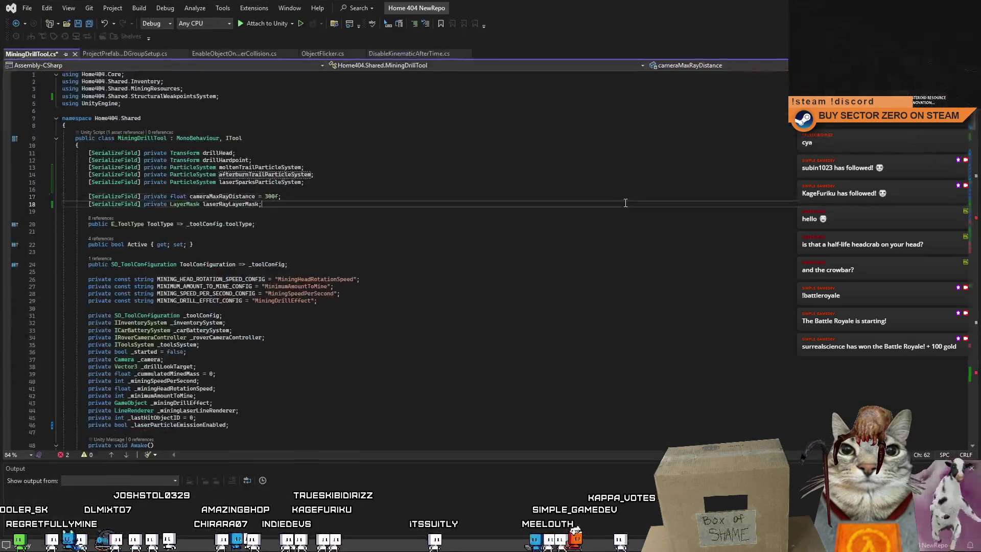
Step: Copy moltenTrailParticleSystem and paste it over the old trail field reference on line 133
double_click(287, 174)
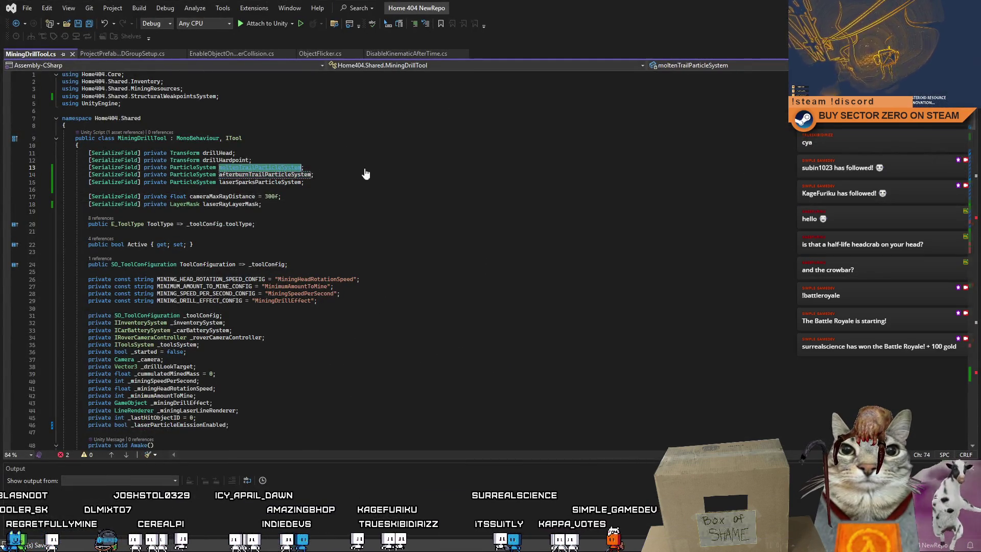
click(130, 118)
click(258, 175)
key(ctrl+Right)
scroll(258, 175, down, 20)
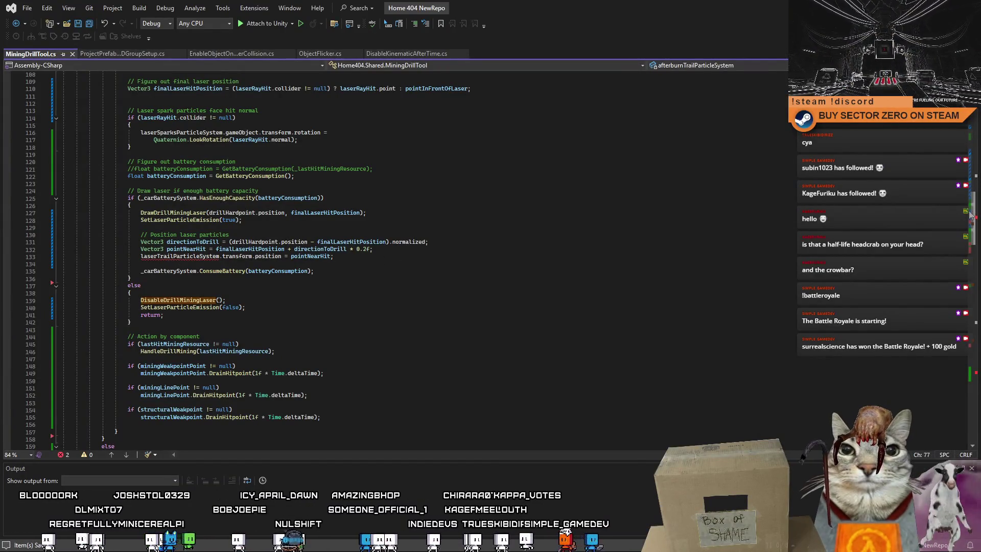
scroll(256, 256, up, 20)
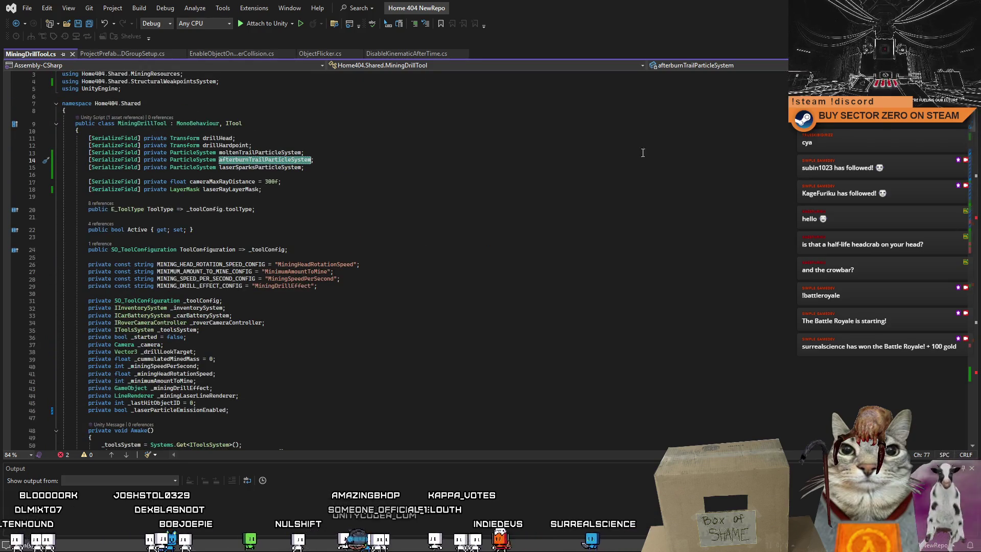
double_click(291, 154)
key(ctrl+c)
scroll(276, 274, down, 20)
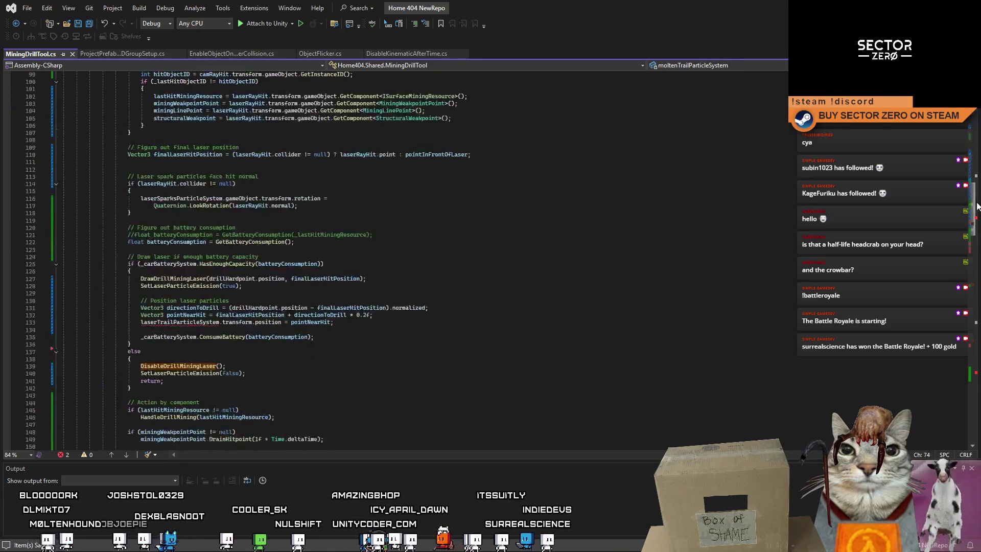
key(ctrl+v)
click(462, 271)
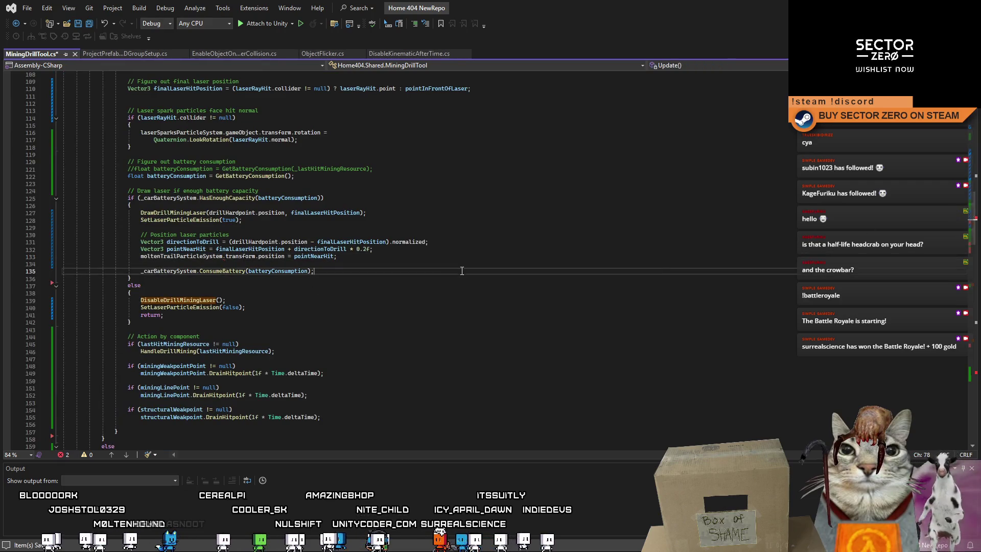
Step: Replace the old laserTrailParticleSystem reference on line 281 with moltenTrailParticleSystem
scroll(398, 261, down, 20)
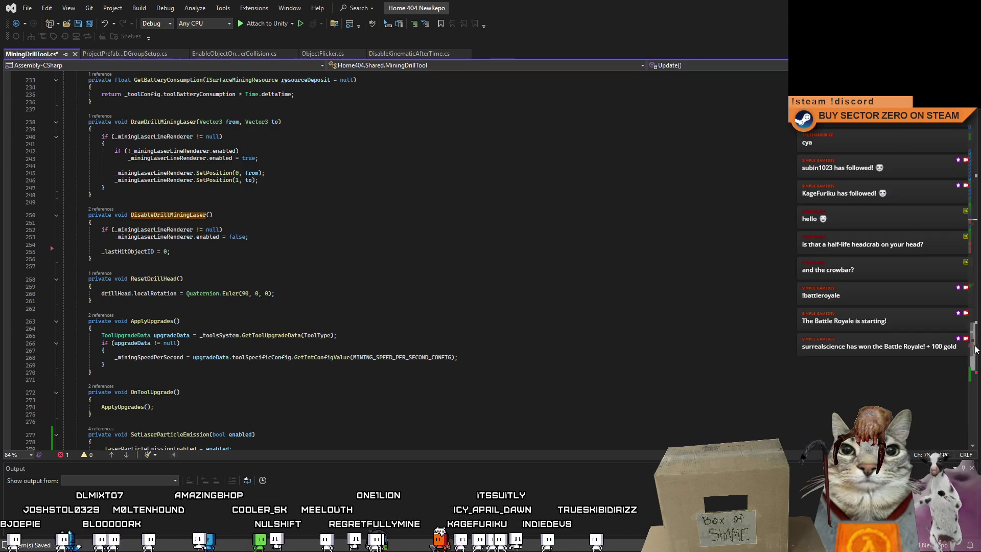
drag(976, 349, 978, 369)
double_click(329, 295)
key(ctrl+v)
click(556, 337)
mouse_move(974, 368)
mouse_down()
mouse_move(966, 219)
mouse_move(913, 67)
mouse_up()
Step: Search MiningDrillTool.cs for 'ParticleS' to review remaining particle system references
double_click(270, 175)
drag(973, 120, 966, 394)
key(ctrl+z)
key(ctrl+z)
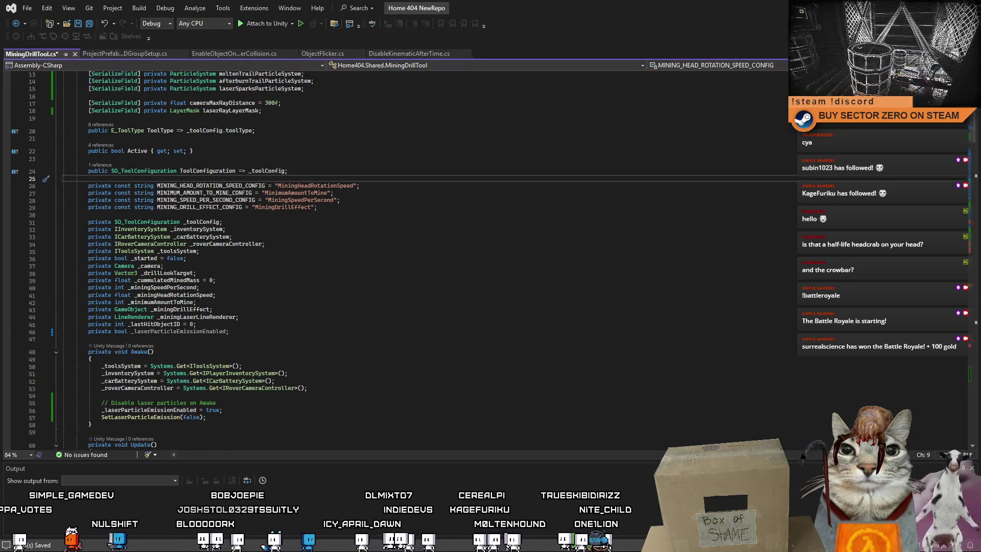
text(Particle)
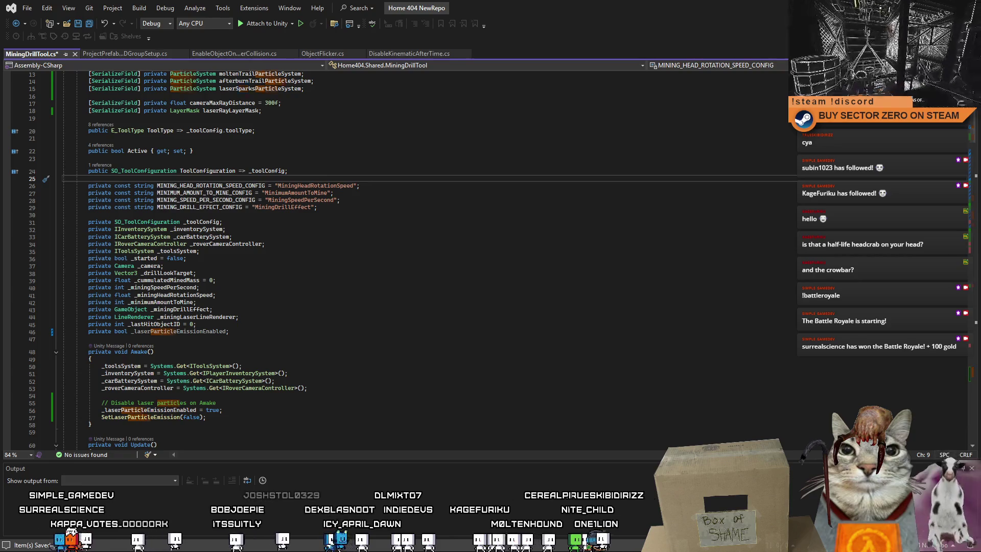
text(S)
mouse_move(265, 110)
mouse_down()
mouse_move(973, 134)
mouse_move(973, 177)
mouse_up()
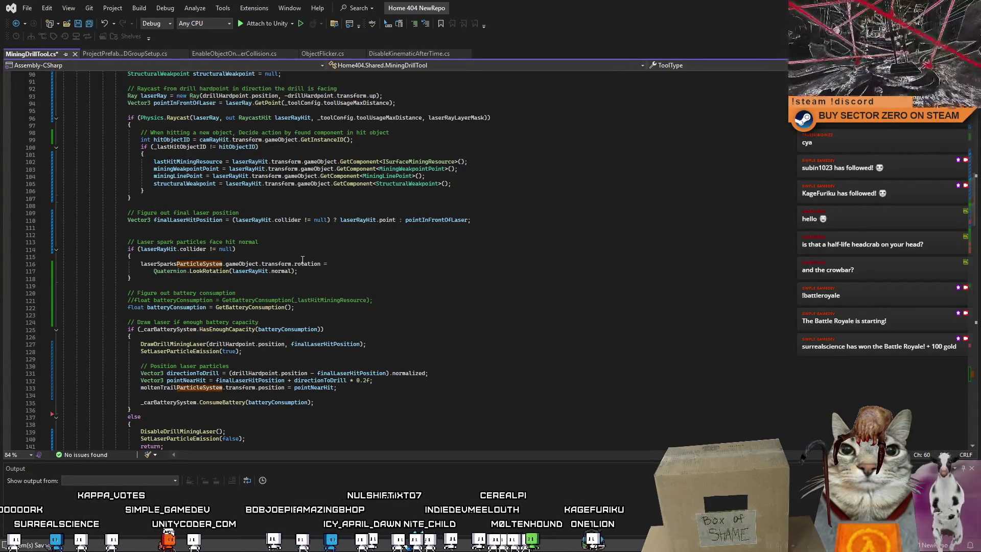
drag(974, 176, 973, 380)
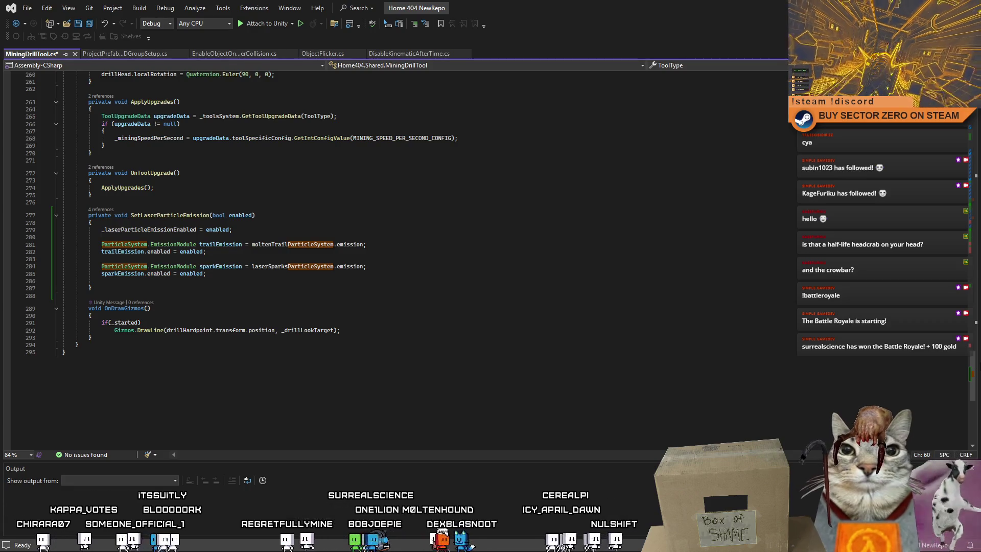
Step: Position the caret below the sparks emission code in SetLaserParticleEmission
click(330, 276)
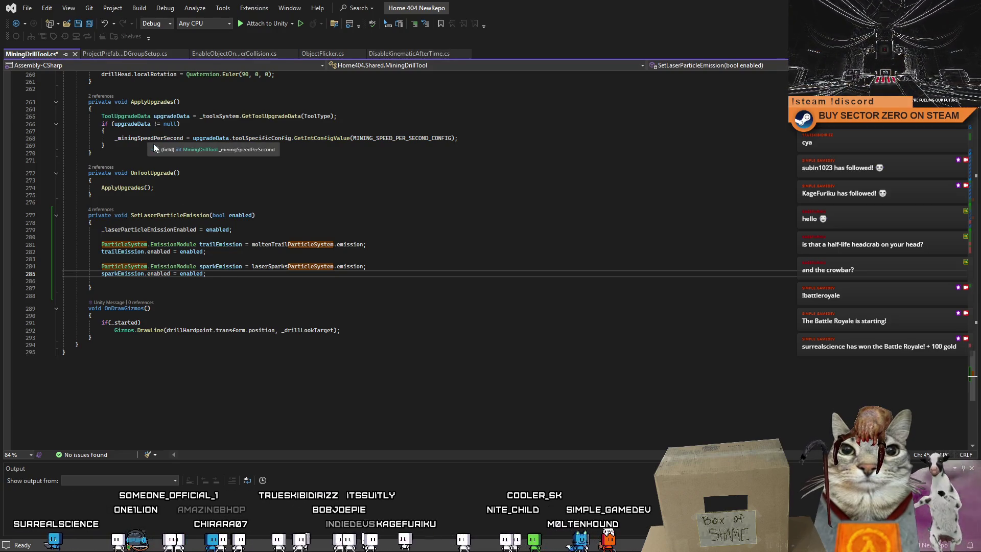
click(383, 202)
click(231, 281)
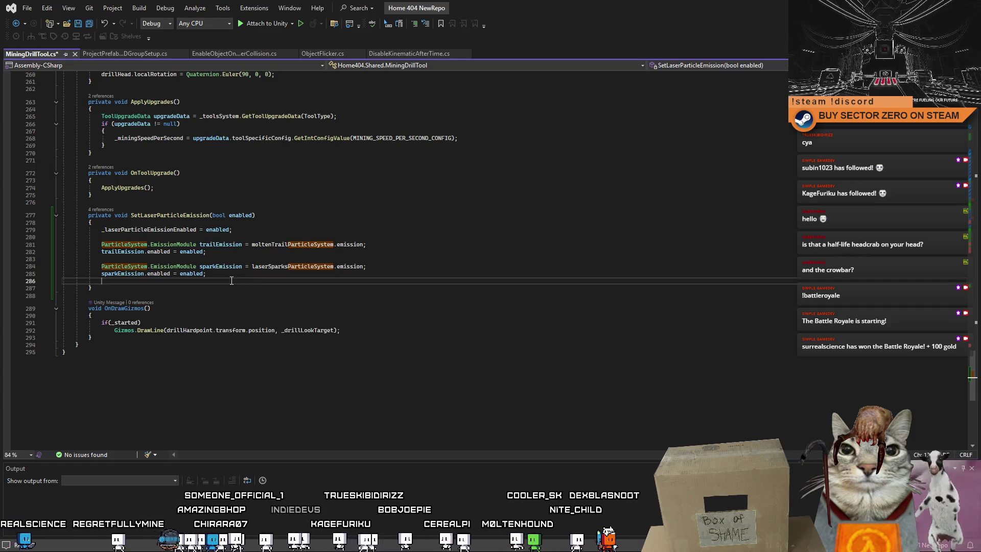
key(Down)
key(Down)
click(226, 271)
key(Down)
key(Down)
key(Down)
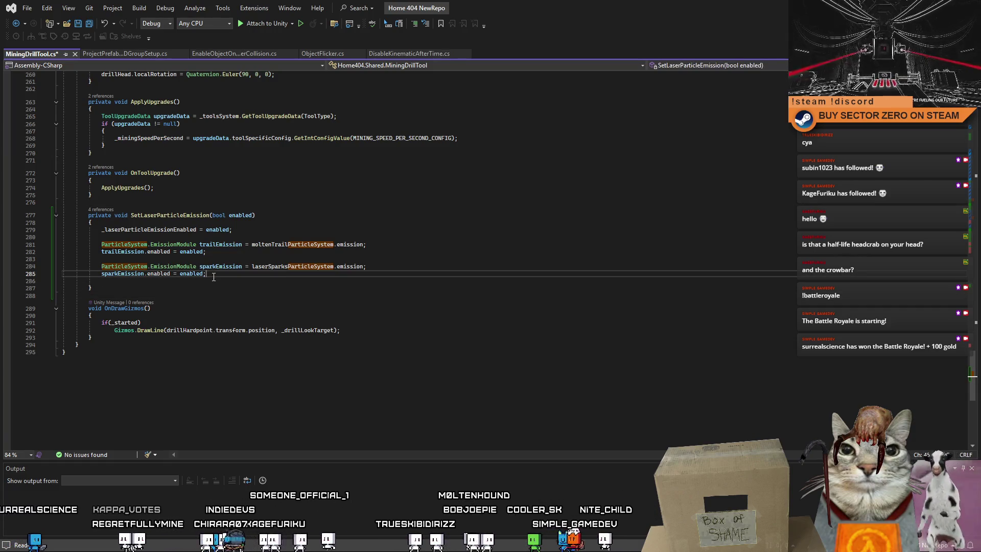
click(226, 271)
key(Down)
key(Down)
key(Down)
click(222, 272)
key(Down)
key(Down)
key(Down)
click(218, 273)
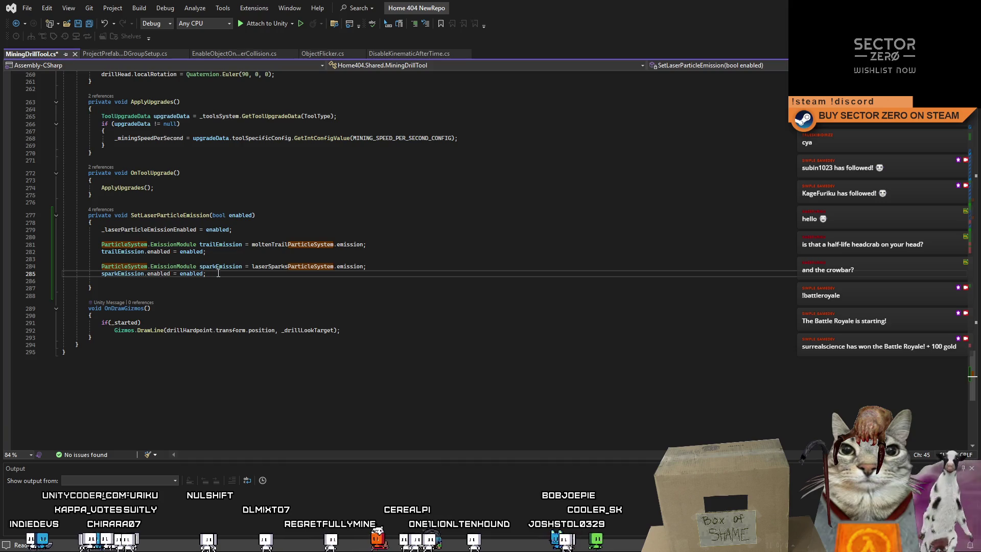
Step: Duplicate the two trail emission lines below the originals
click(206, 252)
key(shift+Home)
key(shift+Home)
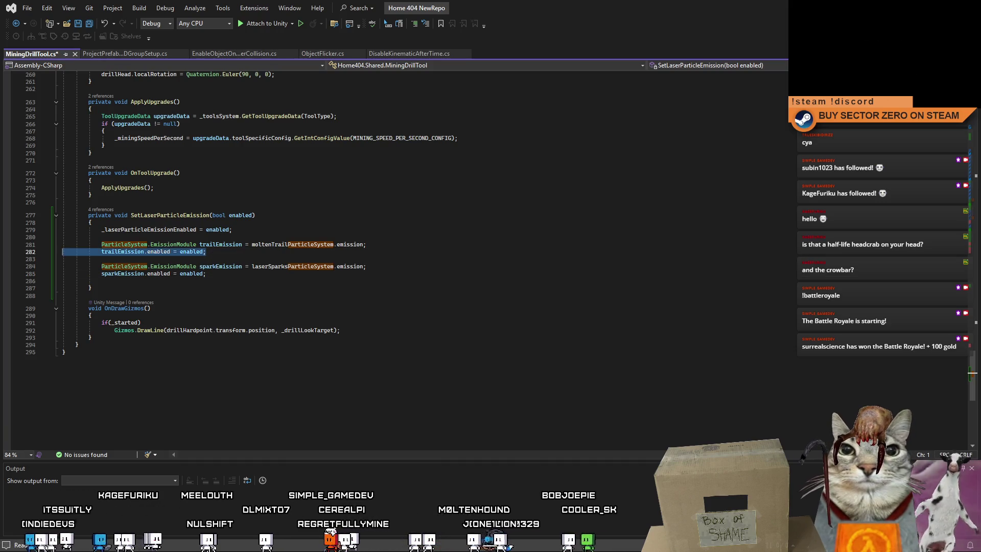
key(shift+Up)
key(ctrl+c)
click(206, 251)
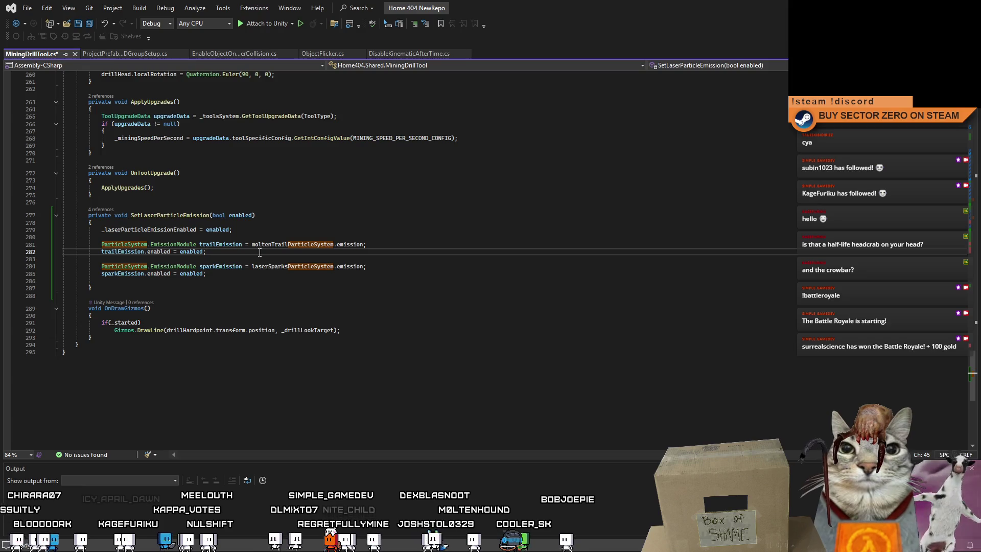
key(Return)
key(Return)
key(ctrl+v)
double_click(228, 267)
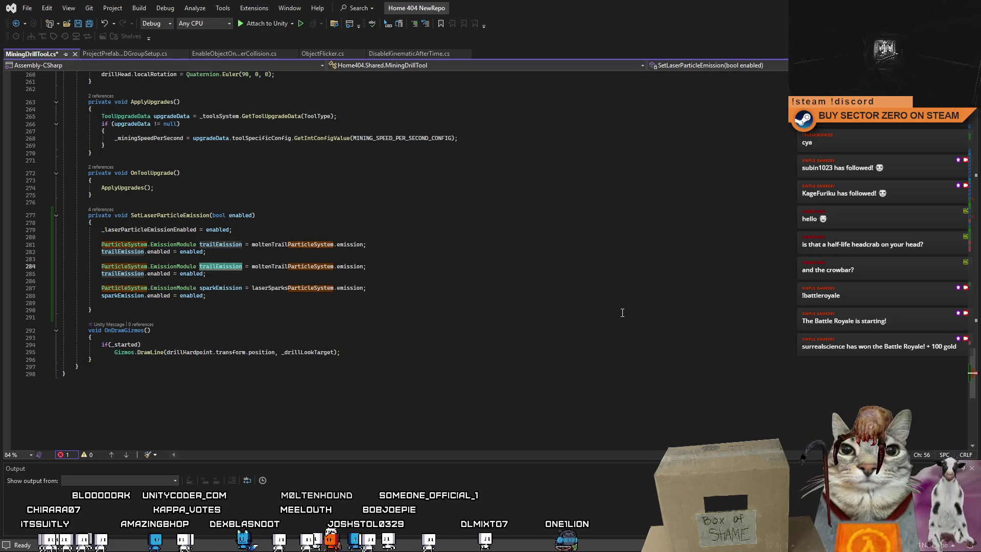
text(afterbu)
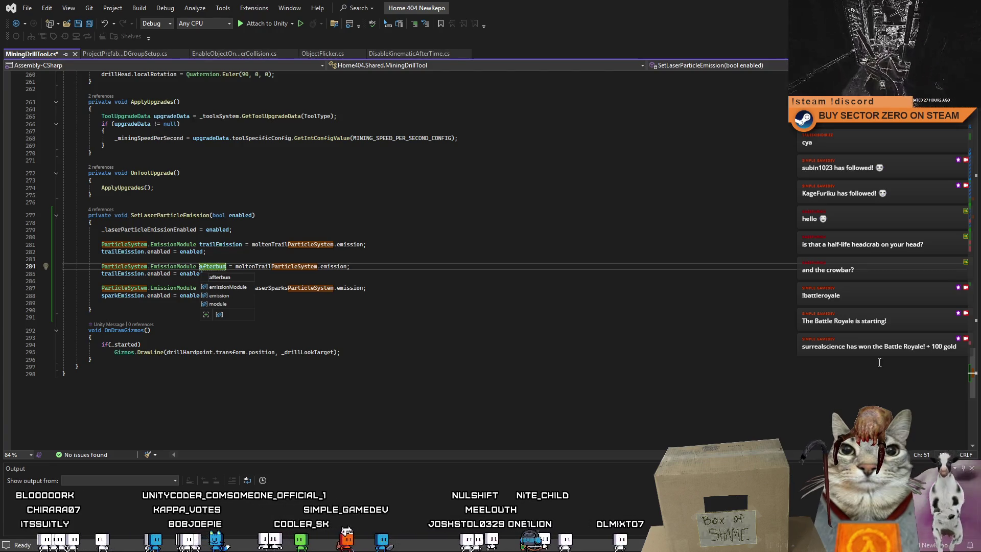
Step: Point the duplicate at afterburnTrailParticleSystem and name its variable afterburnTrailEmission
drag(976, 391, 973, 82)
double_click(257, 174)
scroll(258, 174, down, 20)
click(267, 293)
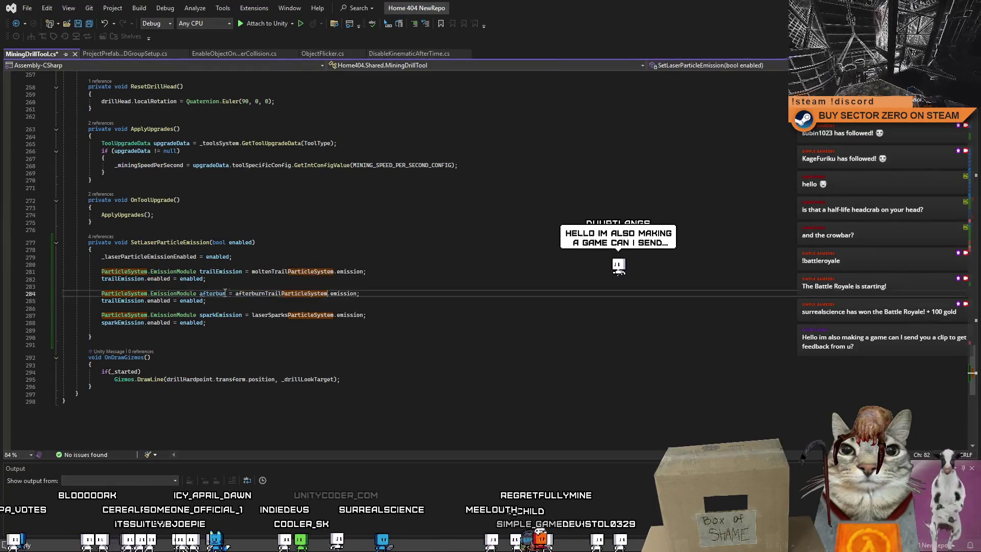
double_click(267, 294)
key(ctrl+v)
double_click(212, 293)
text(afterburnTrailEmis)
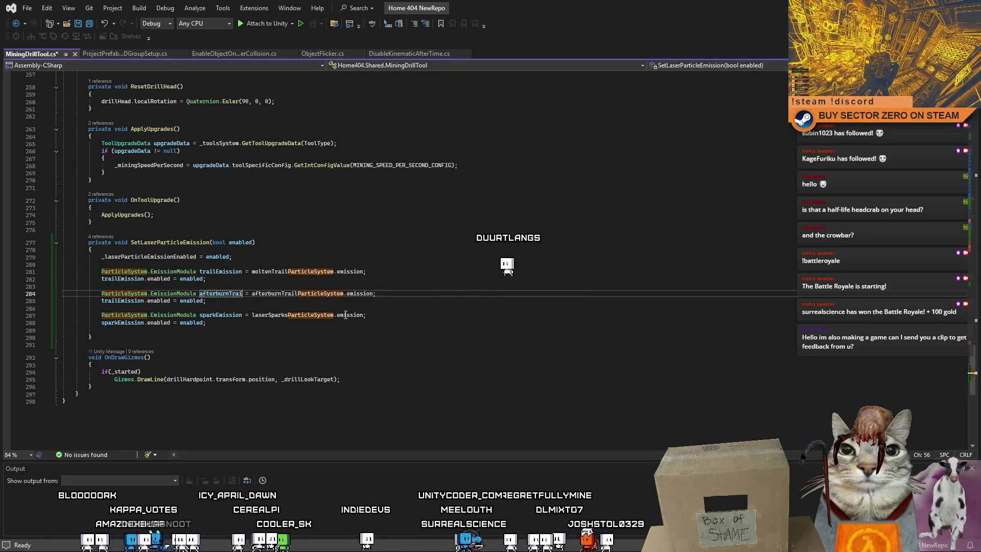
text(sion)
click(249, 295)
Step: Rename trailEmission on the duplicated enabled line to afterburnTrailEmission
double_click(248, 294)
key(ctrl+c)
double_click(123, 301)
key(ctrl+v)
click(340, 337)
key(Down)
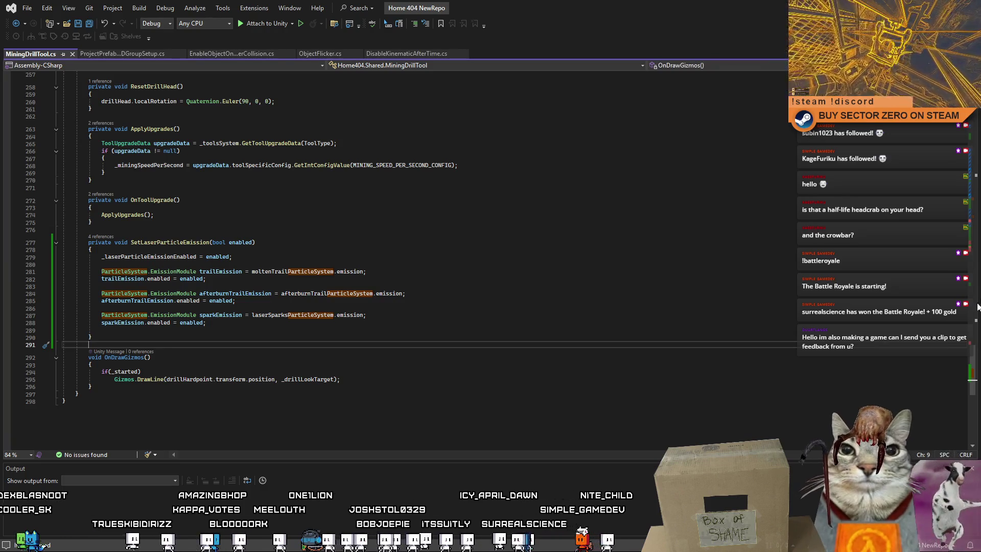
drag(972, 374, 963, 206)
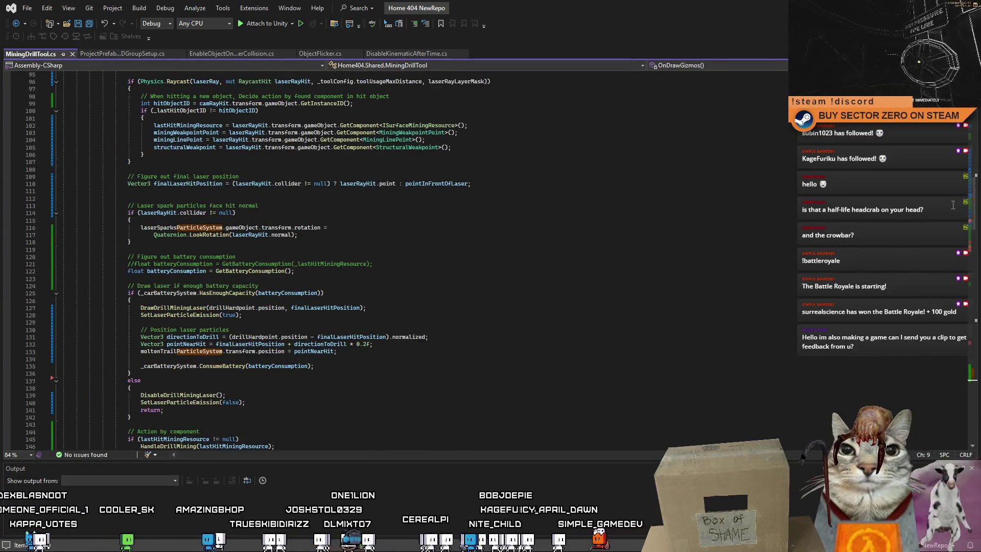
Step: Join the Quaternion.LookRotation call onto line 116 so the rotation assignment is one line
click(155, 236)
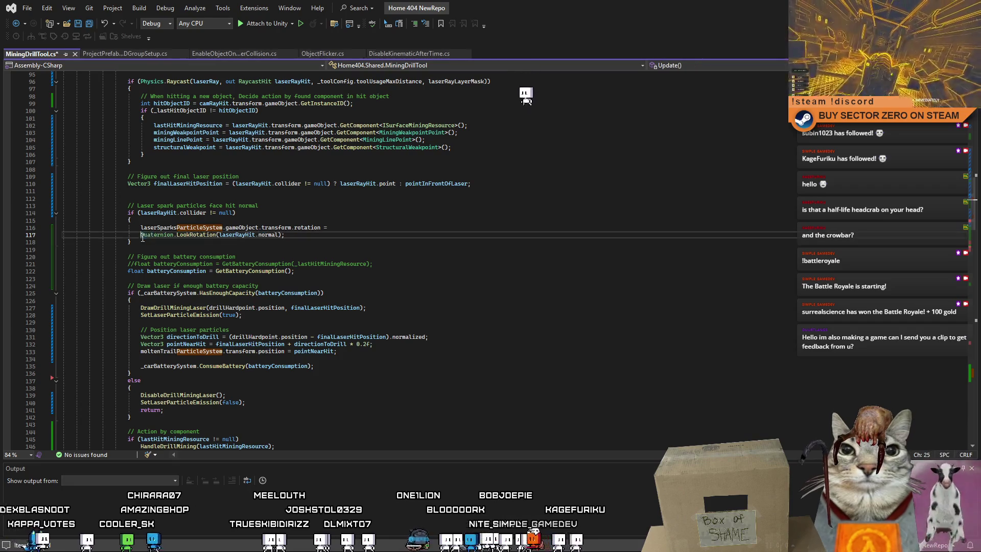
key(BackSpace)
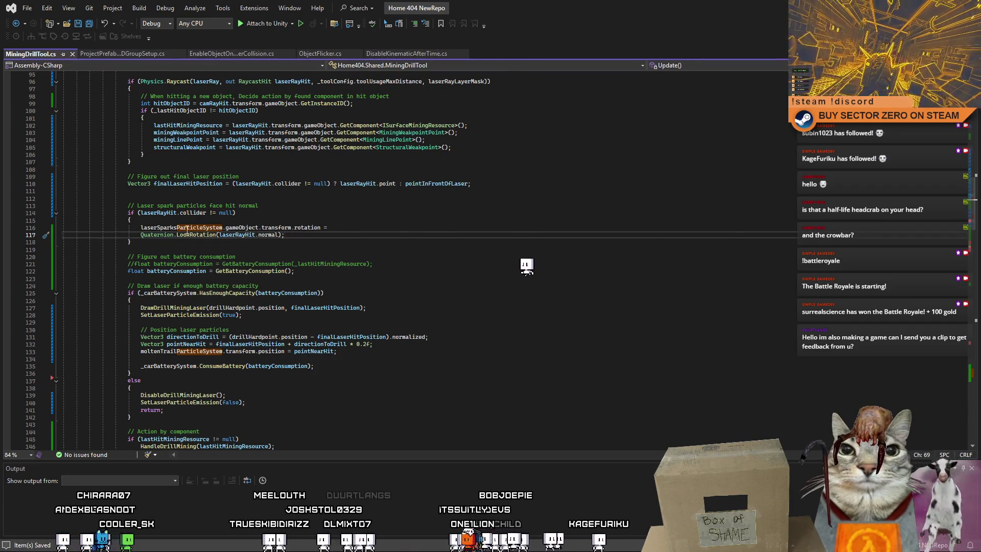
key(Home)
key(BackSpace)
key(BackSpace)
key(BackSpace)
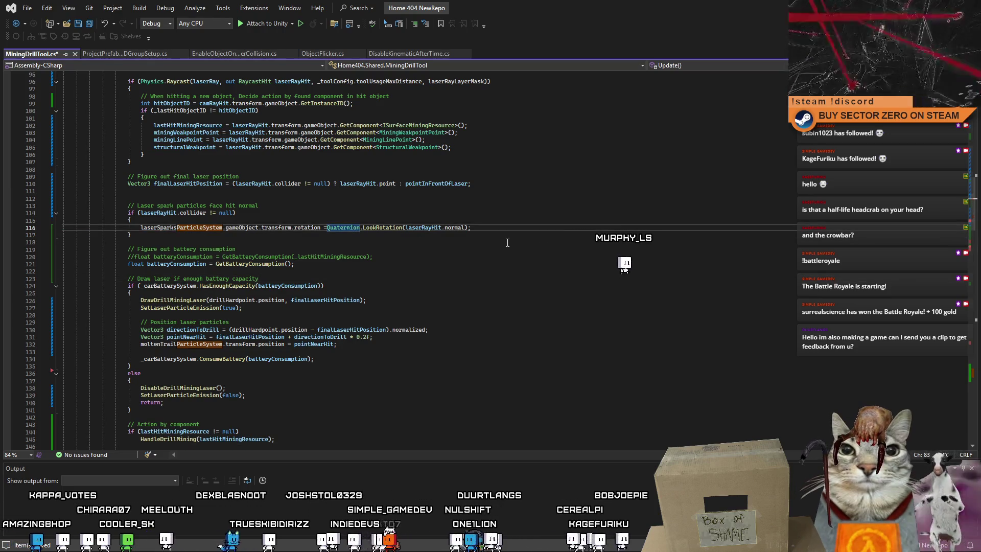
Step: Check the battery consumption line, then return to Unity so the scripts recompile
click(525, 263)
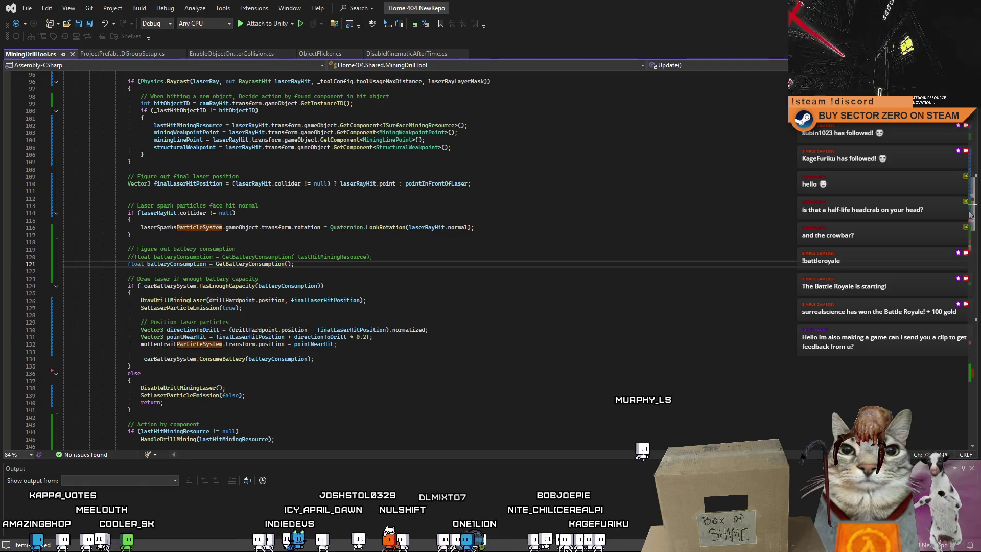
scroll(389, 255, up, 20)
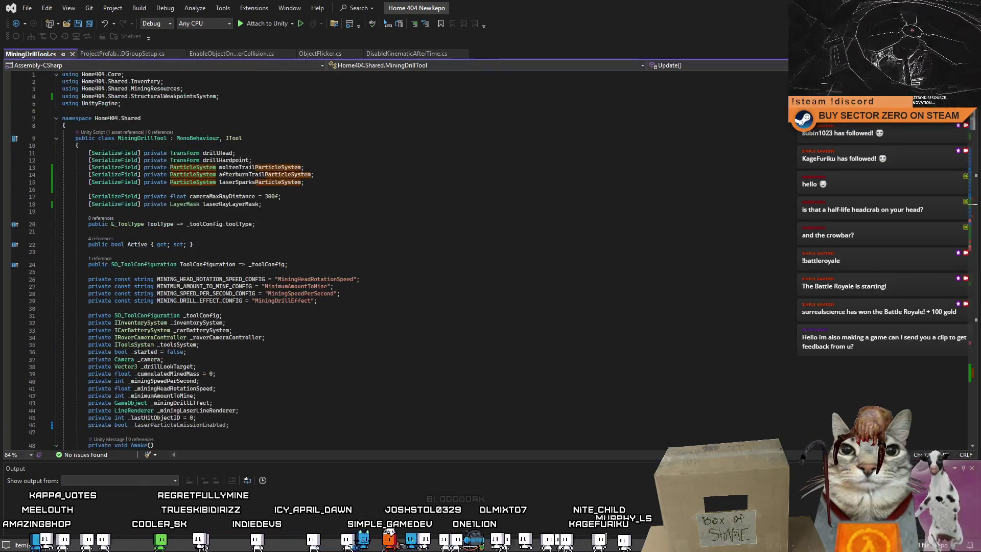
click(789, 160)
click(648, 264)
click(645, 225)
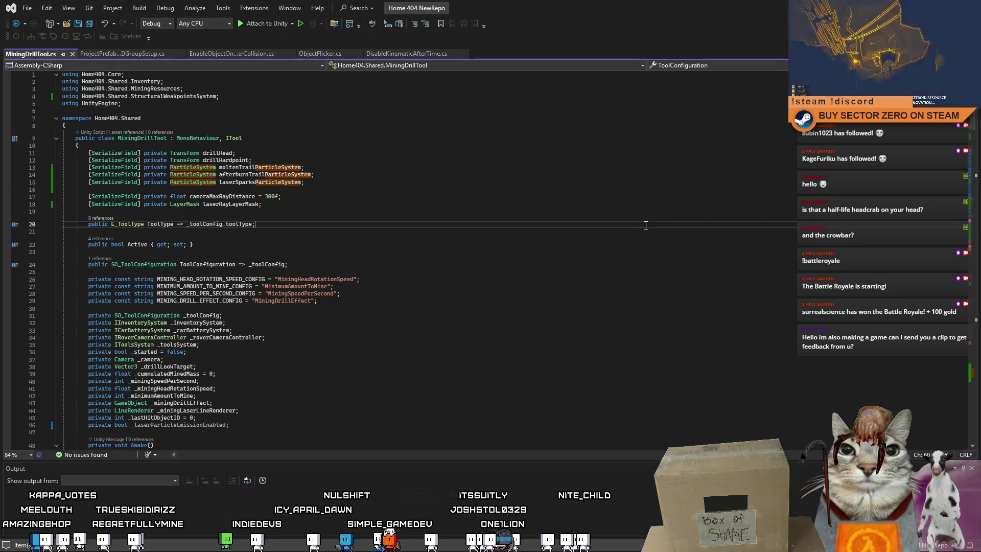
key(alt+Tab)
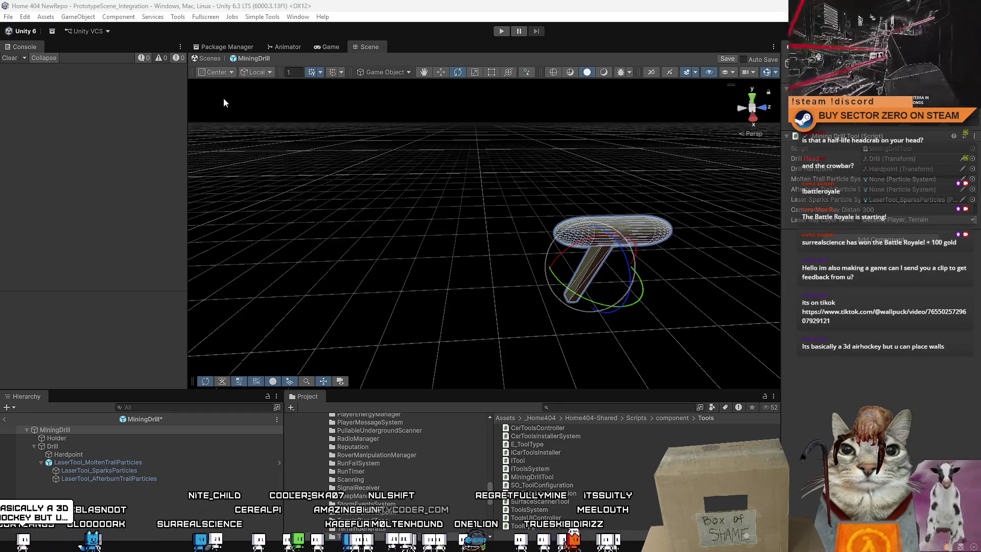
Step: Bring the TikTok window on screen, maximize it, and play the WallPuck video
drag(0, 118, 383, 80)
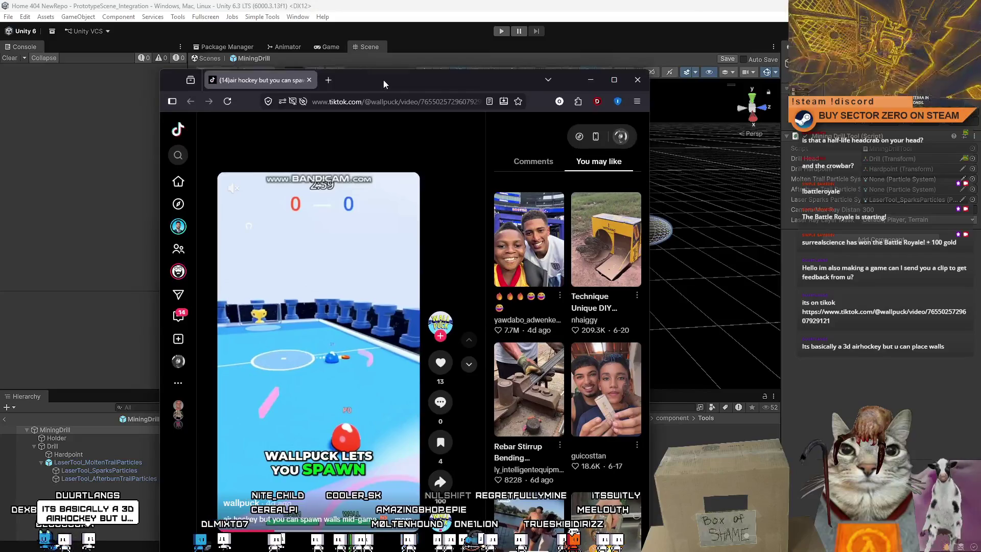
double_click(383, 80)
click(455, 367)
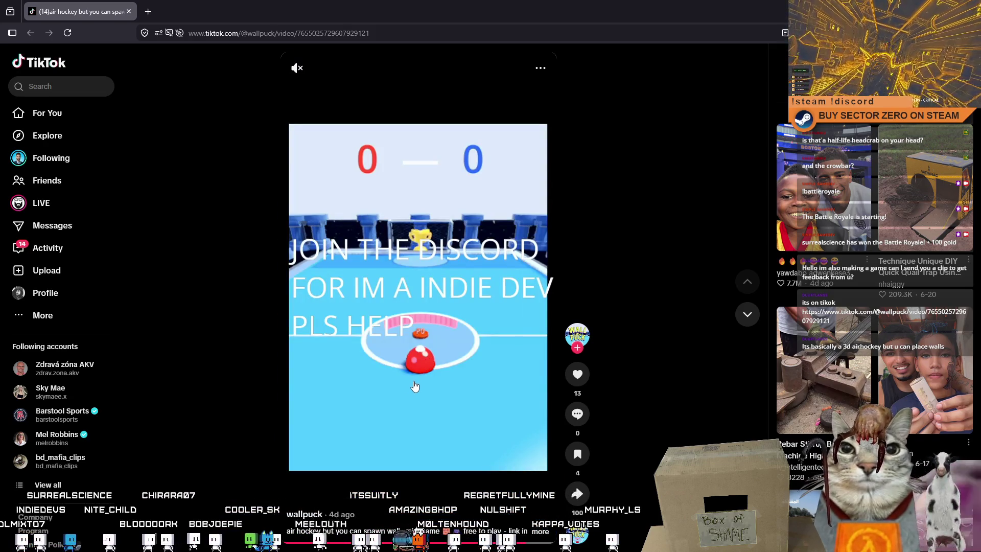
Step: Pause and resume the air hockey clip, then restore the browser to a smaller window
click(410, 333)
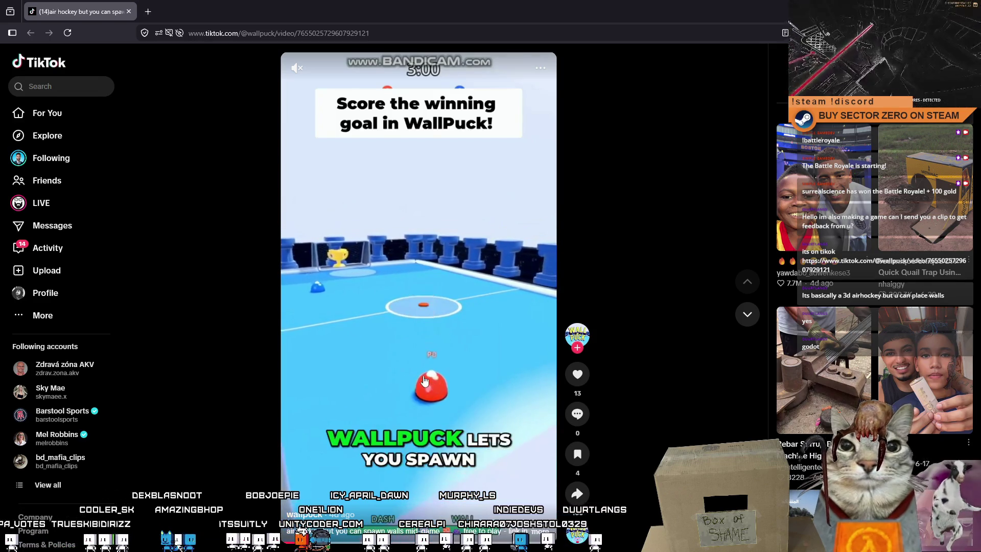
click(428, 345)
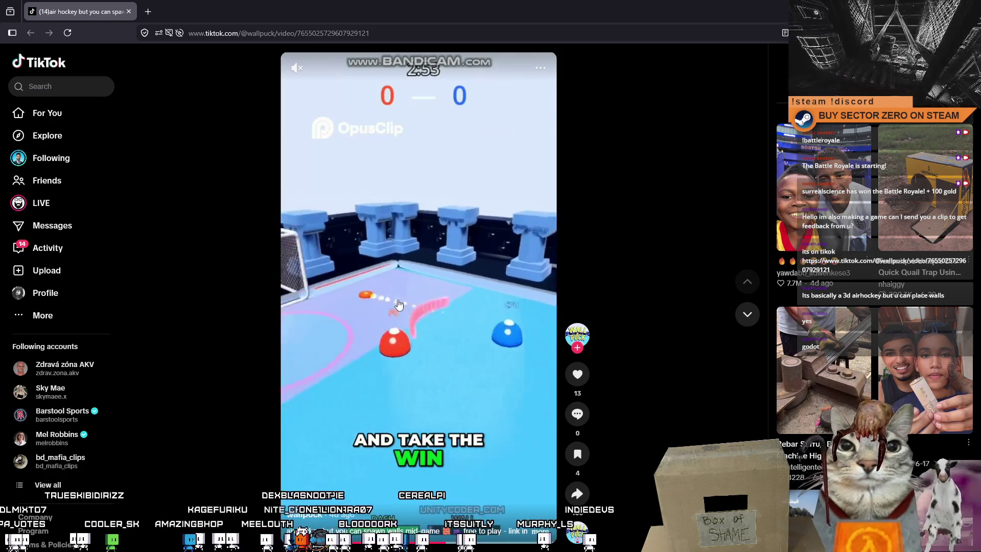
click(398, 305)
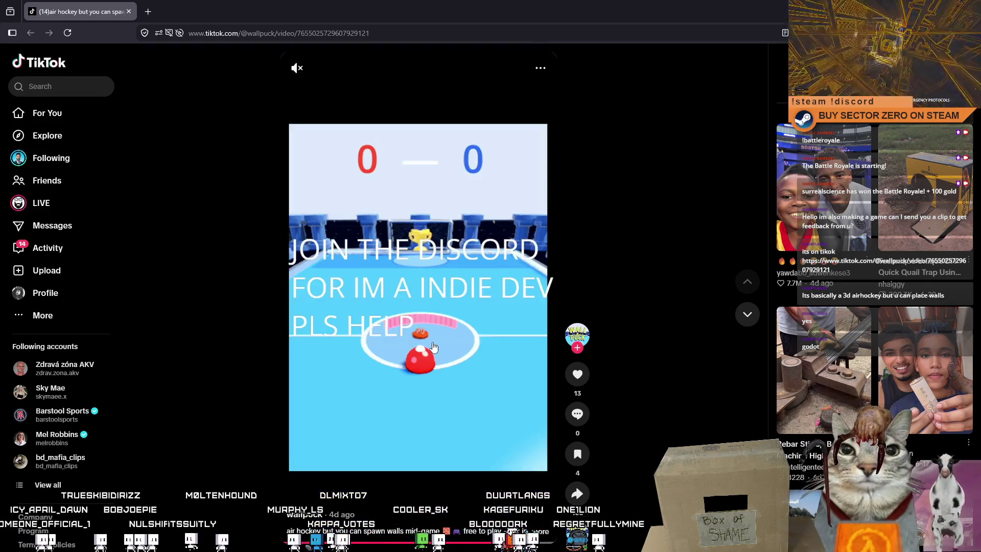
click(433, 347)
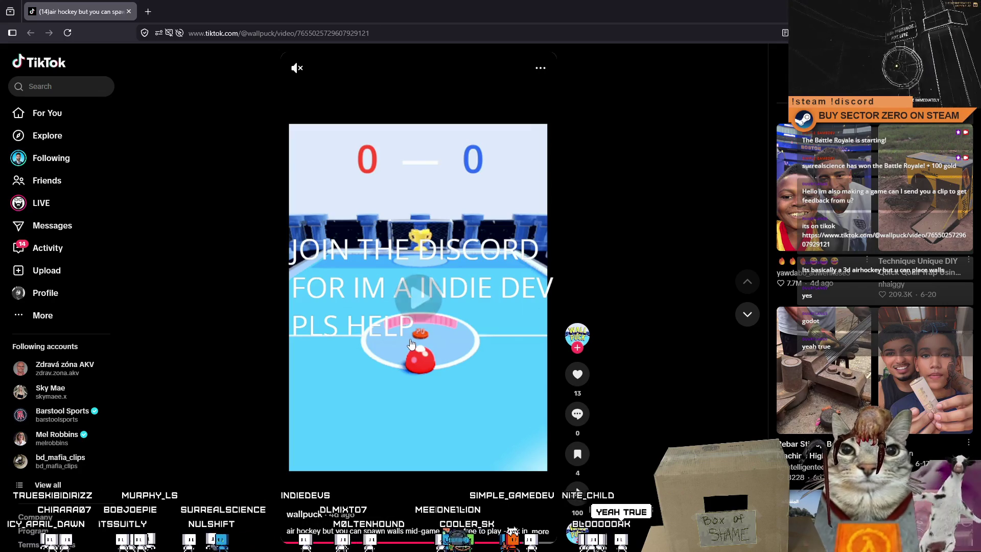
click(420, 335)
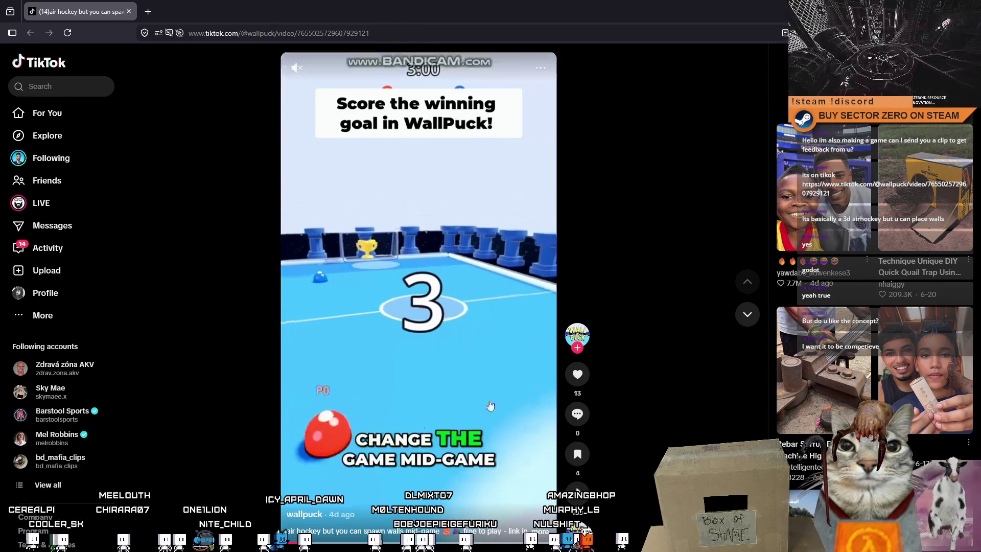
key(super+Down)
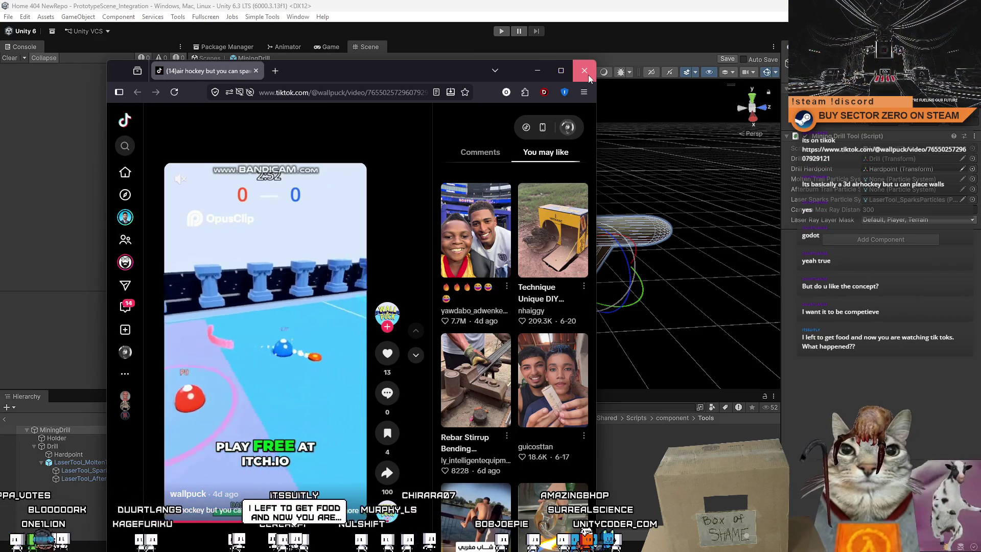
Step: Close the TikTok browser window to reveal the MiningDrill prefab in Unity
click(588, 74)
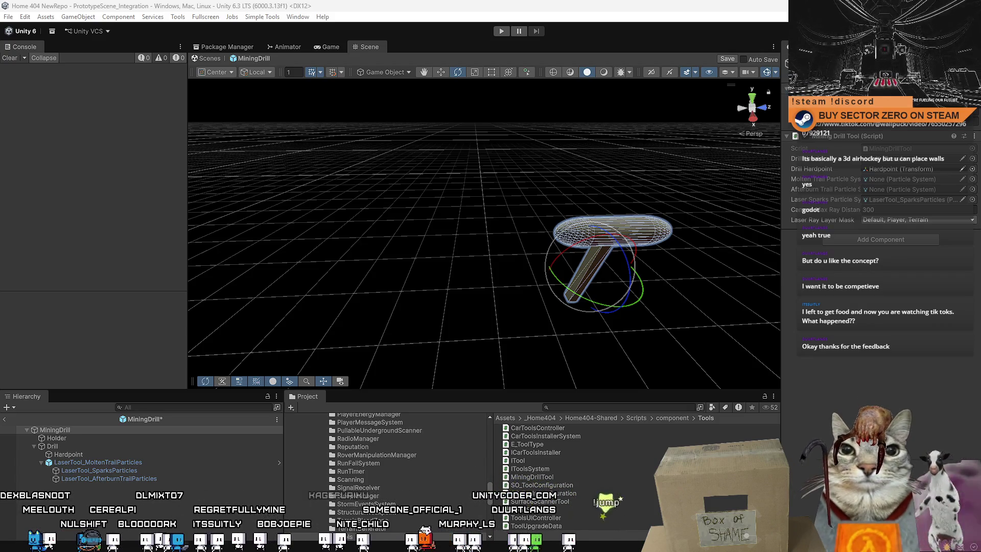
key(f)
mouse_move(480, 230)
mouse_down()
mouse_move(514, 225)
mouse_move(436, 210)
mouse_move(526, 213)
mouse_move(465, 212)
mouse_move(488, 213)
mouse_up()
scroll(514, 225, up, 5)
scroll(525, 213, down, 5)
scroll(464, 213, up, 5)
scroll(472, 210, down, 3)
scroll(482, 207, down, 3)
scroll(481, 208, up, 3)
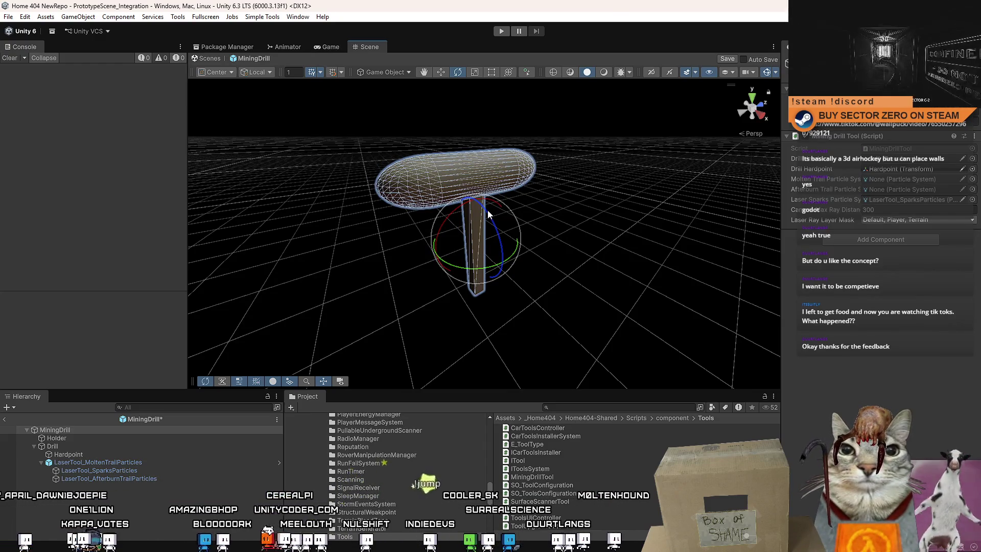
mouse_move(462, 240)
mouse_down()
mouse_move(581, 274)
mouse_move(412, 245)
mouse_move(458, 243)
mouse_up()
scroll(580, 274, down, 5)
scroll(411, 246, up, 3)
scroll(458, 241, up, 5)
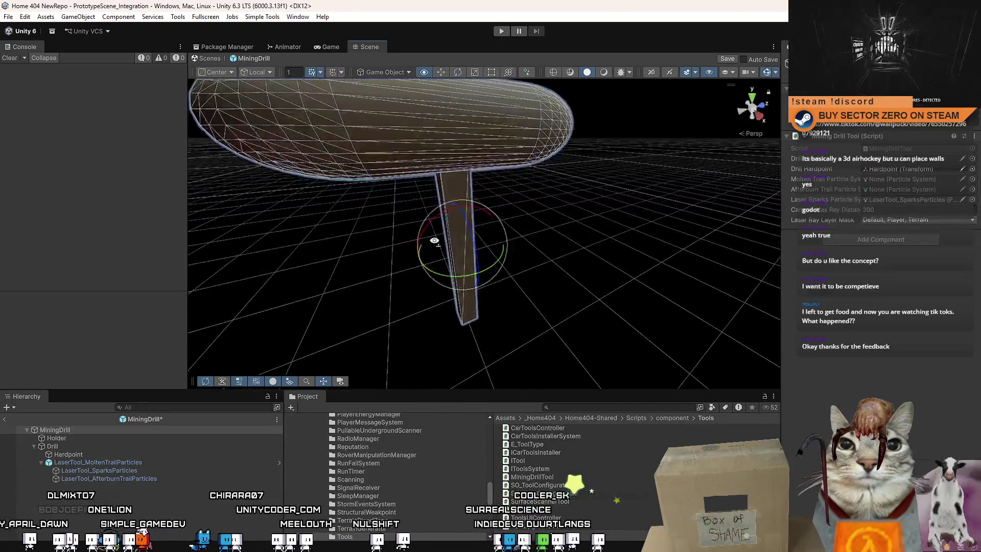
scroll(455, 240, down, 5)
scroll(449, 241, up, 5)
scroll(446, 240, down, 5)
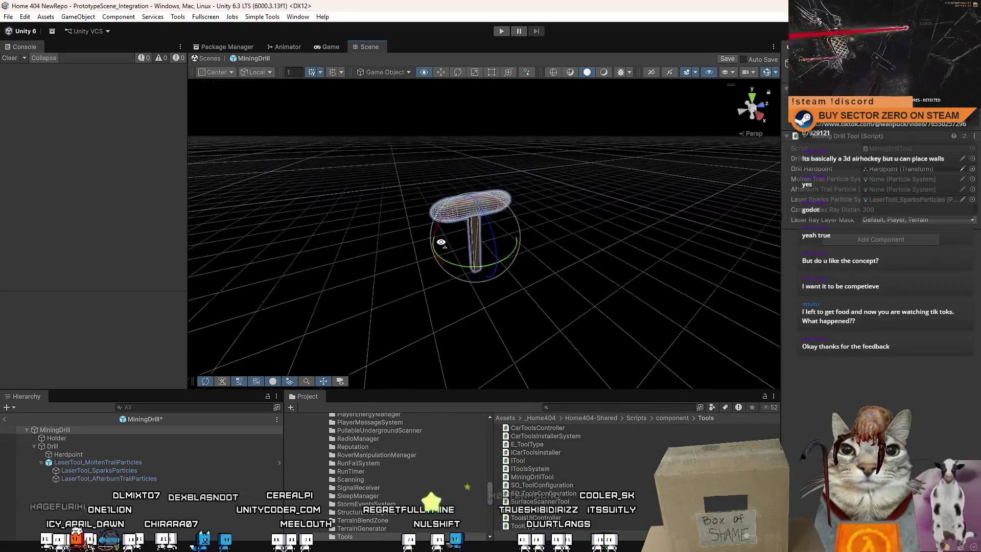
scroll(443, 241, up, 3)
scroll(441, 242, down, 1)
scroll(441, 242, up, 2)
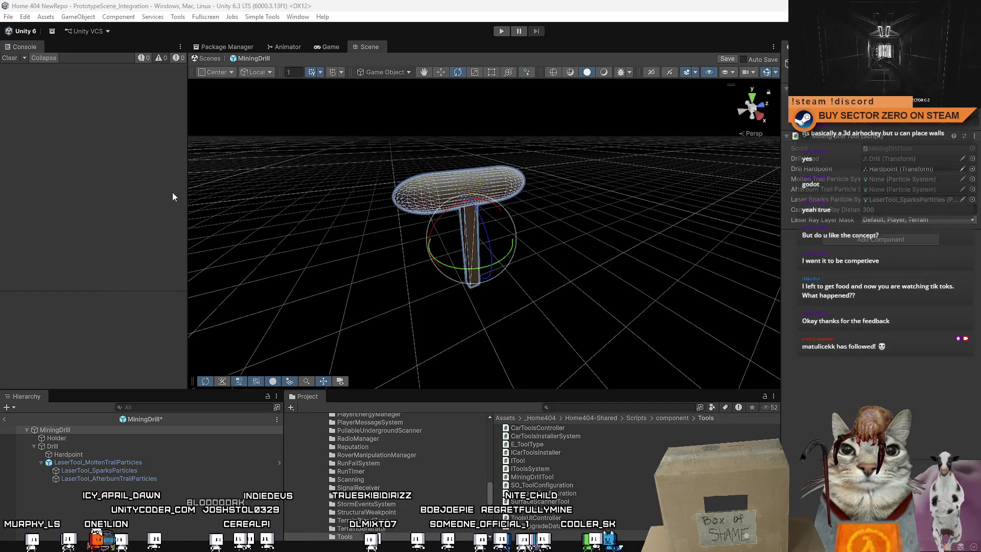
key(alt+Tab)
Step: Center the Reddit window and open its navigation sidebar
drag(274, 42, 417, 85)
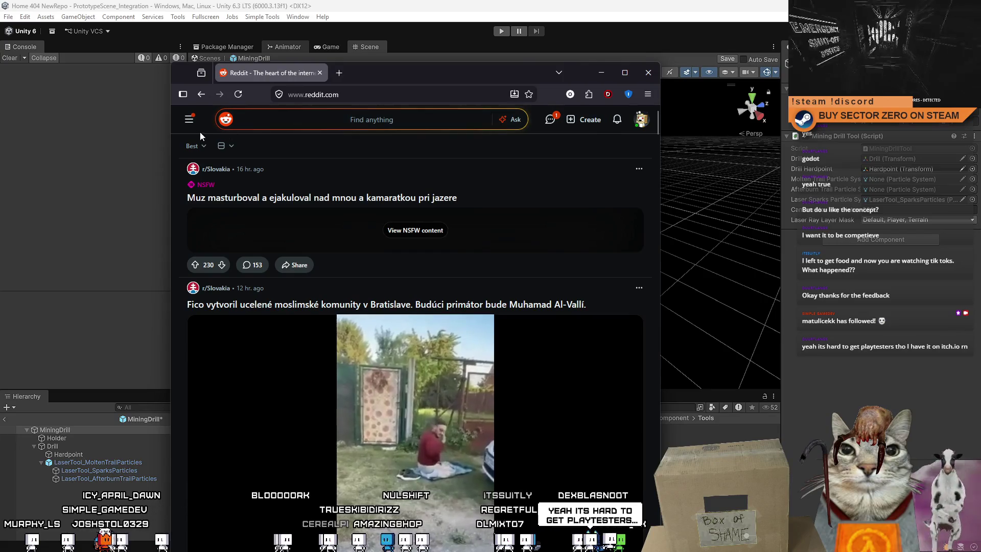
click(189, 121)
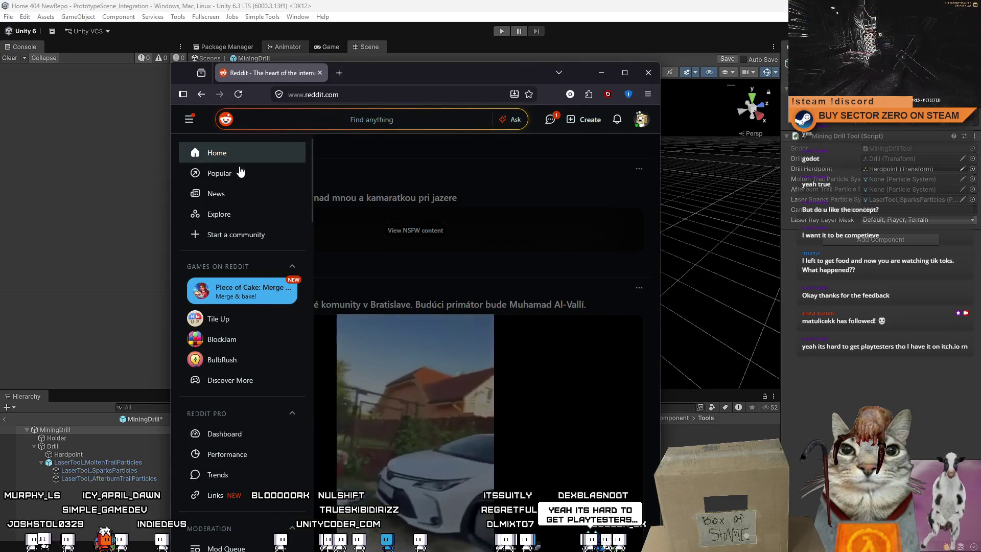
click(440, 120)
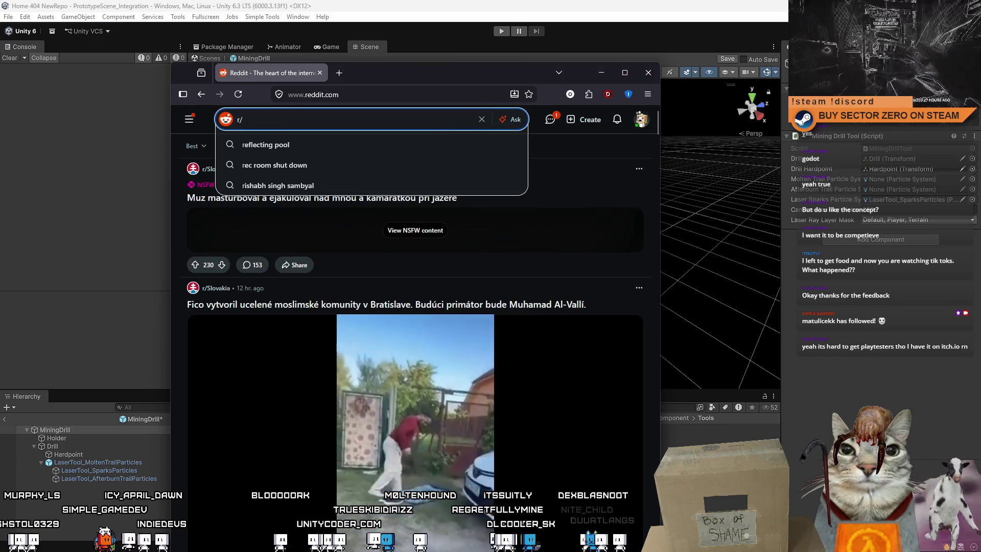
drag(365, 78, 402, 62)
click(225, 104)
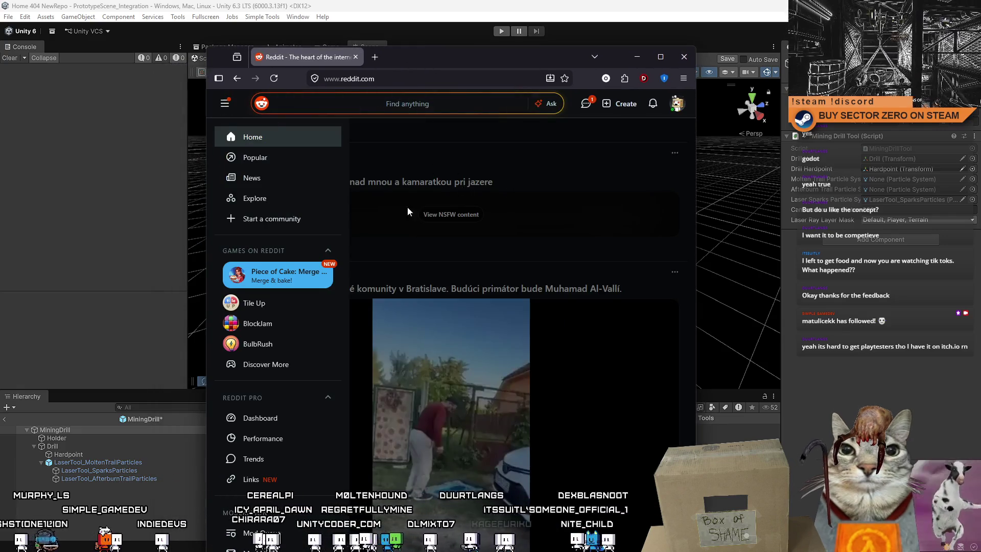
Step: Scroll through the joined Communities list, then drag the browser off screen
scroll(274, 260, down, 7)
scroll(286, 268, down, 5)
scroll(307, 279, up, 1)
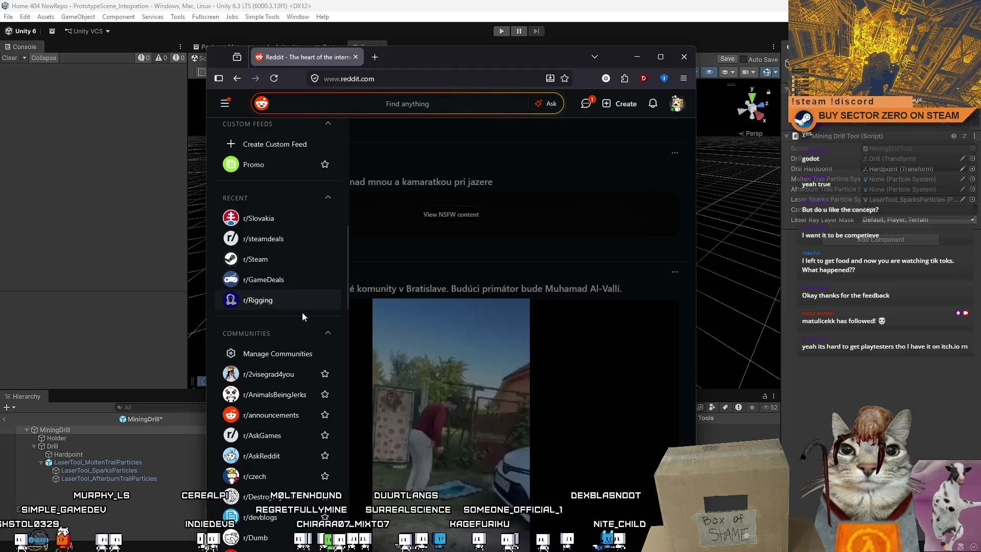
scroll(321, 281, down, 5)
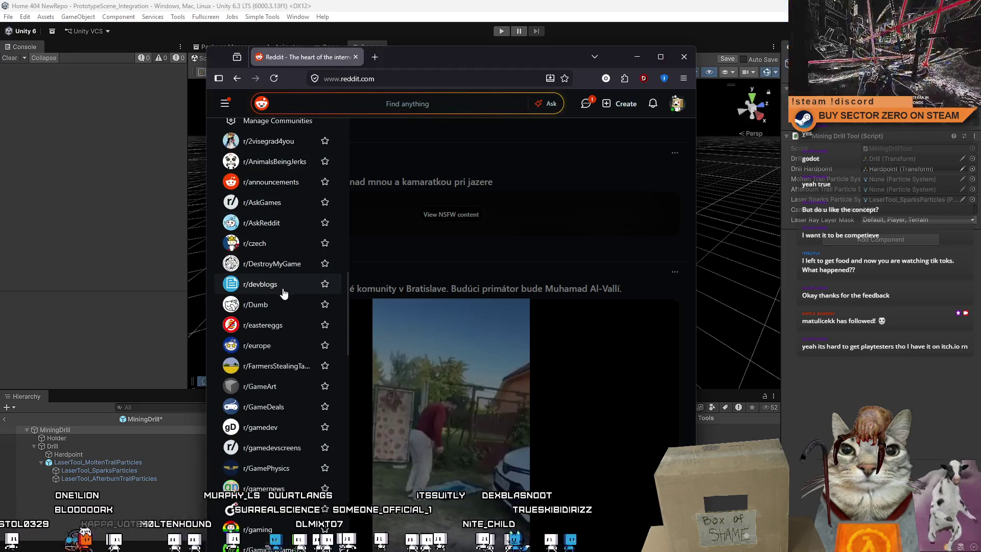
scroll(284, 284, down, 1)
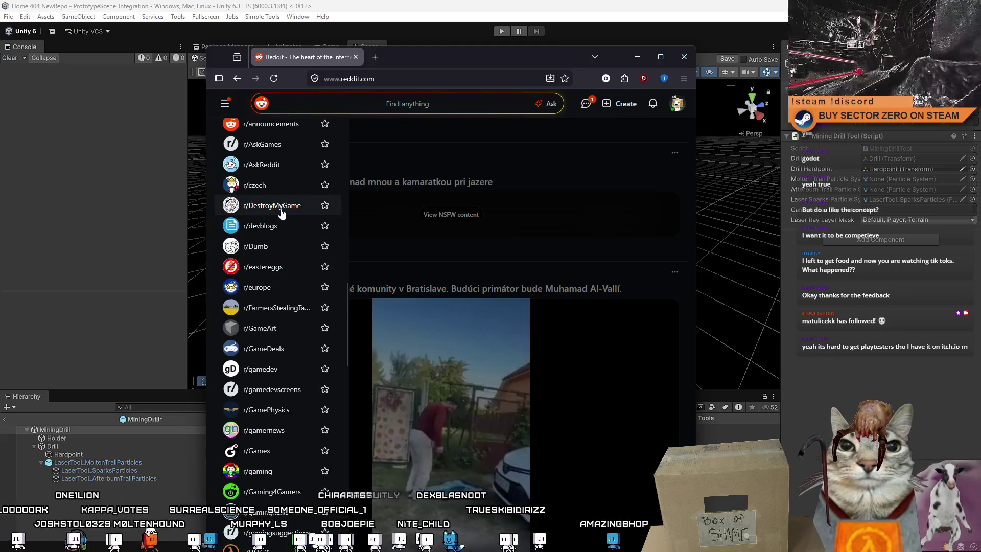
scroll(289, 211, down, 1)
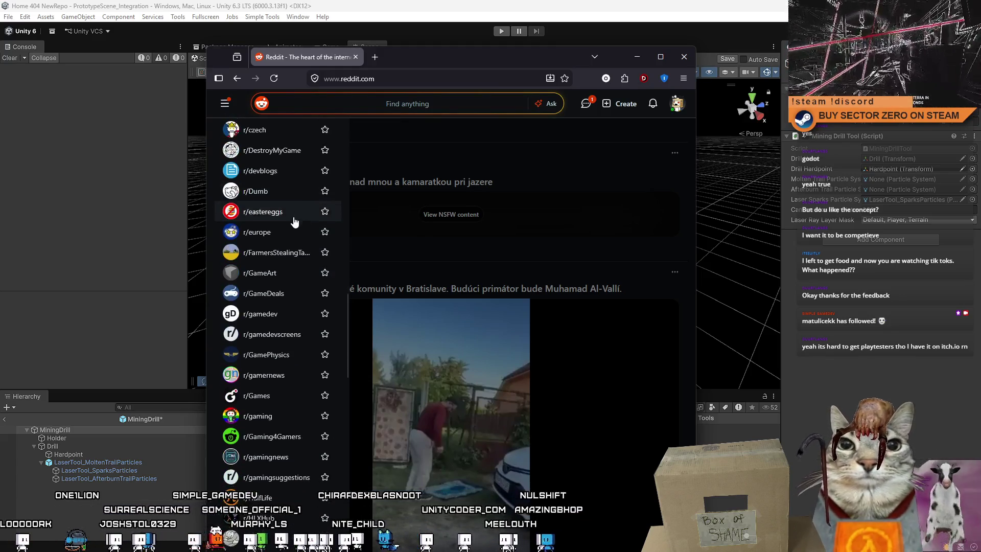
scroll(292, 199, down, 2)
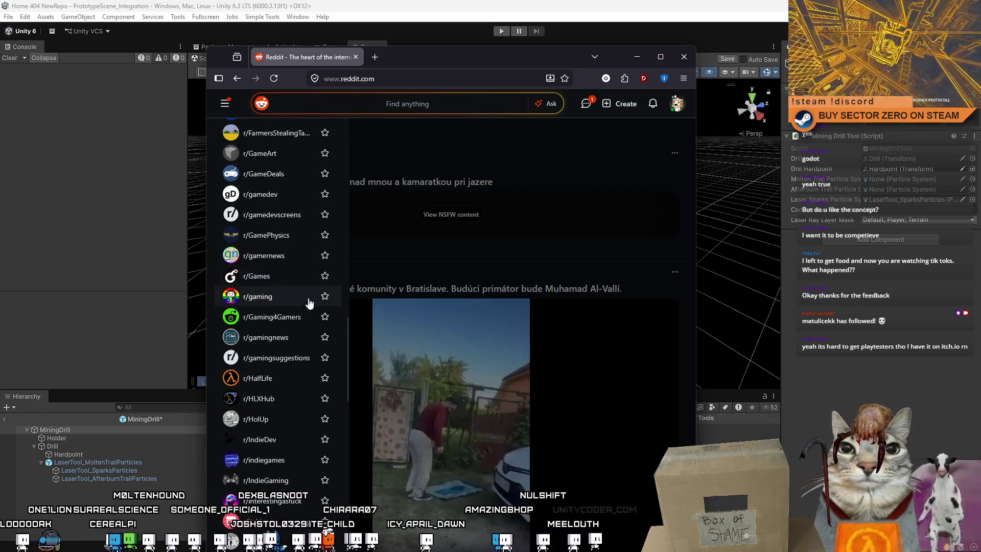
scroll(287, 377, down, 1)
scroll(282, 251, down, 3)
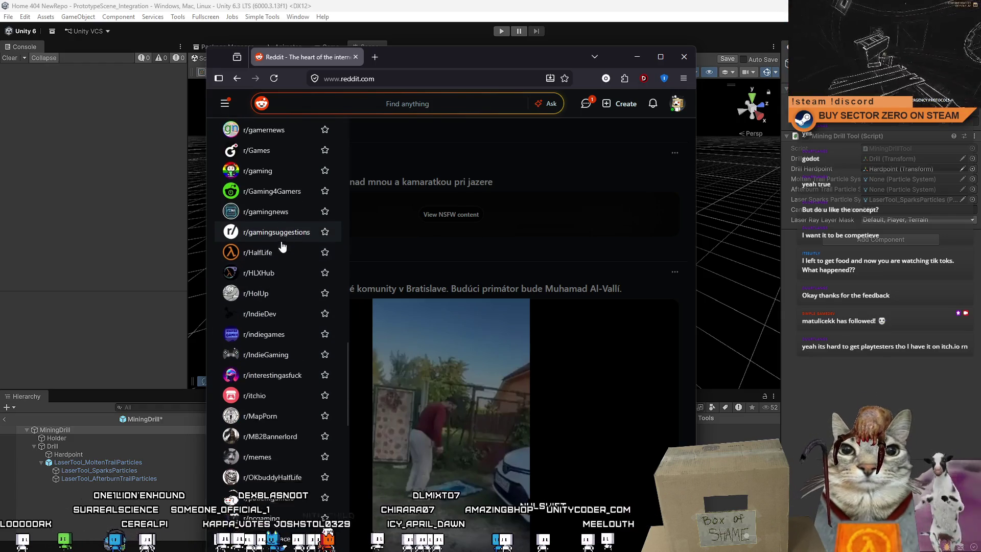
scroll(284, 240, down, 2)
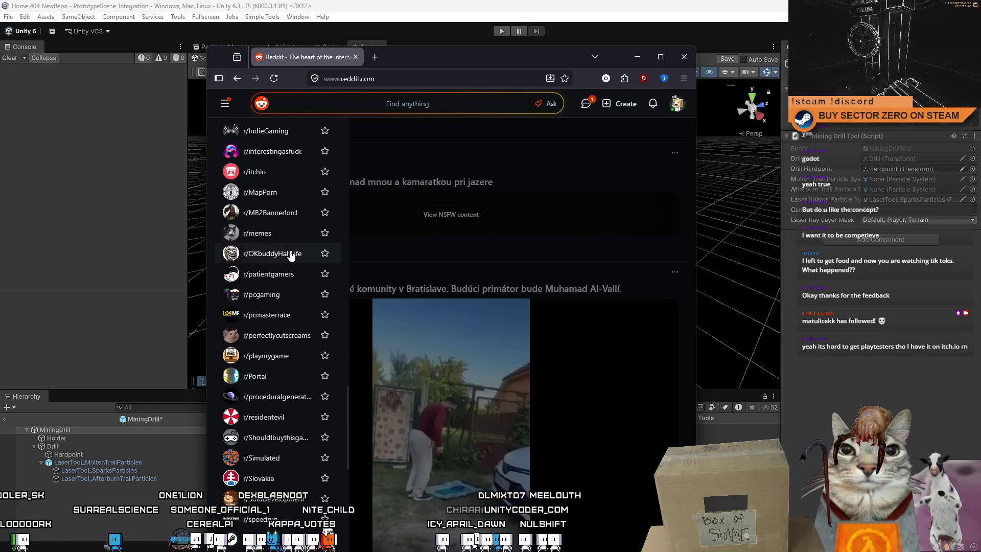
scroll(283, 269, down, 1)
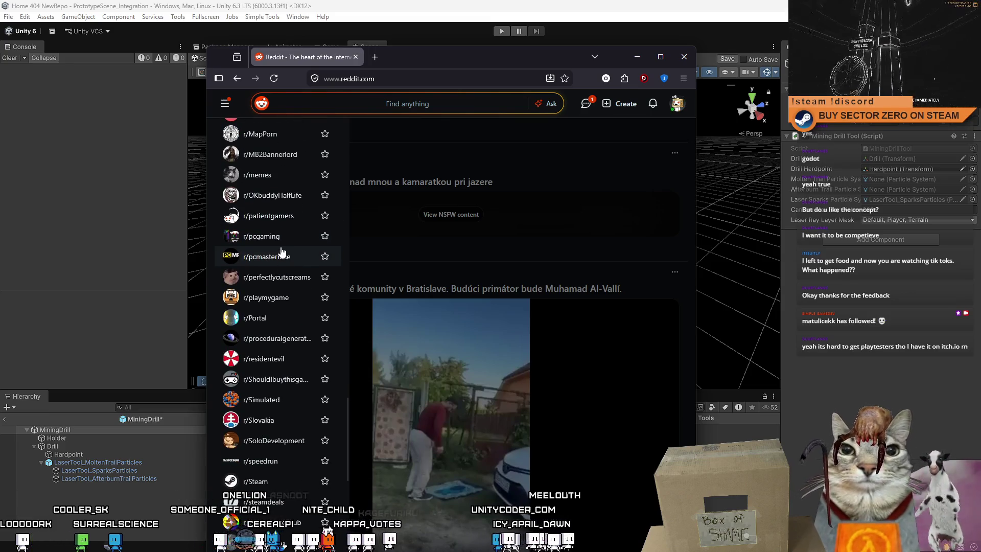
scroll(282, 252, down, 5)
scroll(287, 268, up, 3)
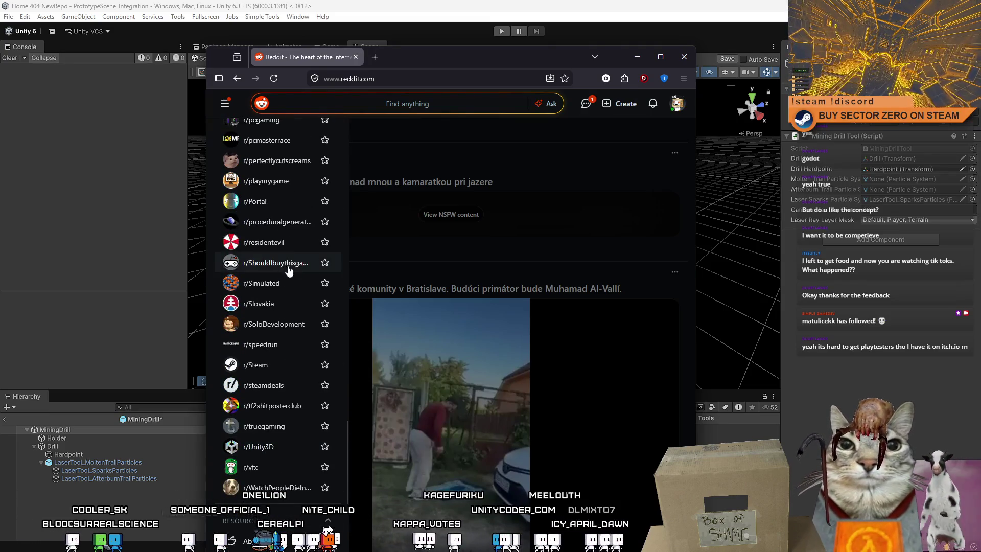
scroll(279, 263, up, 2)
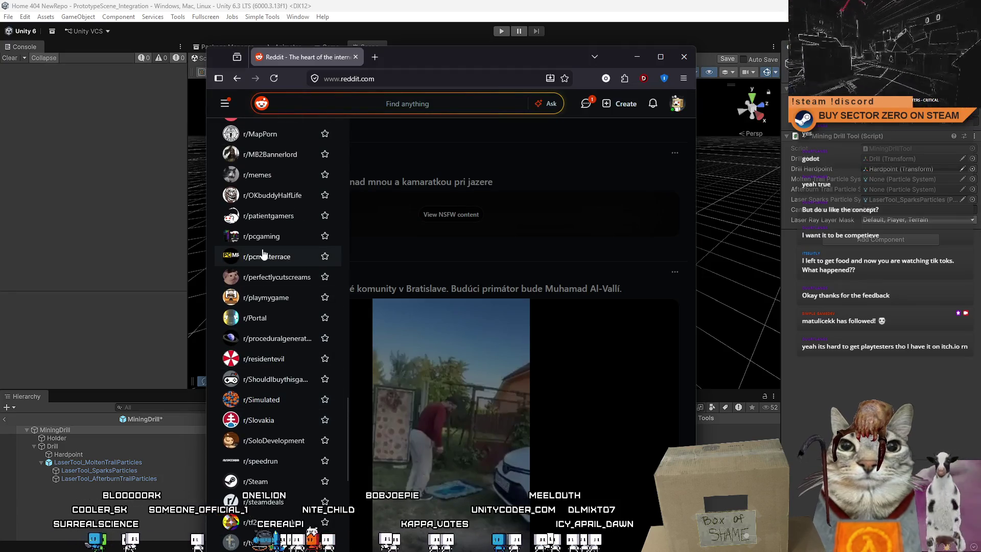
mouse_move(424, 54)
mouse_down()
mouse_move(239, 90)
mouse_move(0, 97)
mouse_up()
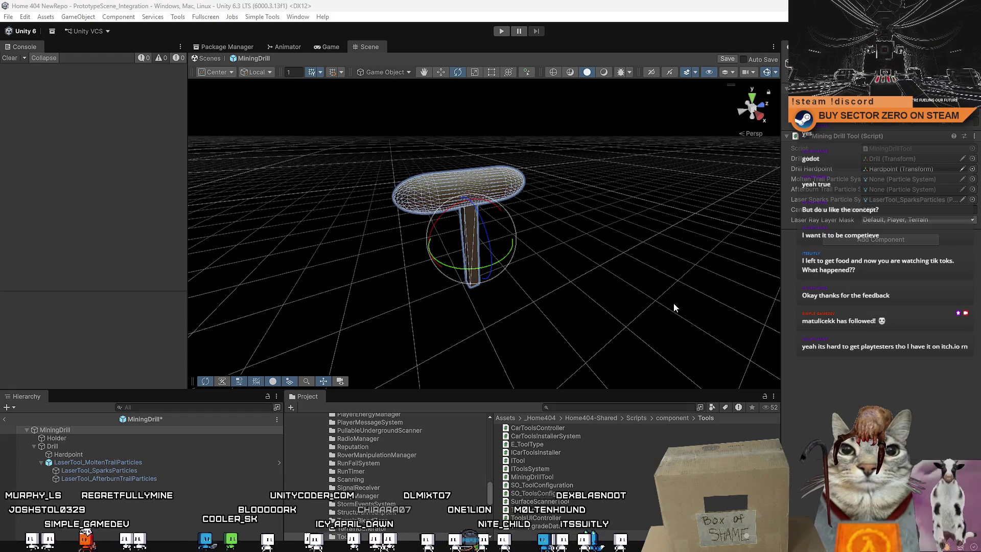
Step: Deselect the drill and orbit in for a closer look at the prefab
click(180, 507)
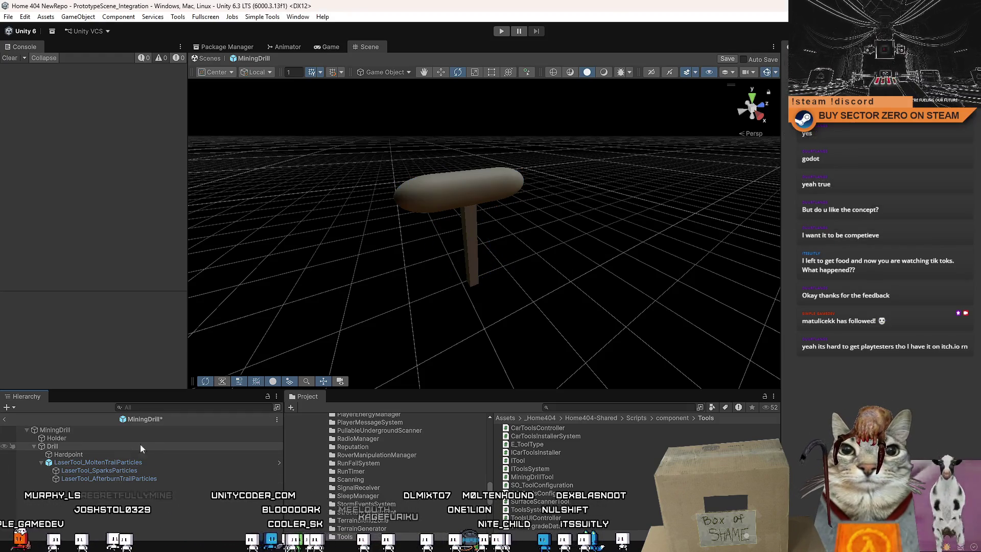
mouse_move(415, 280)
mouse_down()
mouse_move(451, 306)
mouse_move(530, 287)
mouse_move(413, 272)
mouse_move(383, 299)
mouse_move(388, 240)
mouse_up()
click(413, 273)
click(381, 301)
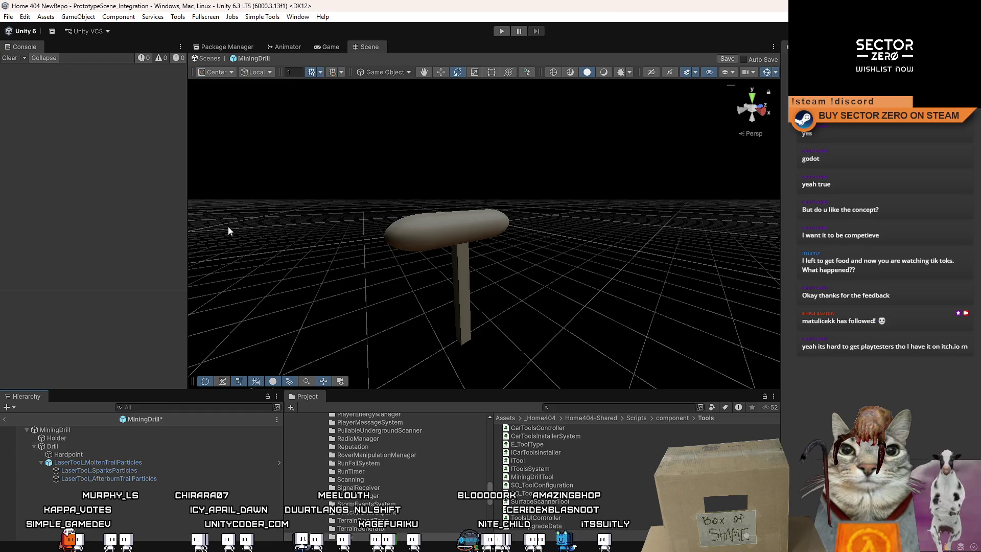
Step: Exit Prefab Mode, enter Play mode, clear the Console, and start the game from its menu
click(213, 61)
click(322, 47)
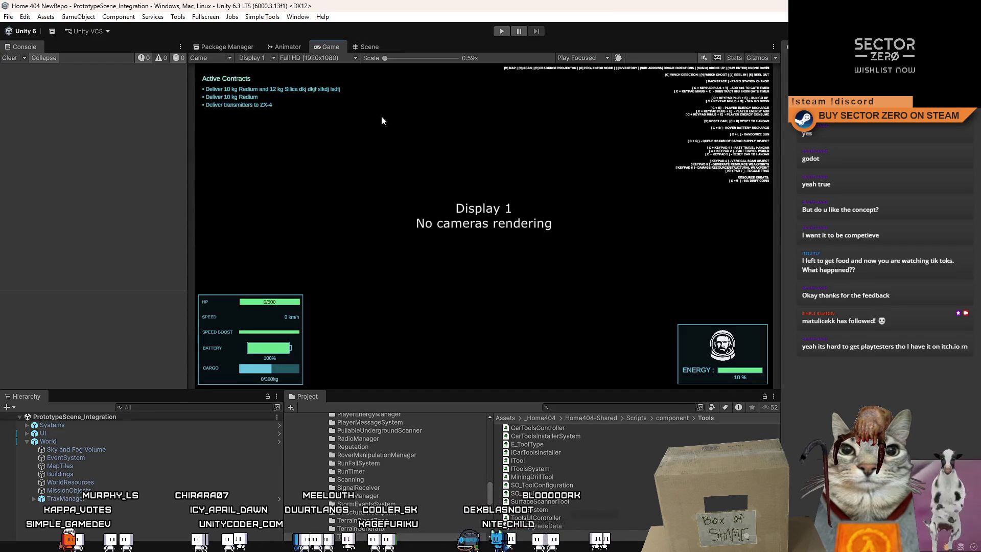
click(366, 46)
click(501, 31)
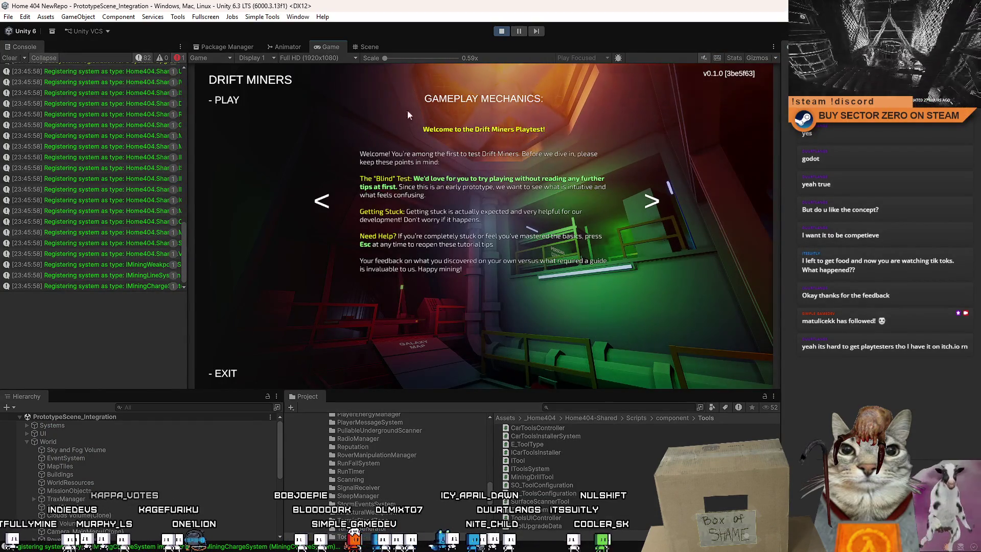
click(9, 58)
click(364, 127)
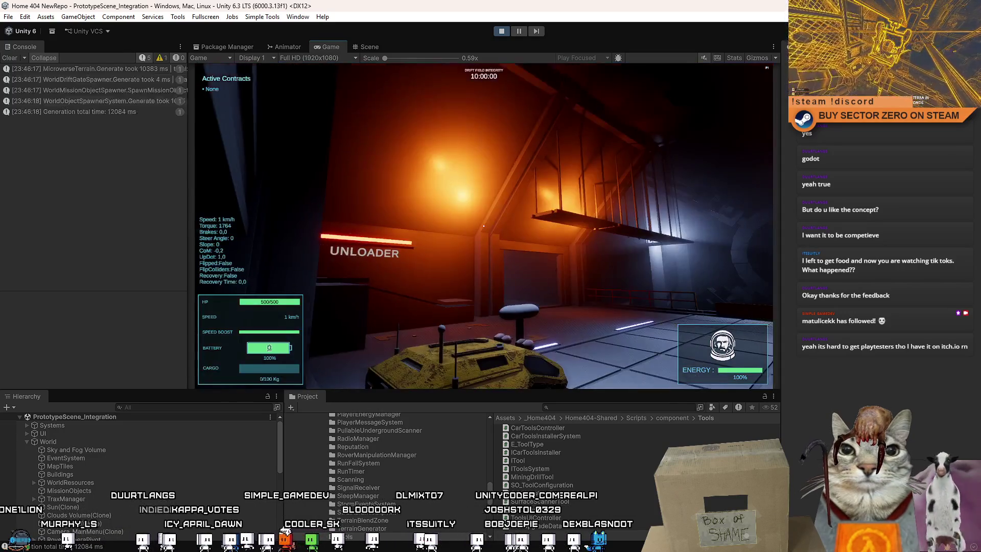
Step: Drive the rover with WASD in a maximized Game view, pause, resume, and stop playtesting
key(w)
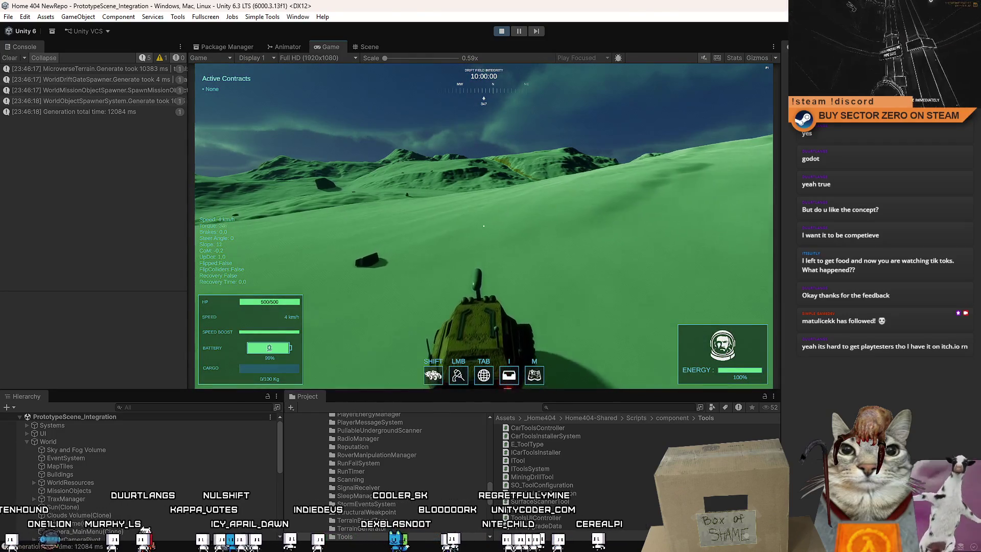
key(w)
key(a)
key(Escape)
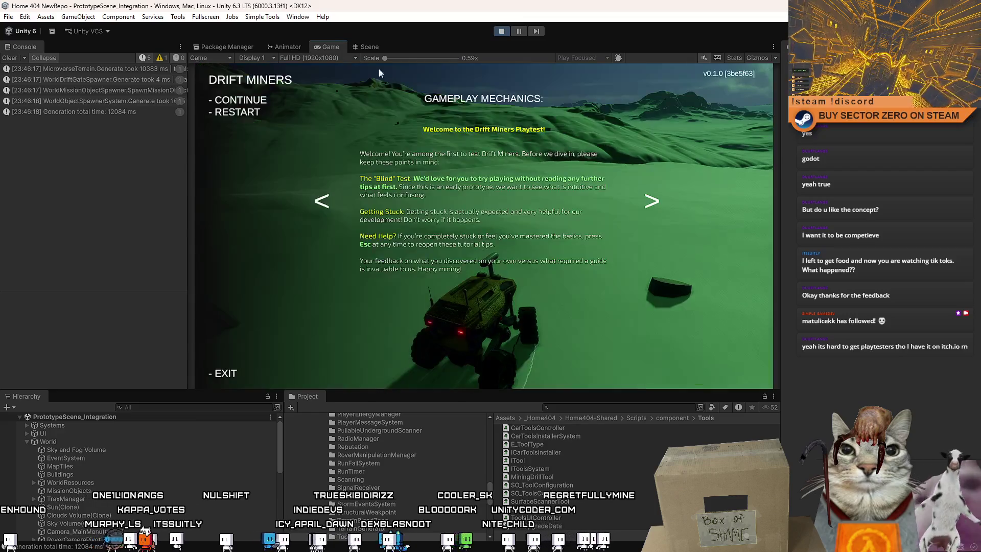
key(Escape)
double_click(330, 45)
key(s)
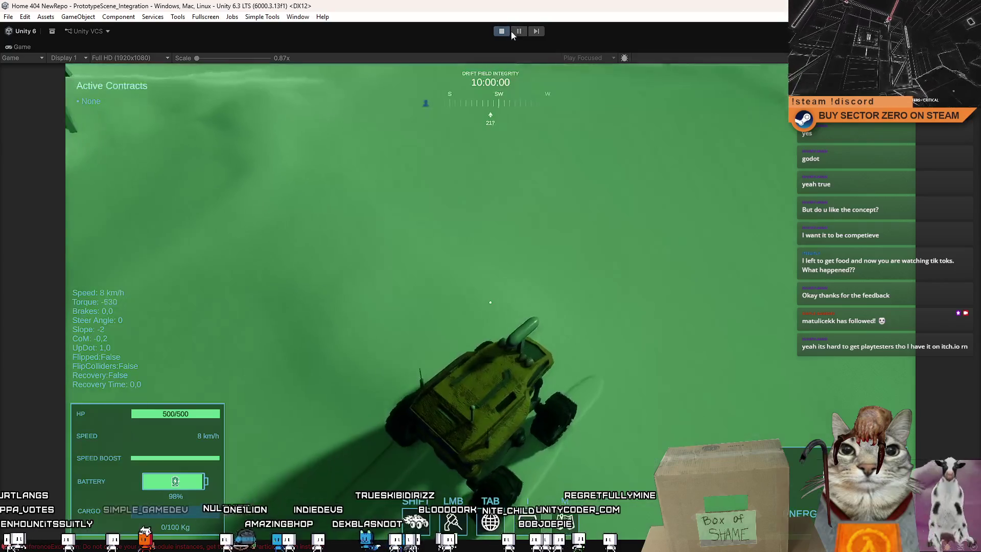
click(519, 31)
click(518, 31)
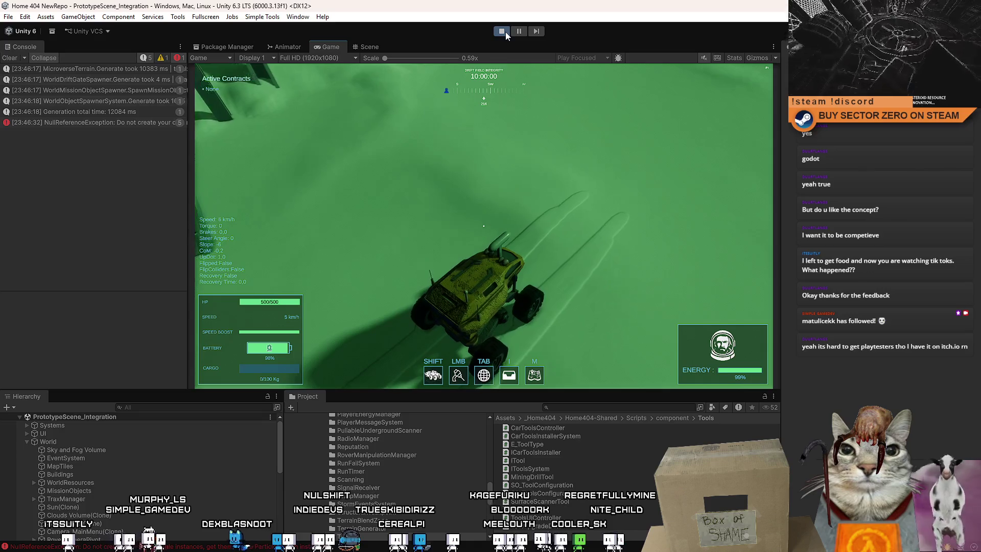
click(504, 31)
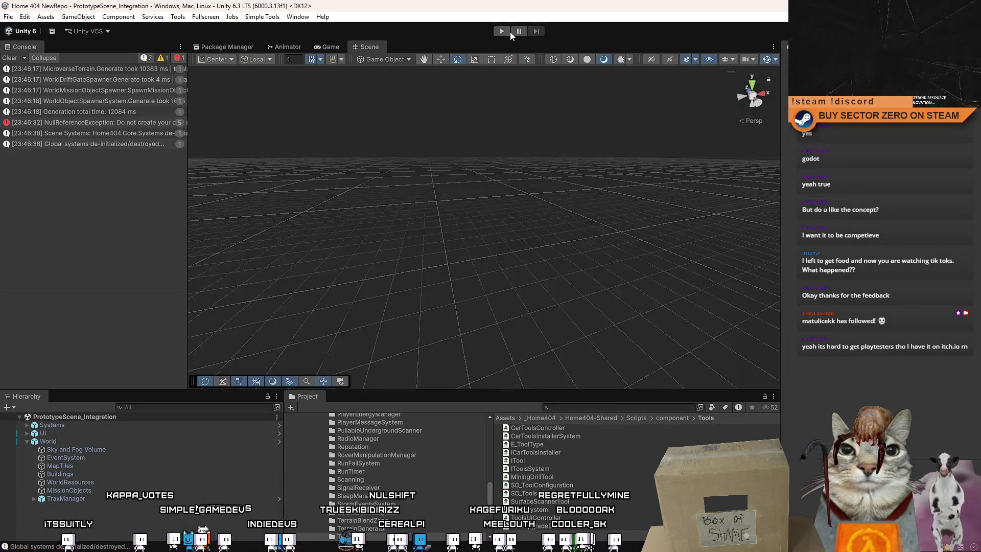
Step: Search the project for 'rill' and open the MiningDrill prefab
click(74, 499)
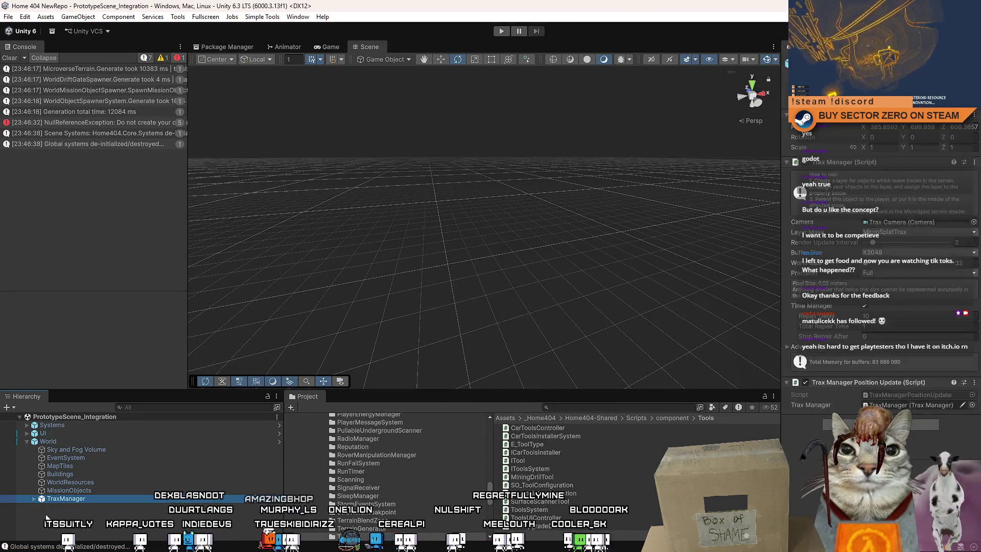
click(499, 454)
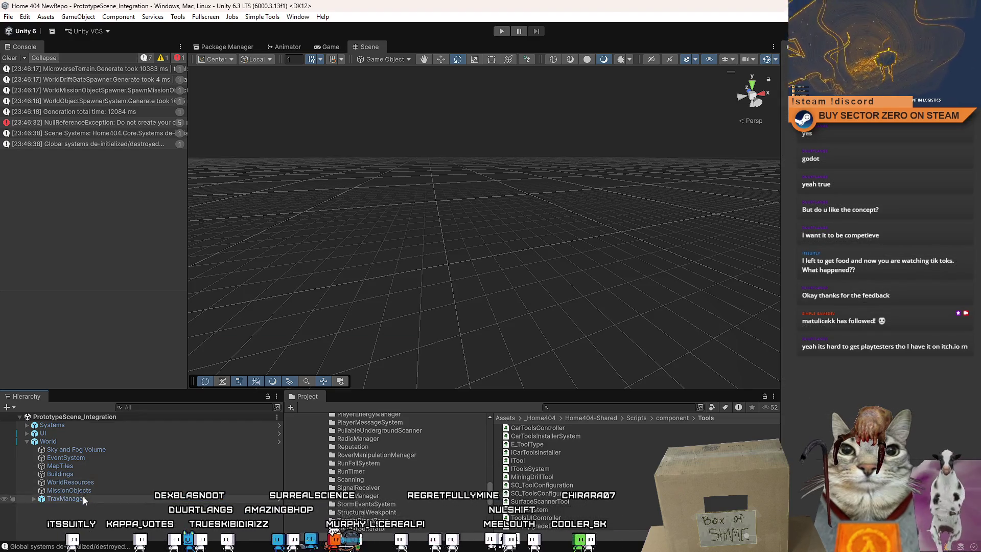
click(581, 405)
text(crill)
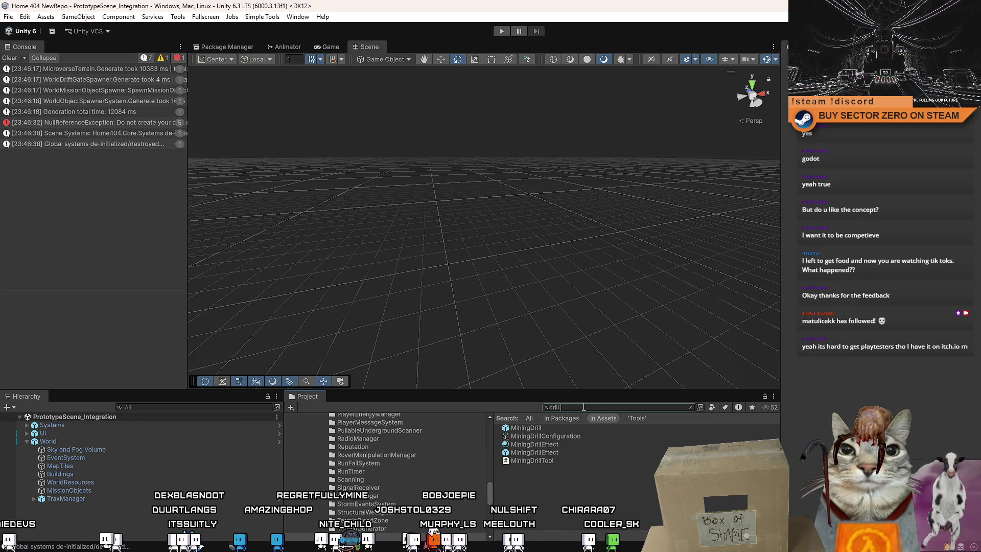
click(568, 430)
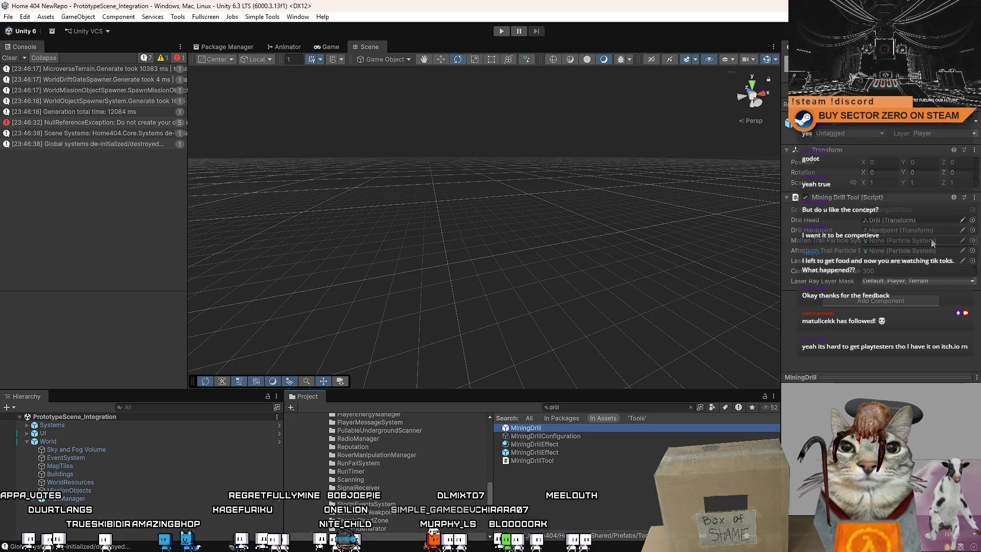
double_click(526, 428)
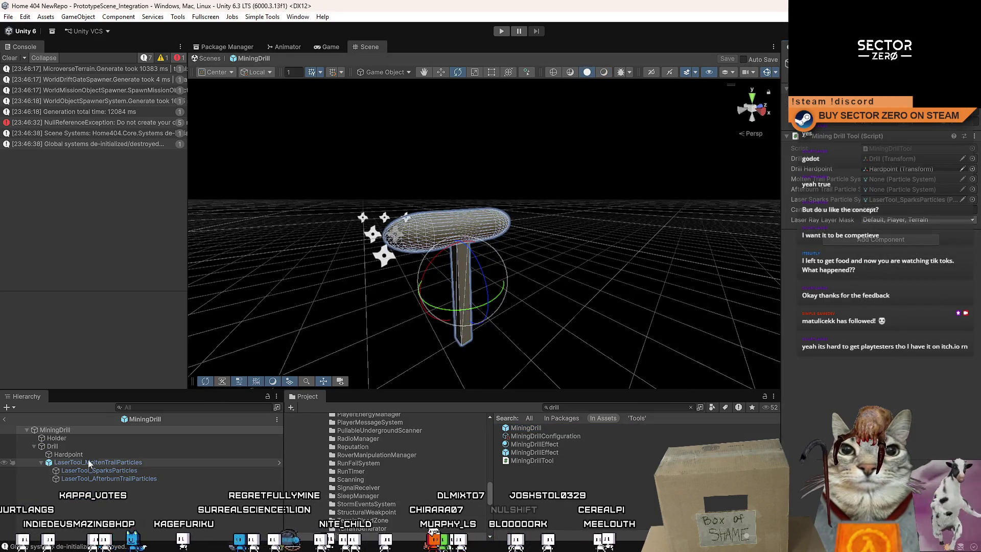
Step: Assign LaserTool_MoltenTrailParticles and LaserTool_AfterburnTrailParticles, save, and return to the Game view
mouse_move(89, 463)
mouse_down()
mouse_move(899, 173)
mouse_move(852, 193)
mouse_up()
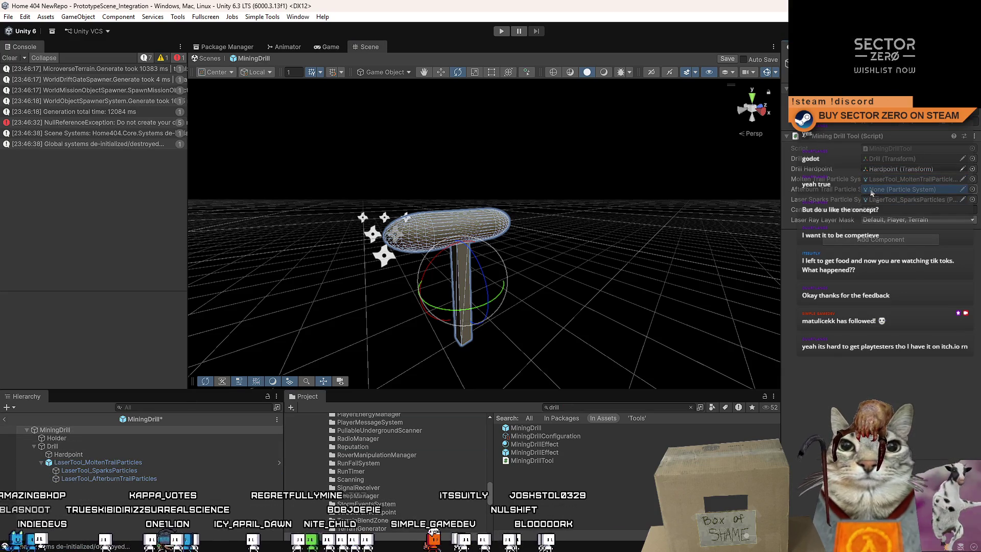
click(111, 471)
drag(111, 471, 904, 203)
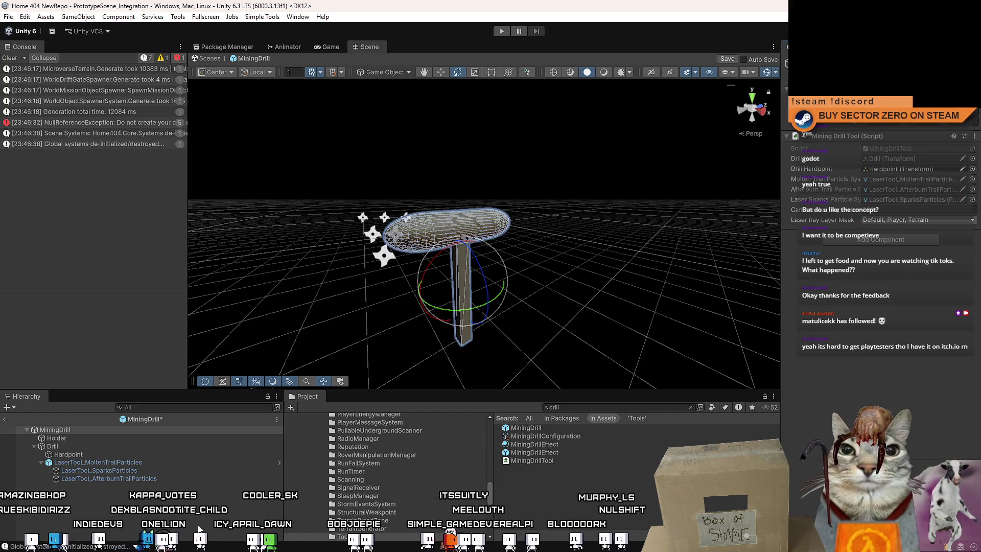
click(192, 529)
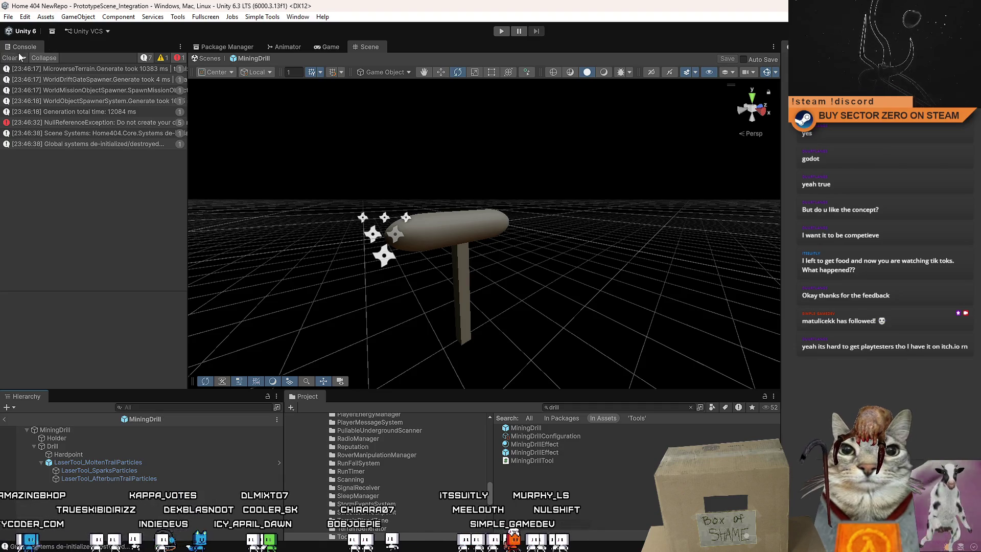
key(ctrl+s)
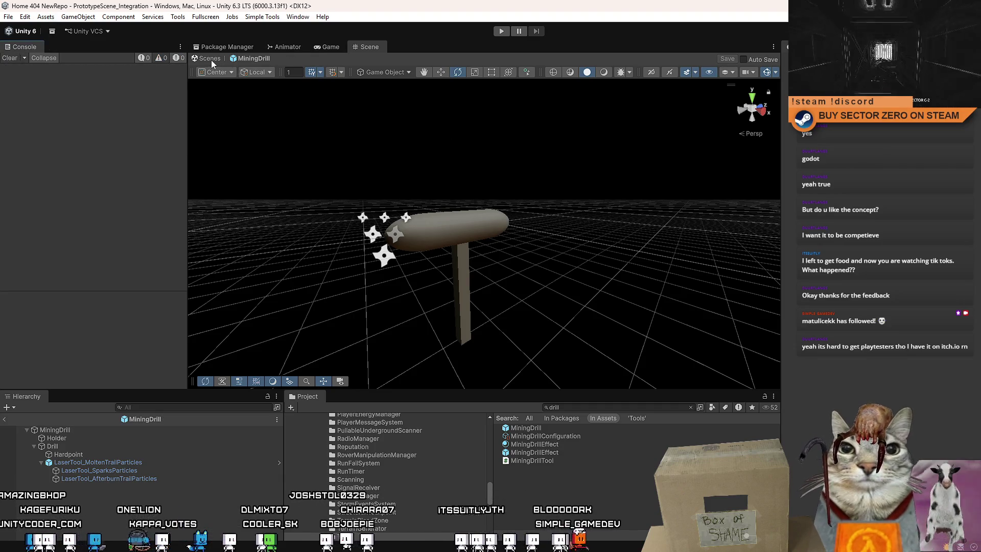
click(210, 58)
click(331, 46)
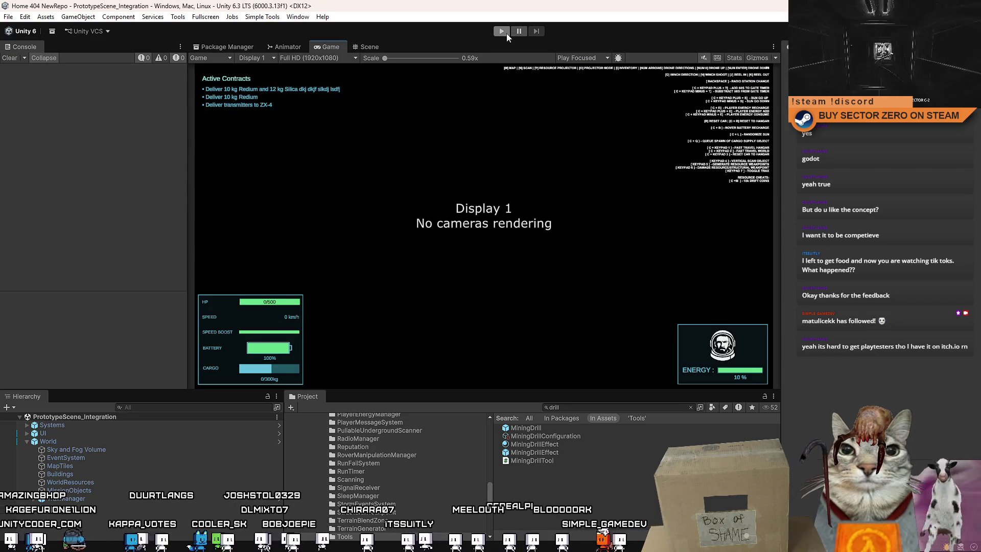
Step: Enter Play mode, start from the game's main menu, and dismiss the tutorial tips
click(506, 31)
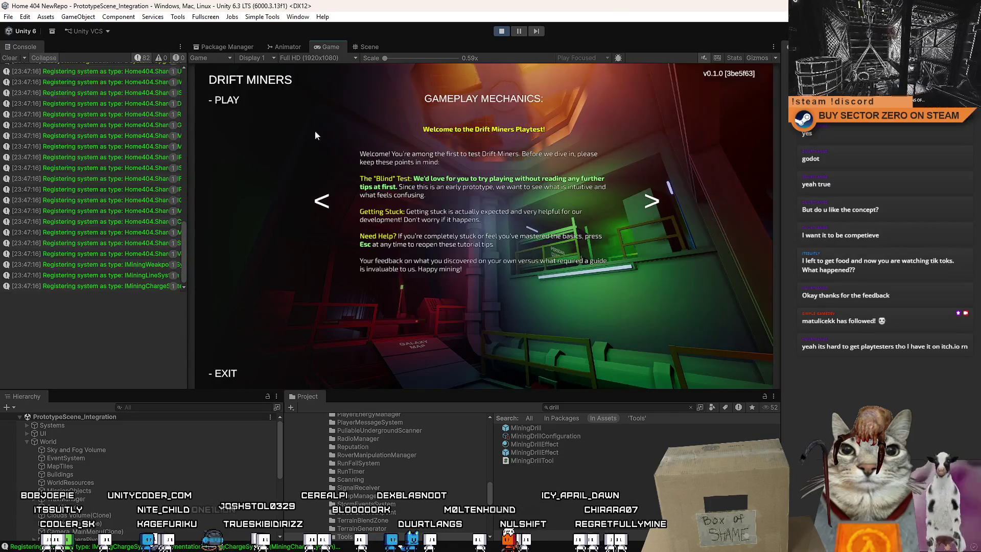
click(10, 57)
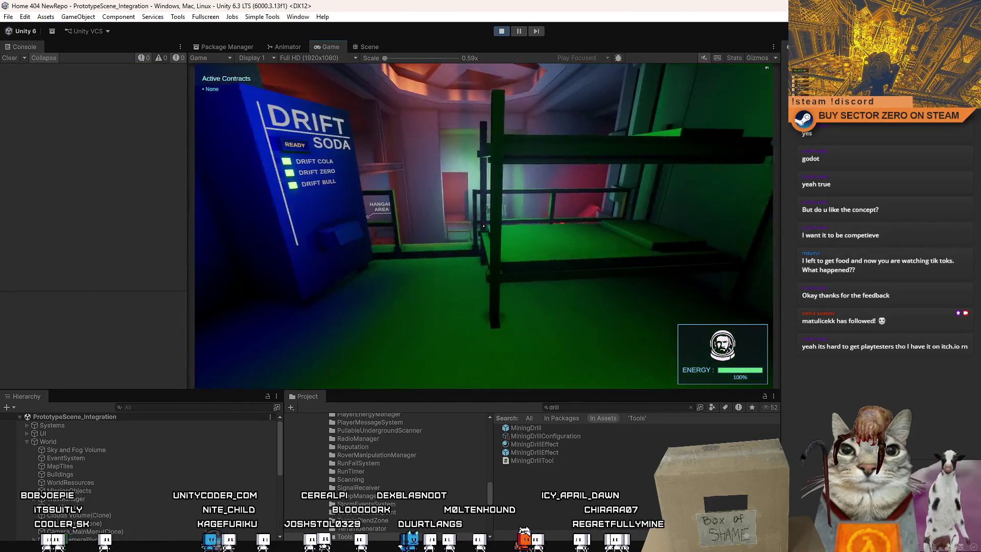
key(Escape)
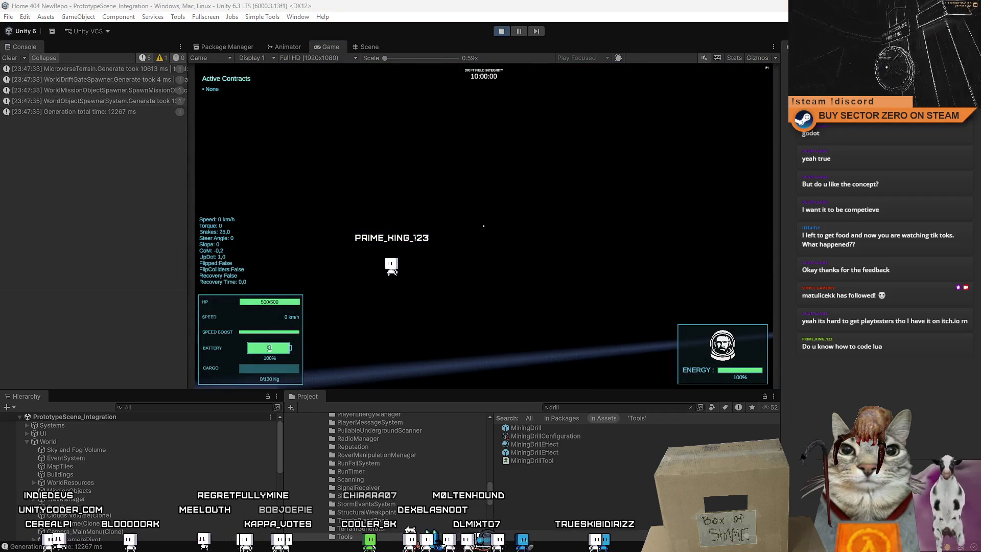
Step: Drive through the drift gate to the surface and fire the drill laser twice
key(w)
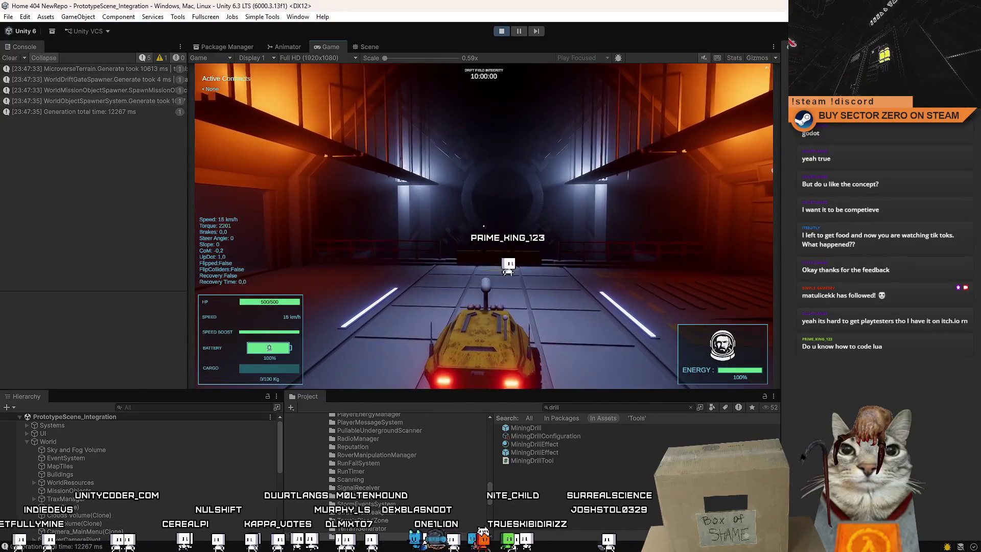
key(e)
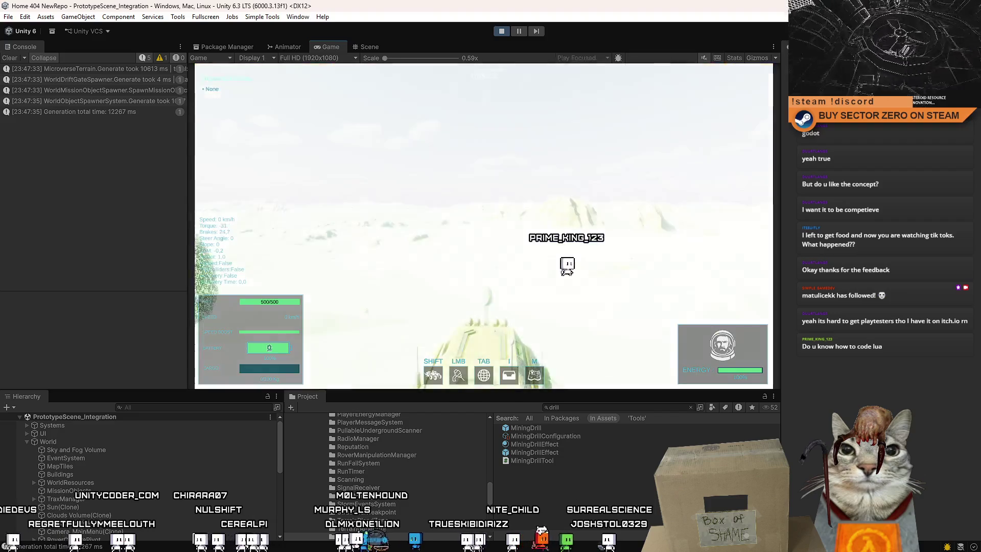
key(w)
key(a)
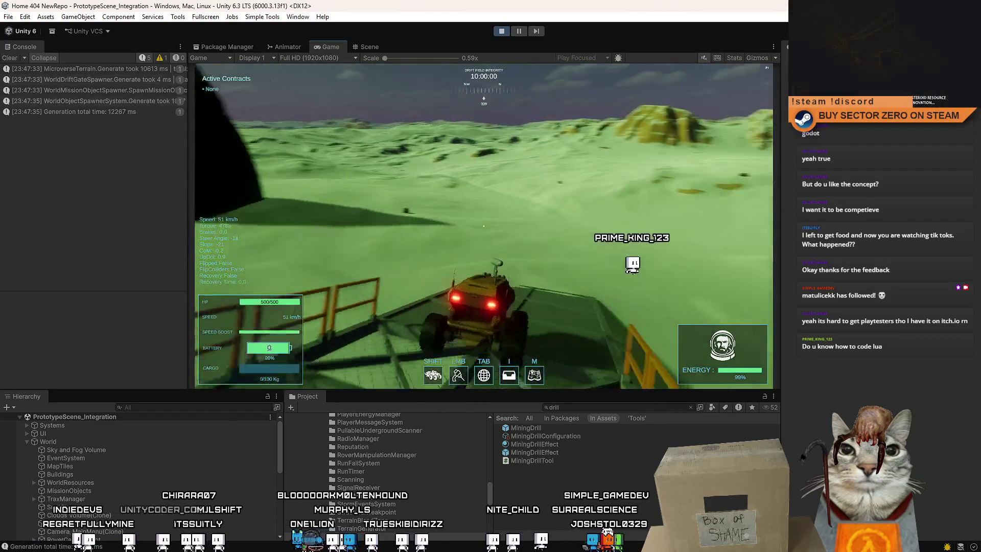
key(d)
key(s)
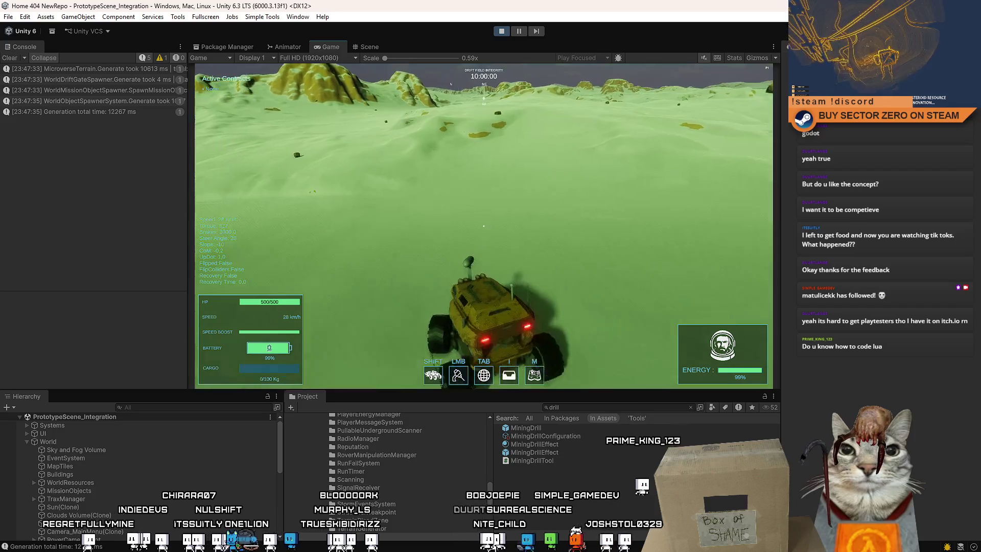
click(483, 226)
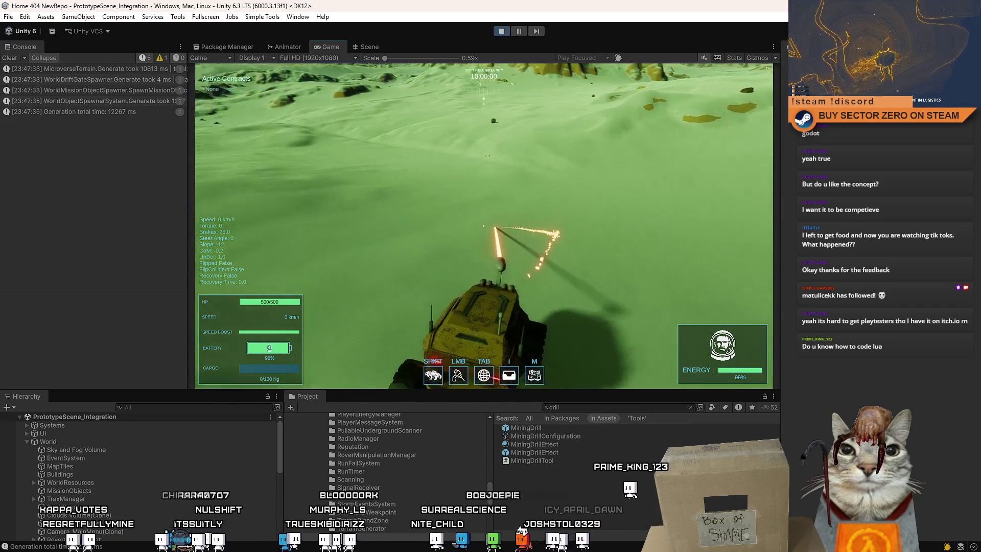
click(484, 225)
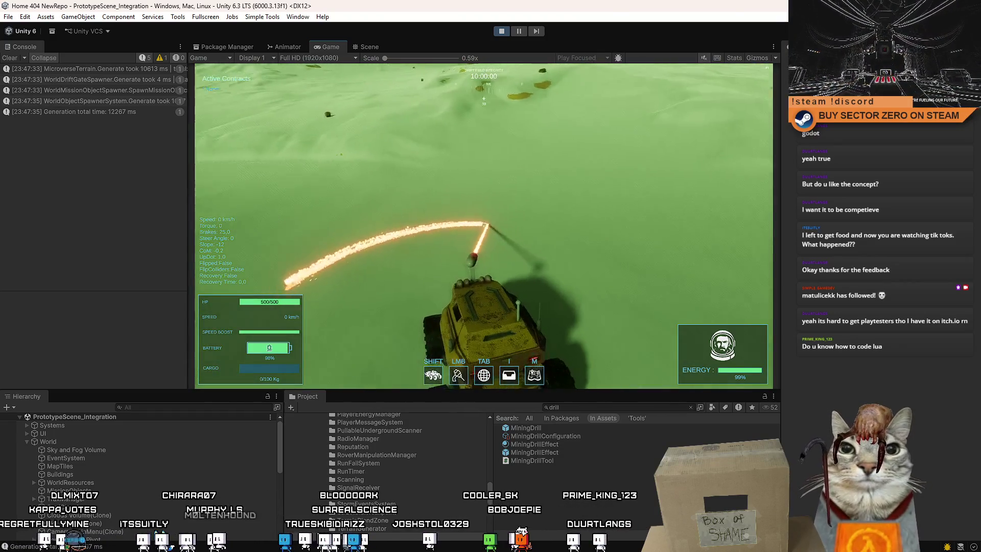
Step: Boost the rover toward the rock, then pause the game
key(w)
key(a)
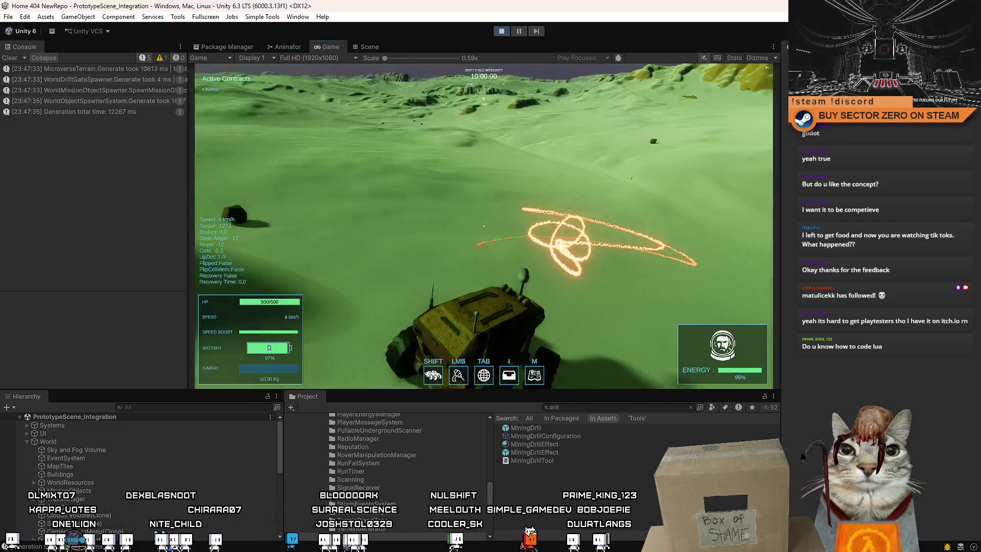
key(shift)
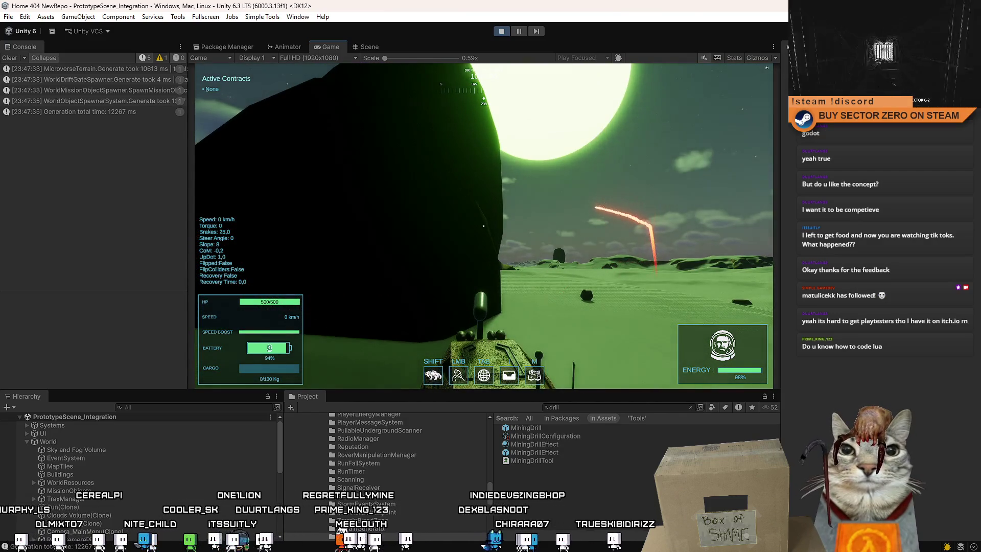
key(Escape)
key(Escape)
key(ctrl+shift+p)
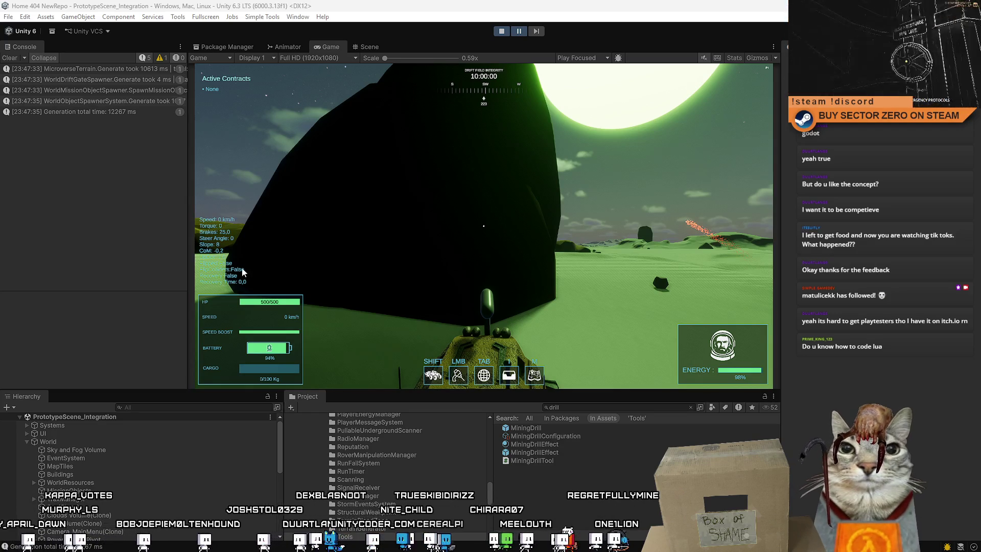
Step: Resume and sweep the drill laser across the rock with A/D, then open the pause menu
click(517, 32)
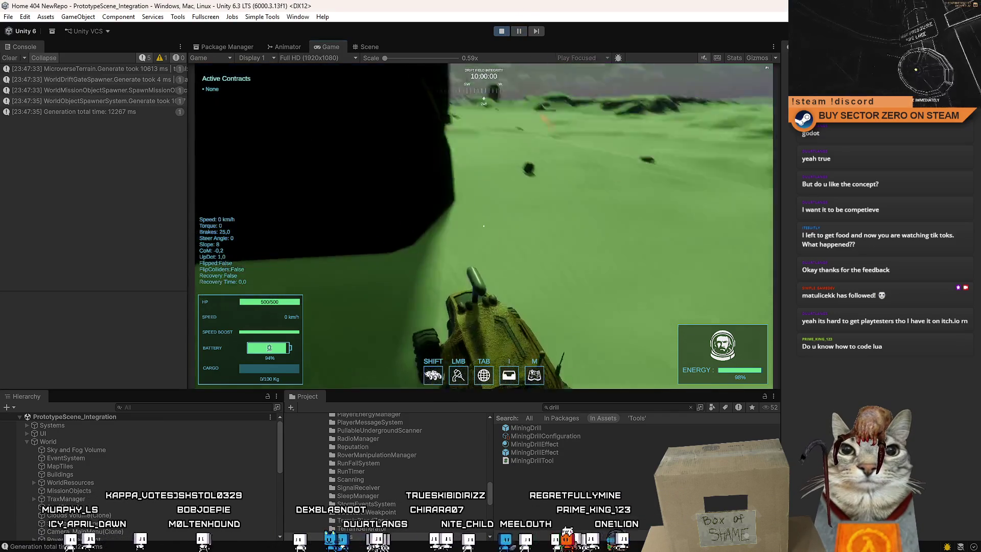
key(w)
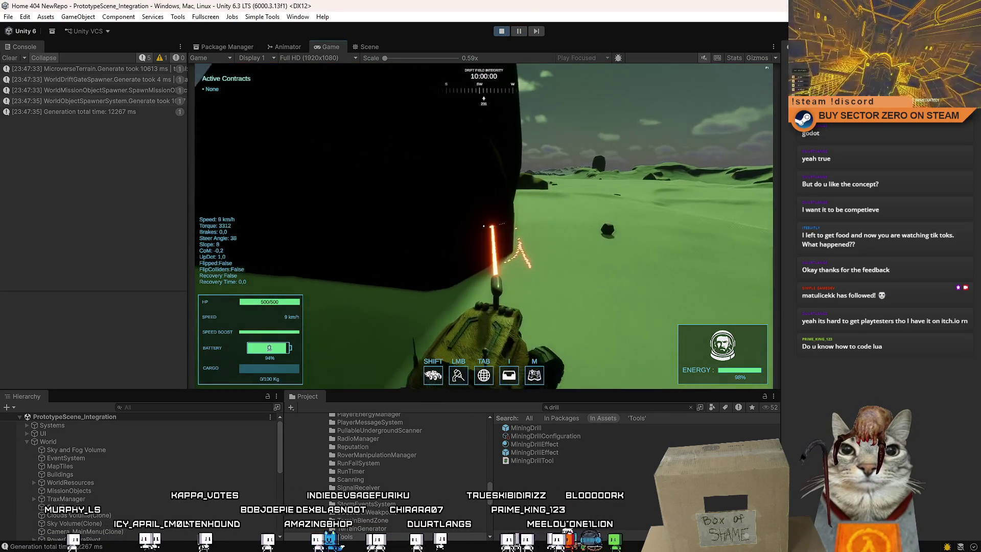
key(a)
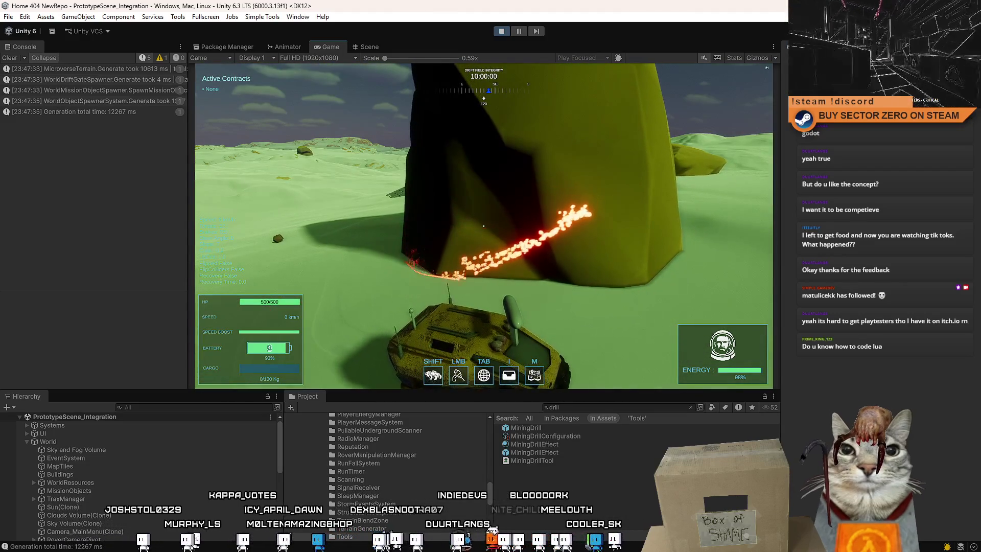
key(d)
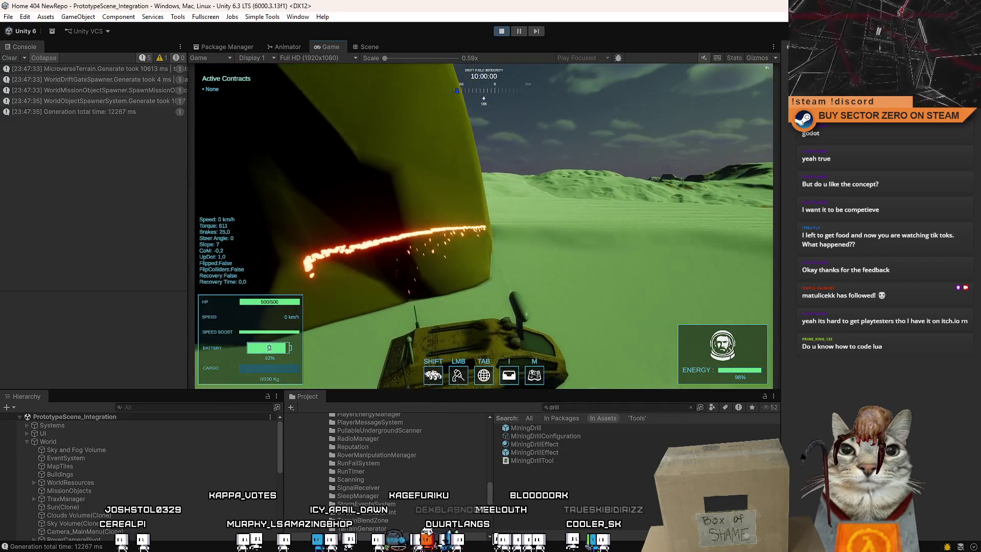
key(a)
key(d)
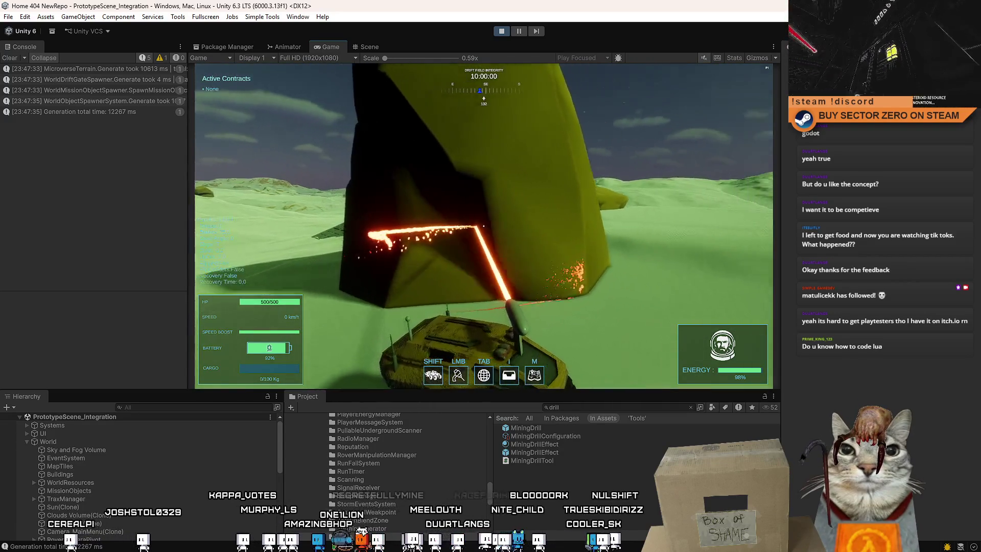
key(a)
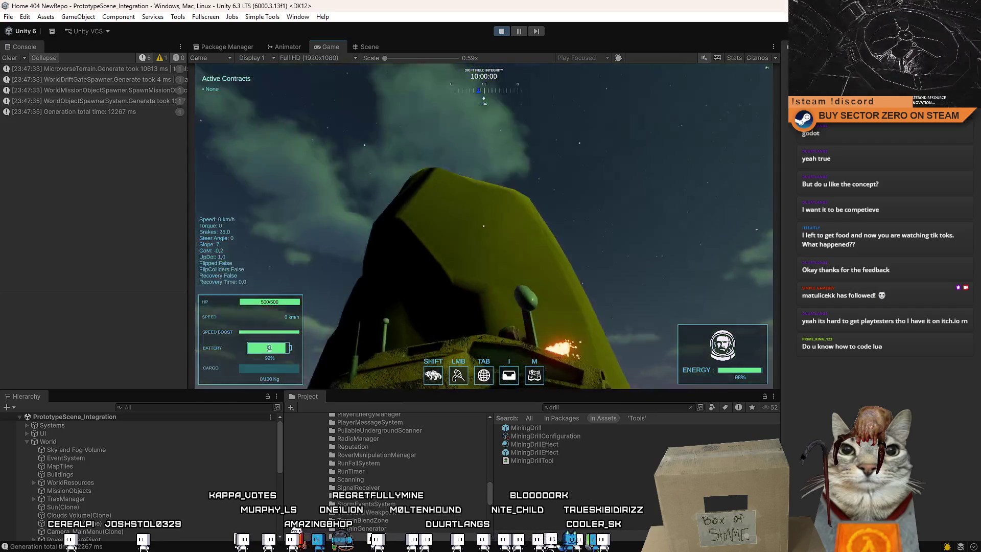
key(a)
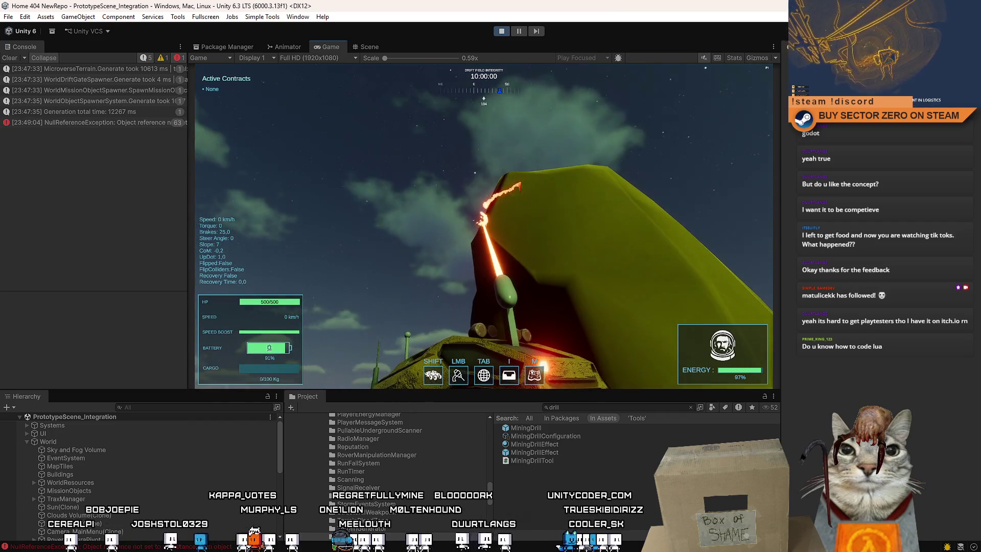
key(d)
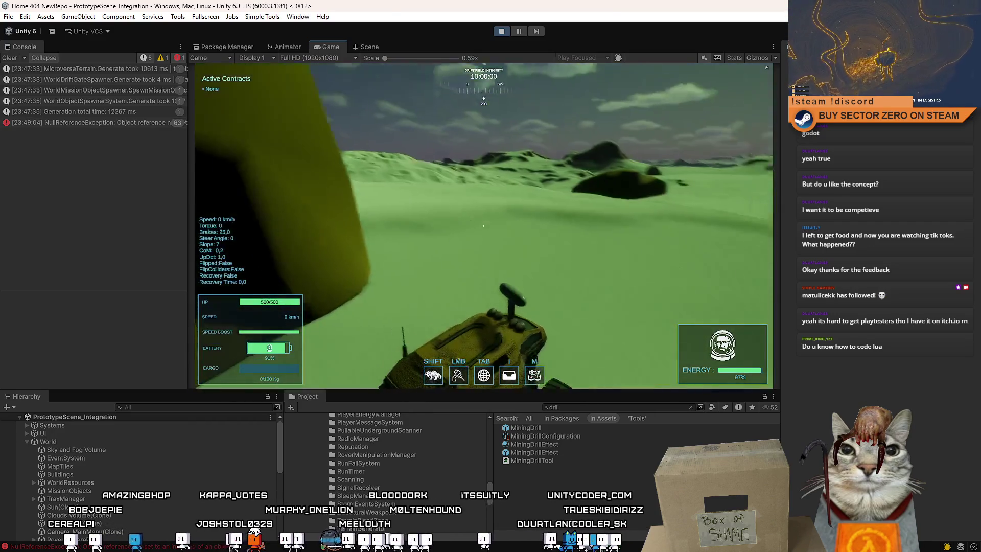
key(a)
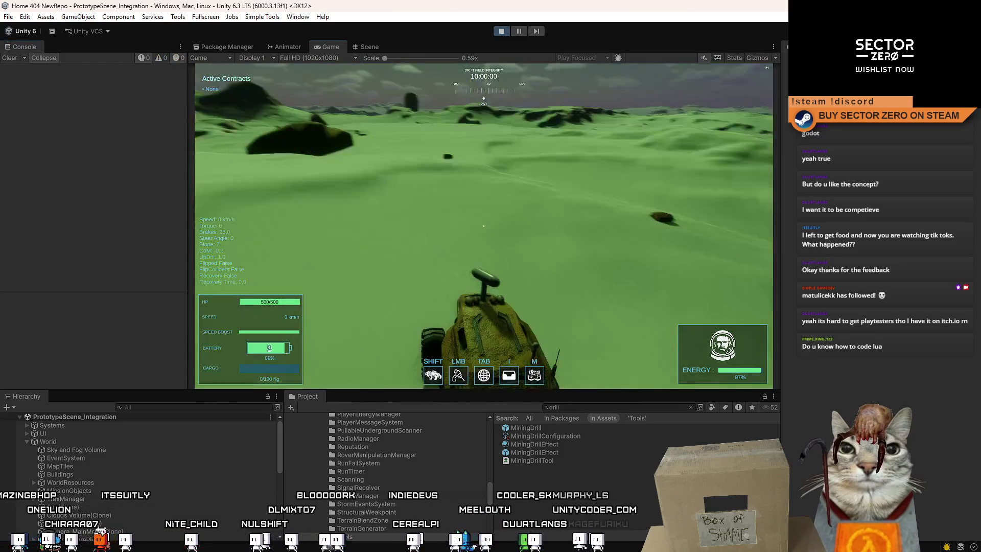
key(Escape)
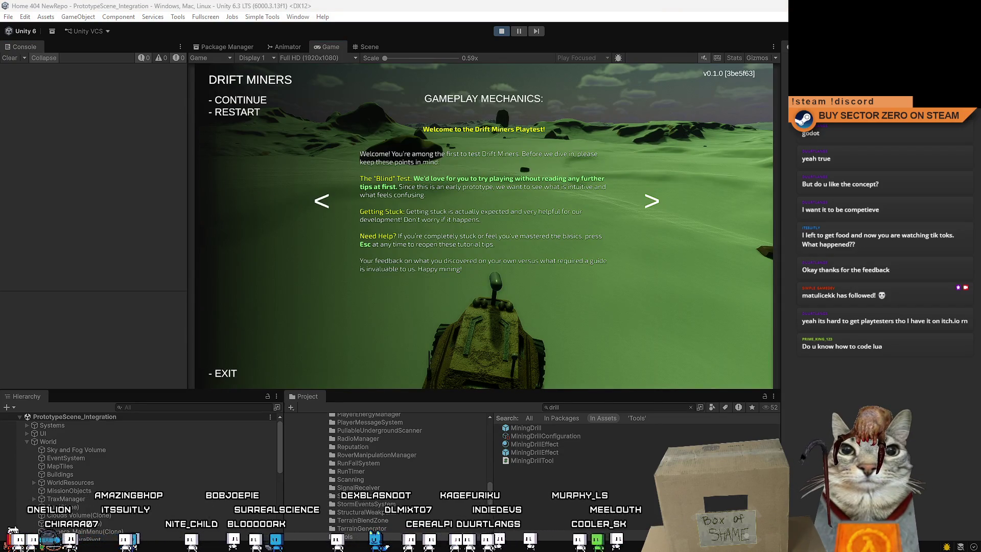
Step: Switch to the Firefox window showing the FYRETALE JUN 2026 Notion laser task list
key(alt+Tab)
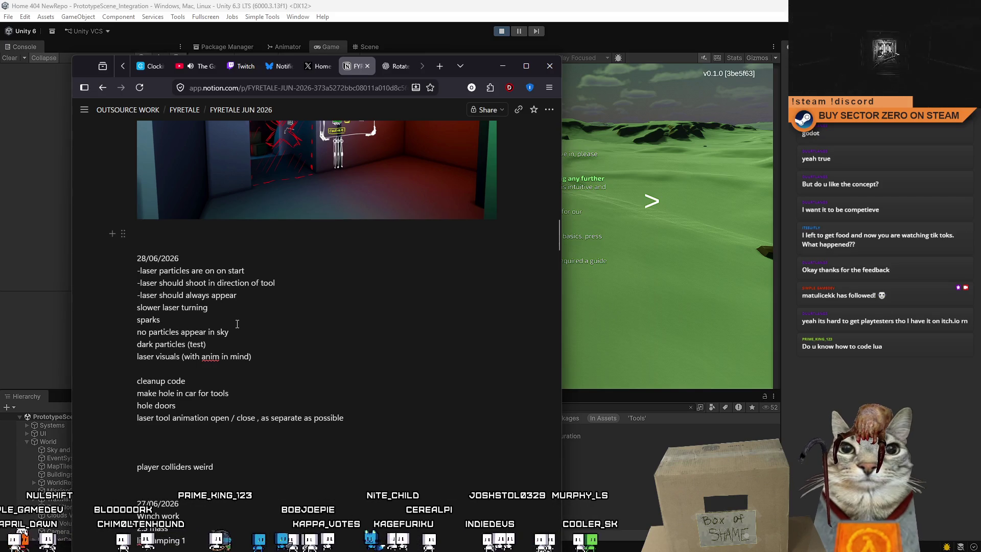
Step: Add an 'afterburn' entry below '-sparks' in the June note's laser to-do list
key(Home)
text(-)
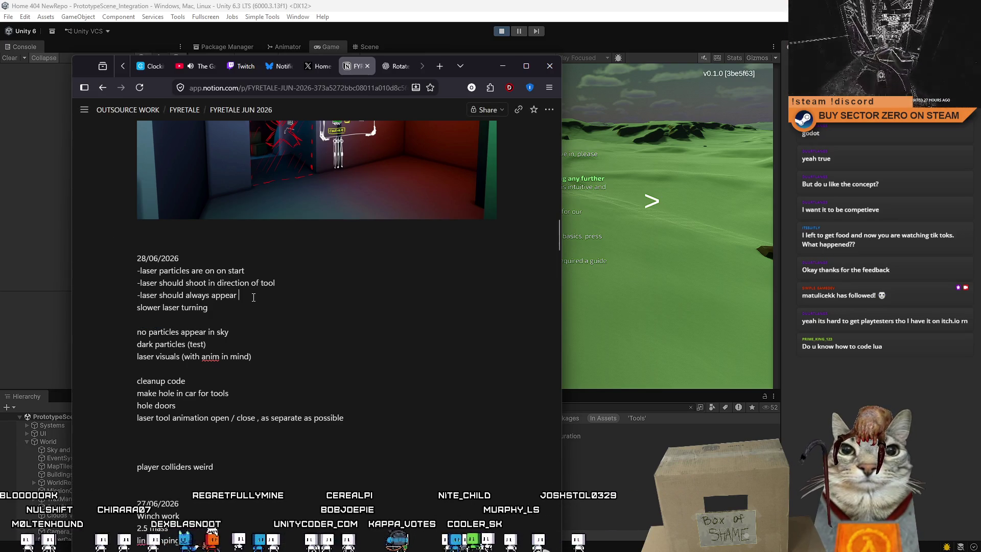
key(Return)
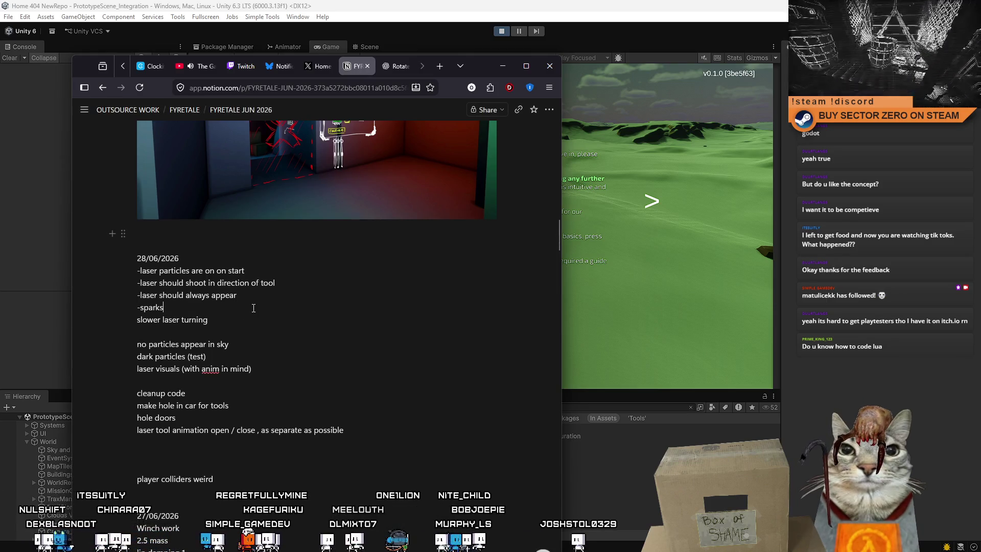
key(Return)
key(Return)
key(Up)
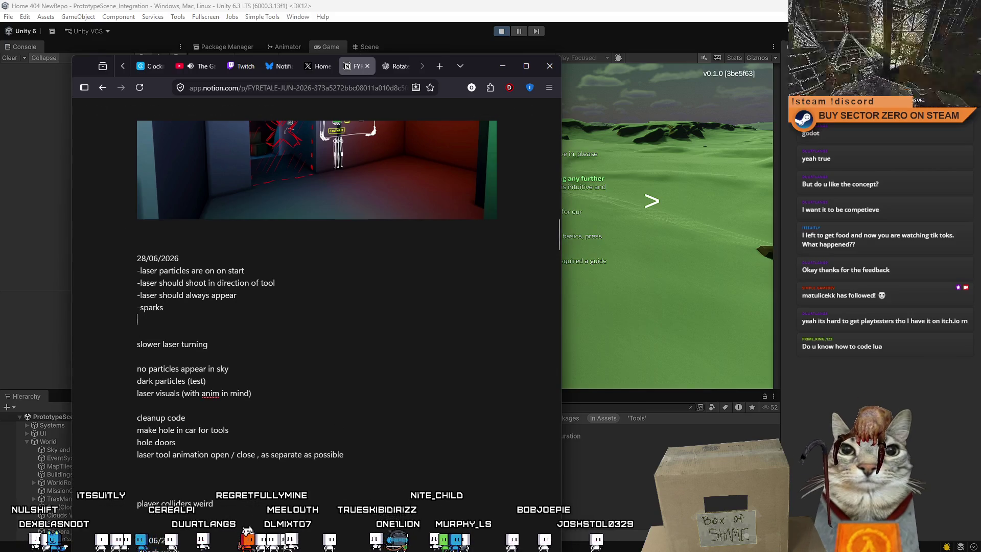
text(erbutn)
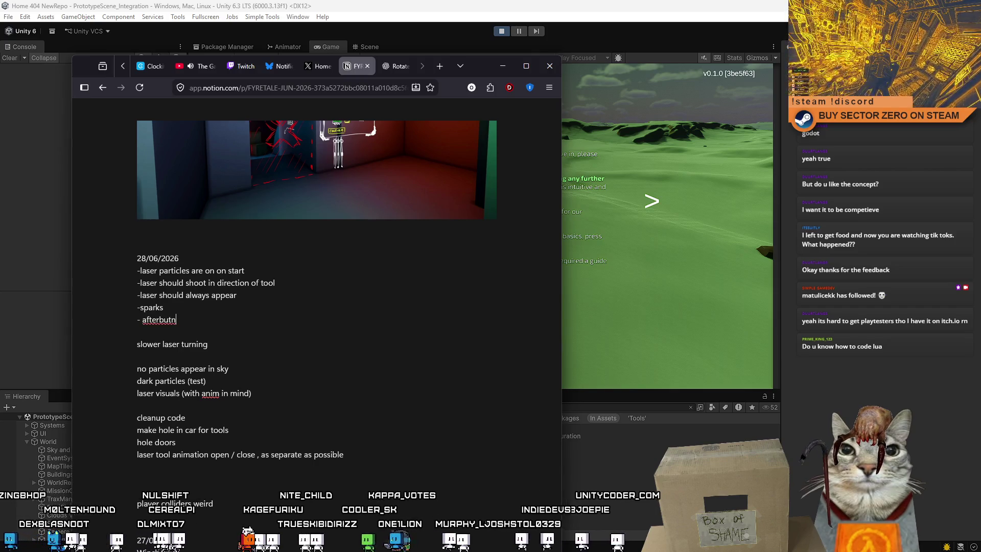
key(Return)
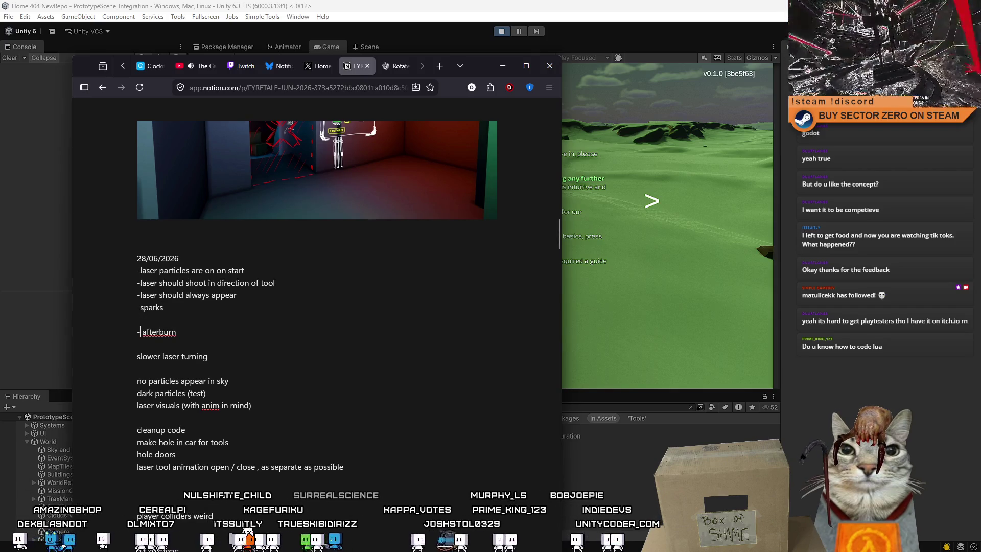
click(282, 392)
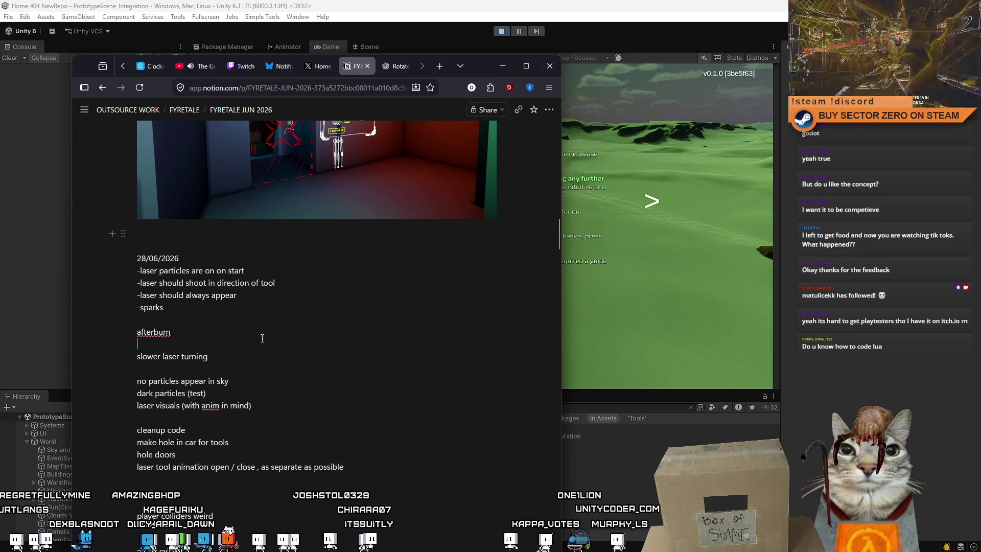
Step: Minimize the browser, resume the Unity game and fire the drill laser
click(512, 65)
key(Escape)
click(538, 66)
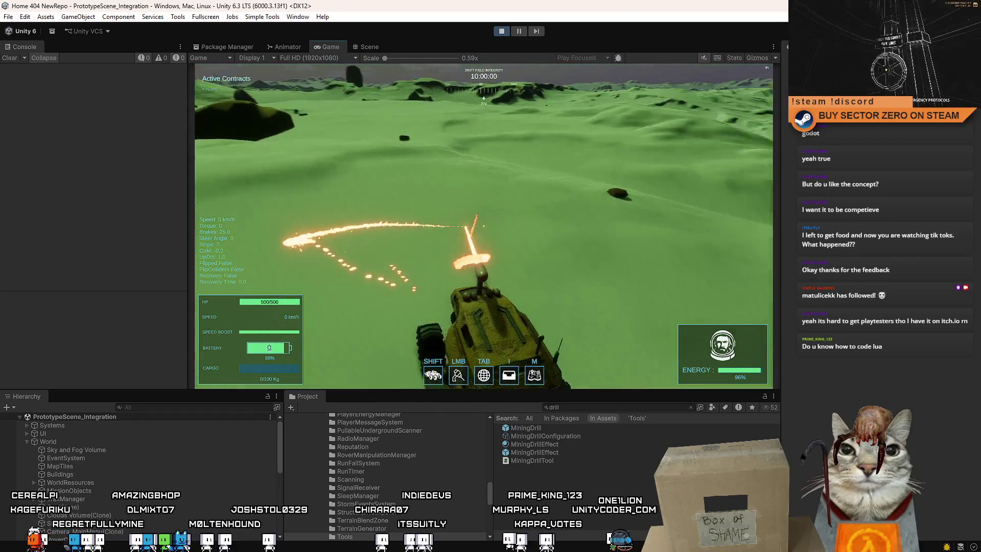
Step: Drive the rover forward while firing, pause the game, and search the Hierarchy for 'afterburn'
key(w)
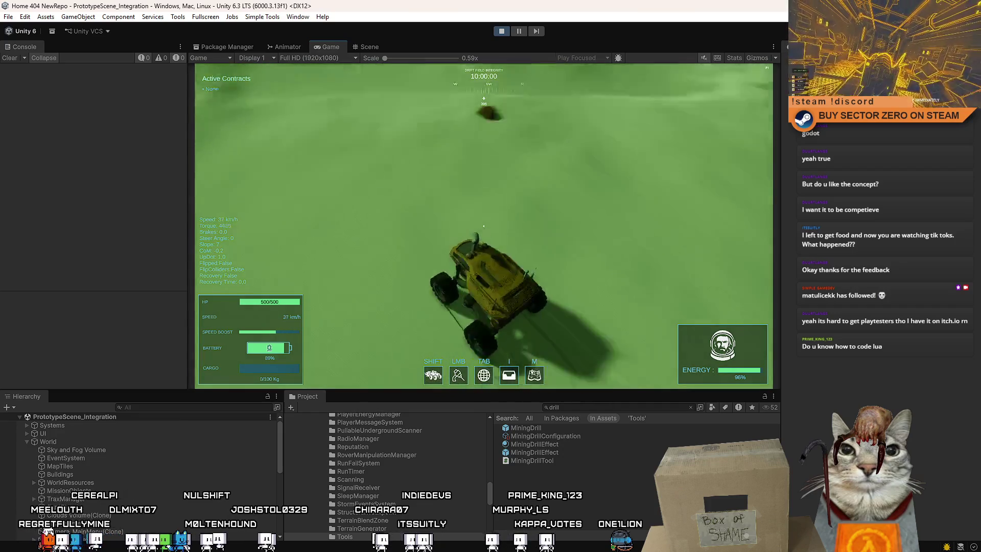
key(Escape)
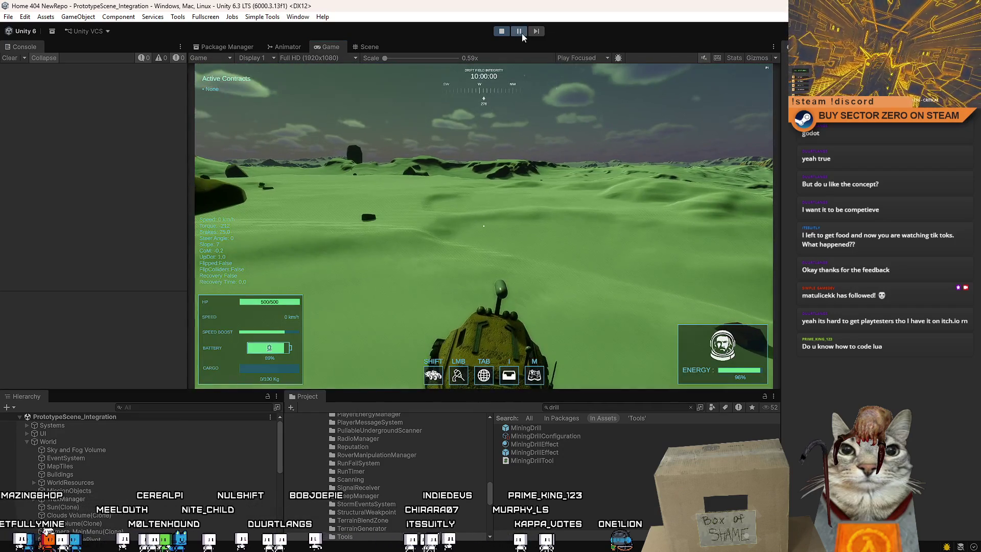
key(Escape)
click(153, 407)
text(afterburn)
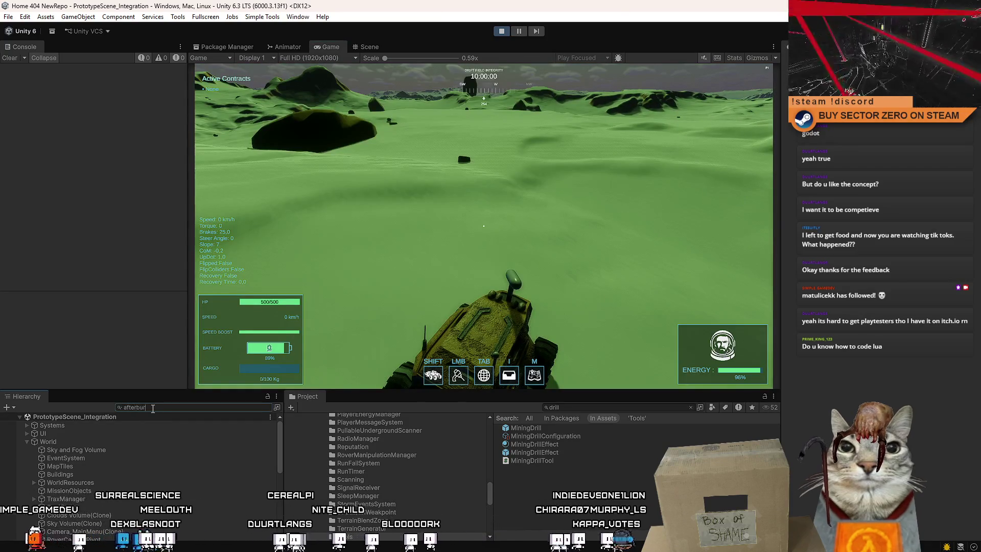
Step: Select LaserTool_AfterburnTrailParticles, widen the Inspector to show its modules, and fire the laser twice
click(80, 425)
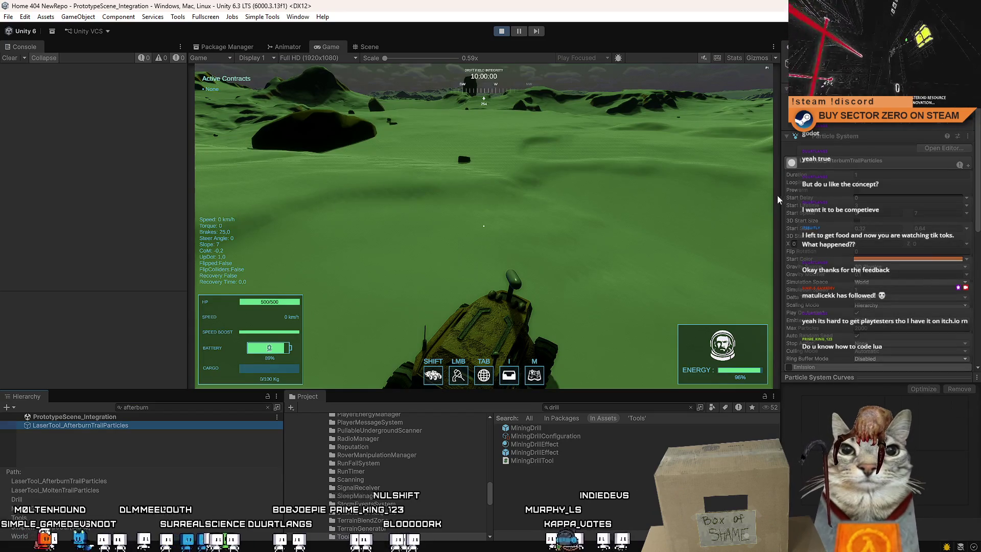
drag(781, 230, 658, 230)
drag(814, 377, 826, 444)
click(407, 226)
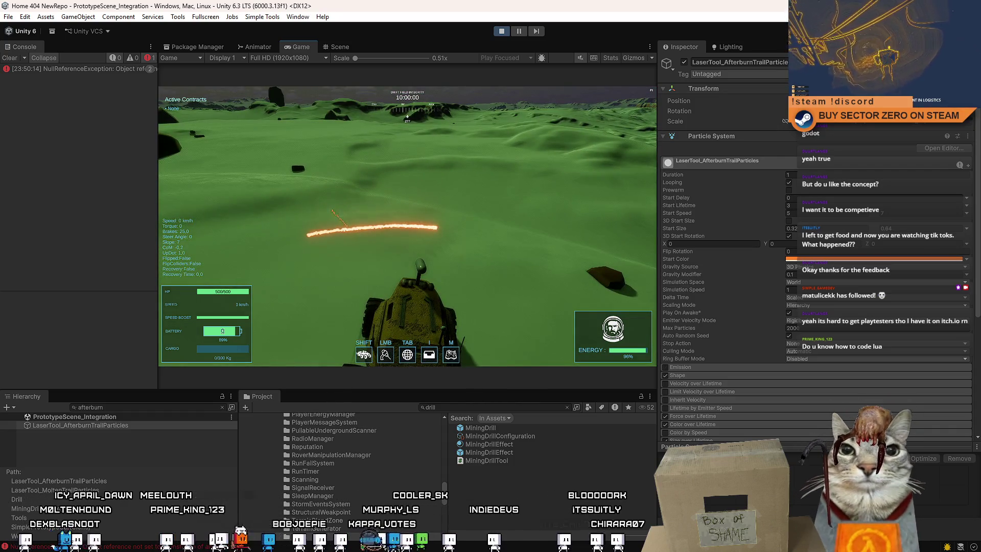
click(407, 227)
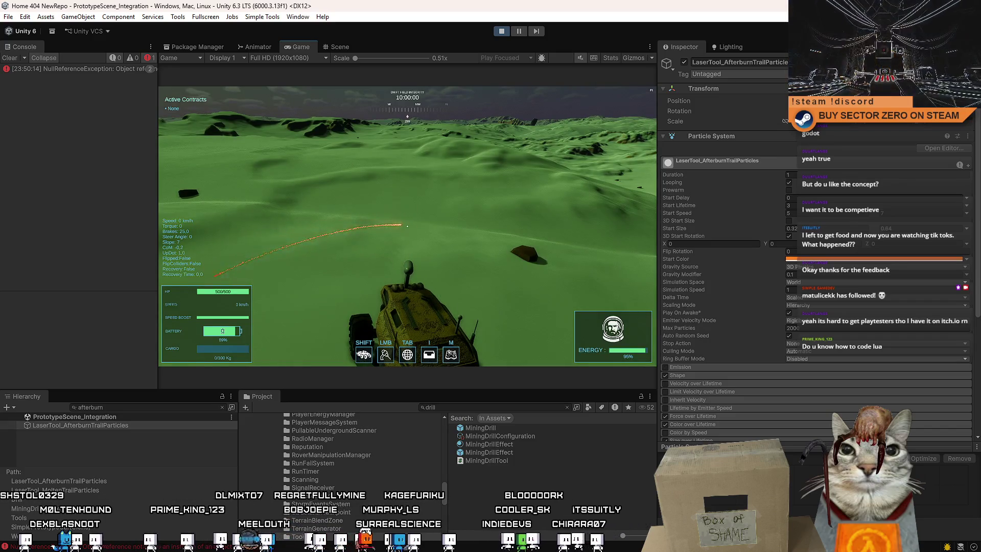
Step: Set the trail particles' Start Size to 0.48 after a test laser burst
click(407, 226)
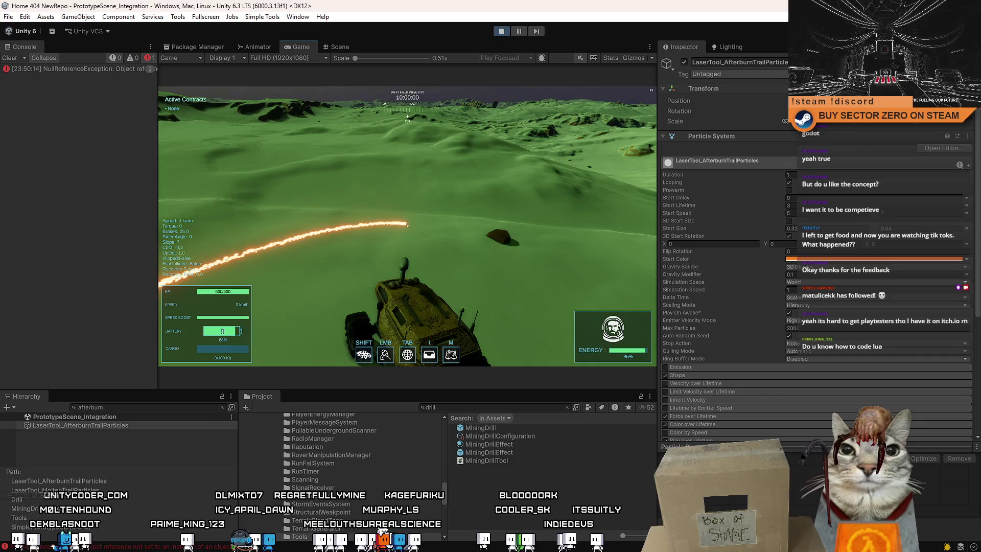
key(Escape)
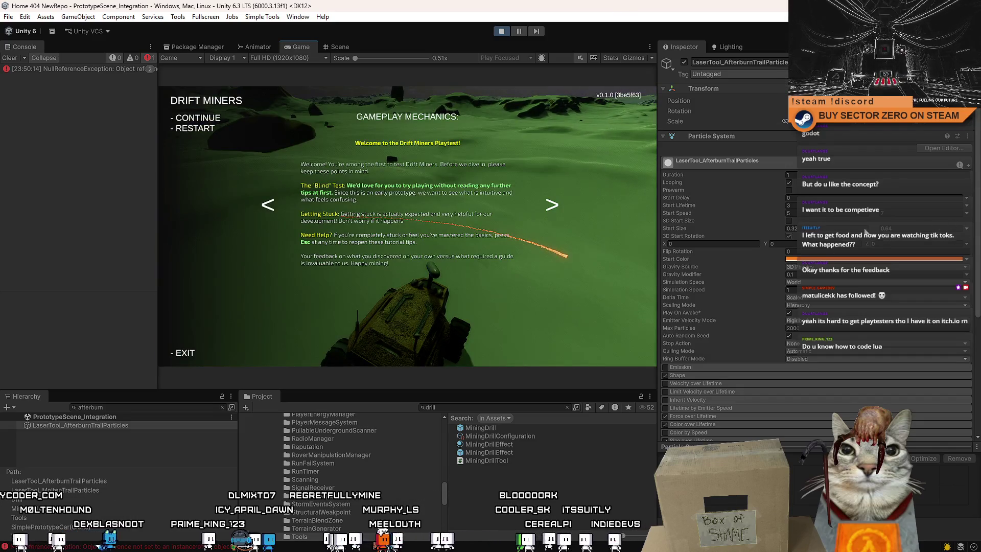
key(Escape)
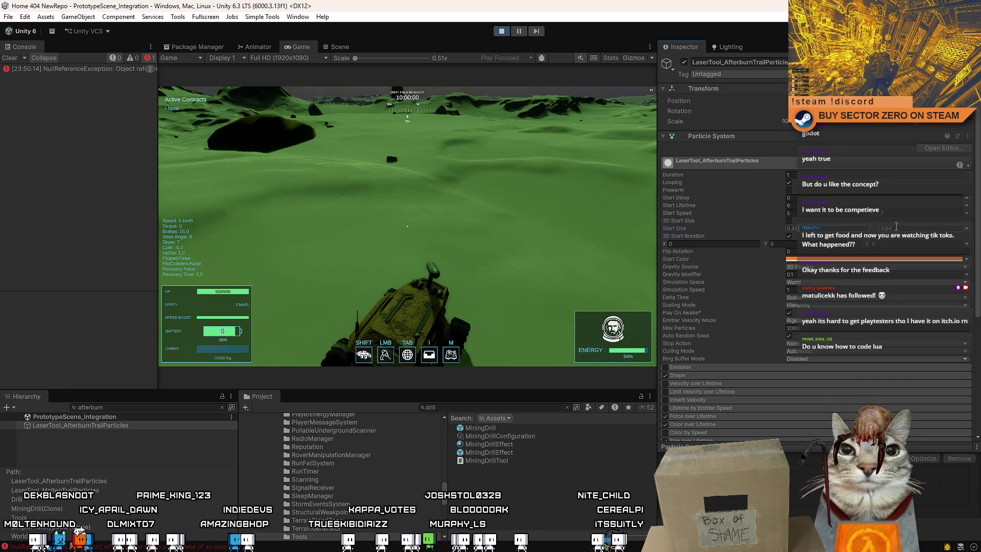
key(Return)
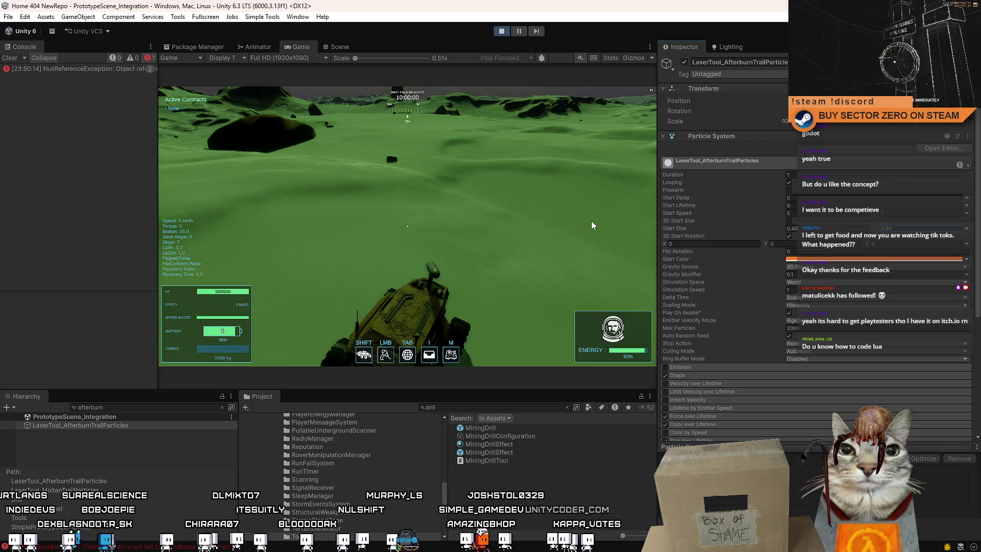
Step: Test-fire the smaller particles, check the Start Color, and select the Gravity Modifier field
click(557, 226)
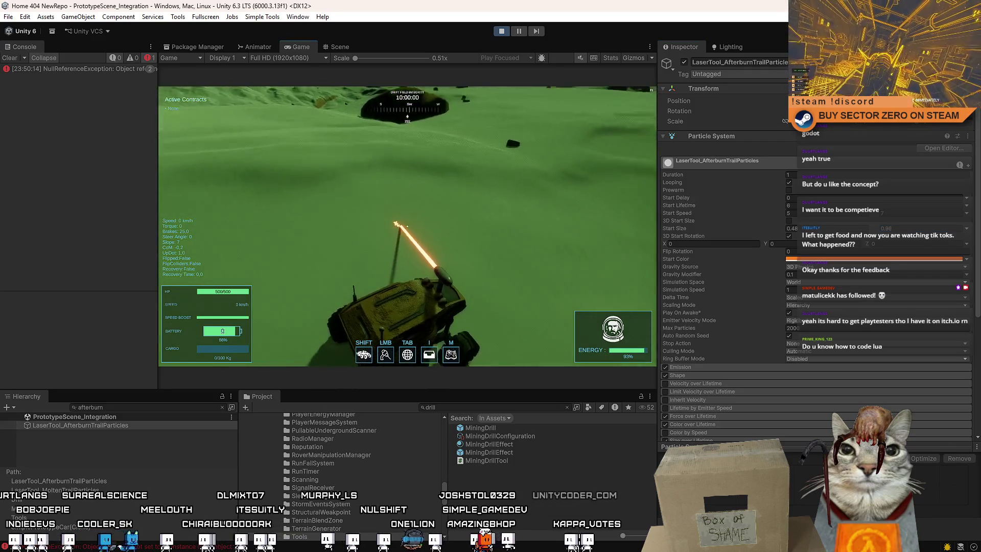
drag(407, 226, 407, 226)
key(Escape)
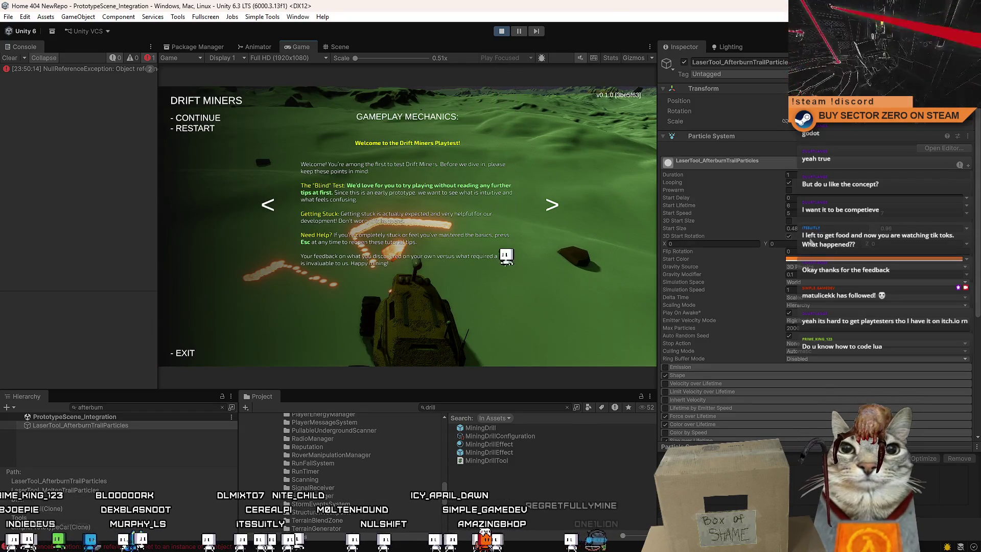
click(833, 261)
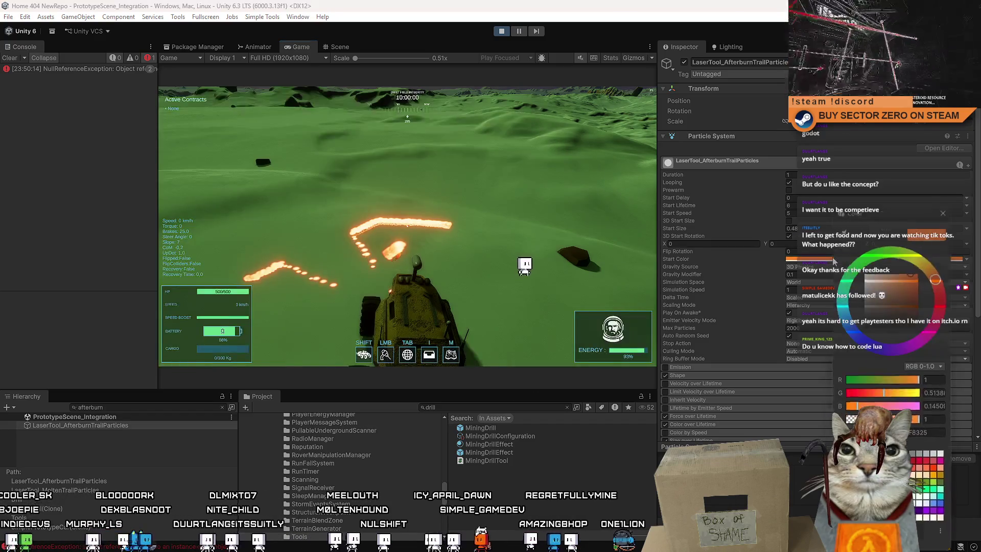
click(941, 214)
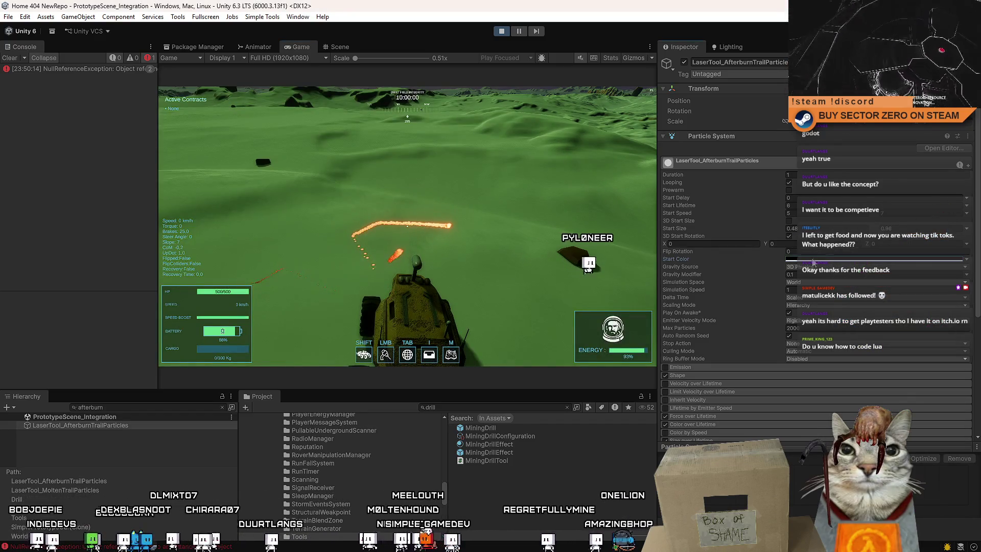
click(813, 274)
Step: Set Gravity Modifier to 0 and the Force over Lifetime Y force to 0
text(0)
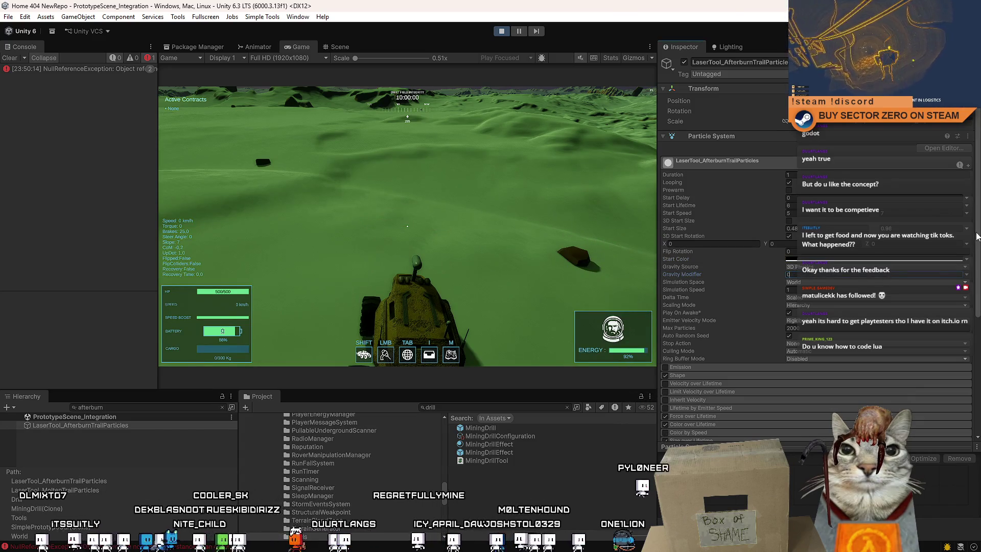
scroll(817, 255, down, 4)
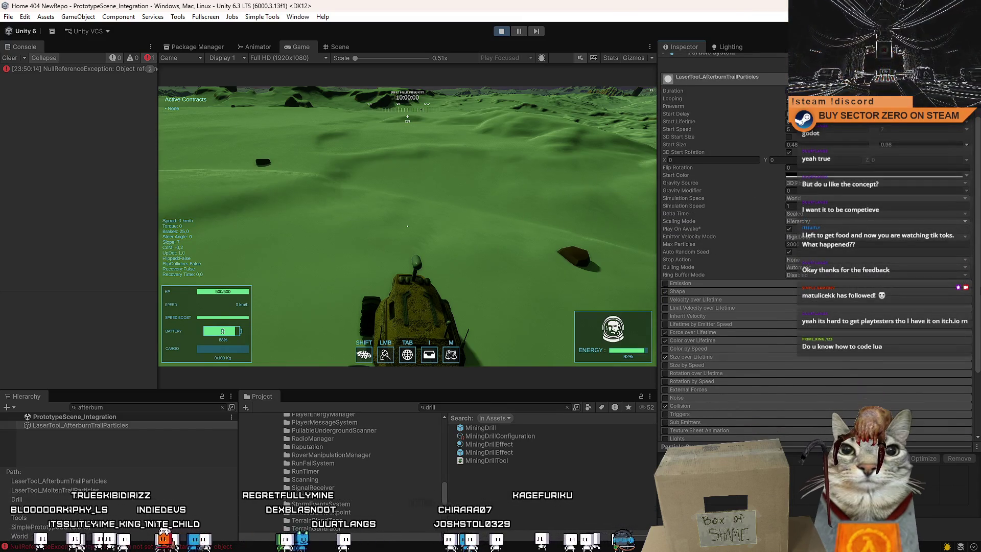
scroll(707, 206, down, 4)
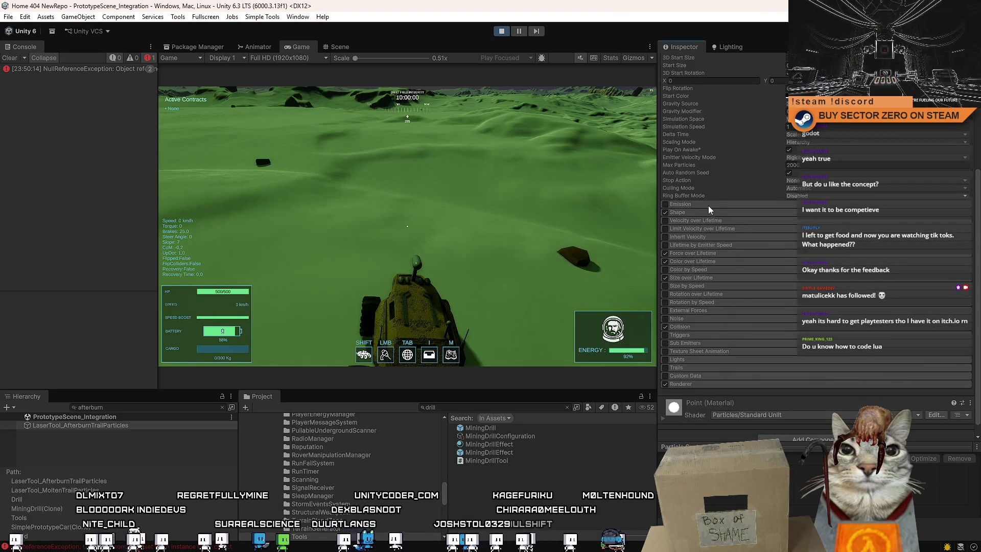
click(712, 252)
click(773, 262)
text(0)
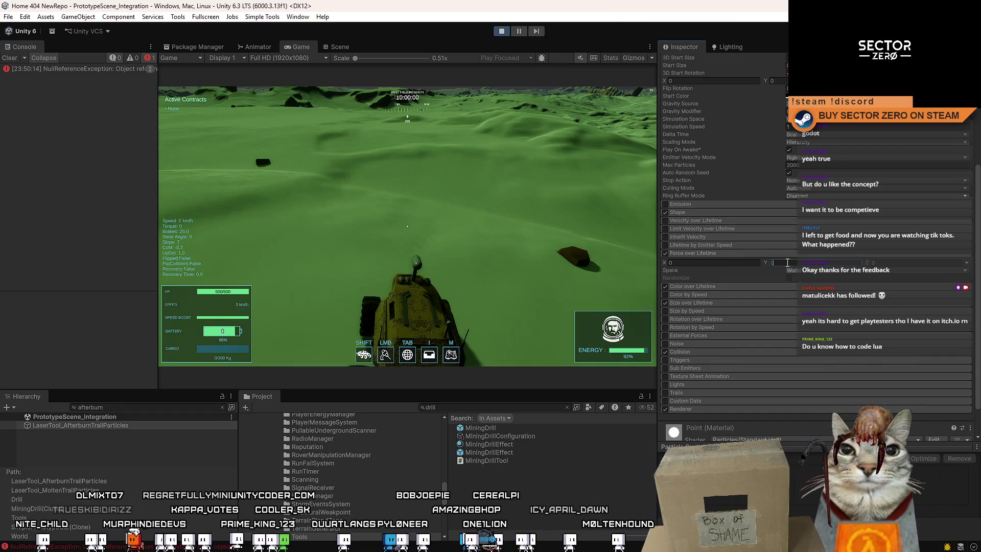
Step: Open the Color over Lifetime gradient and move the orange colour key to the start
click(721, 283)
click(817, 295)
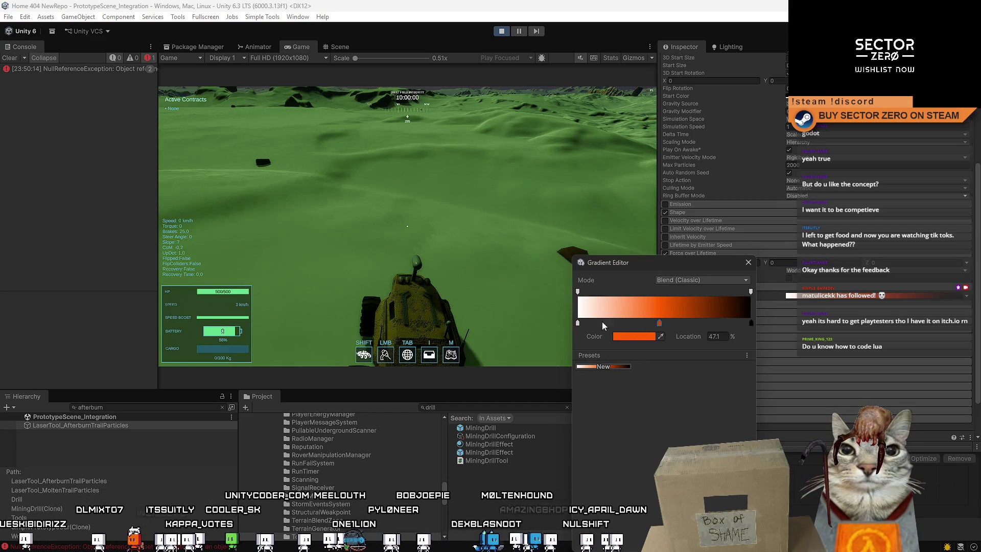
click(621, 335)
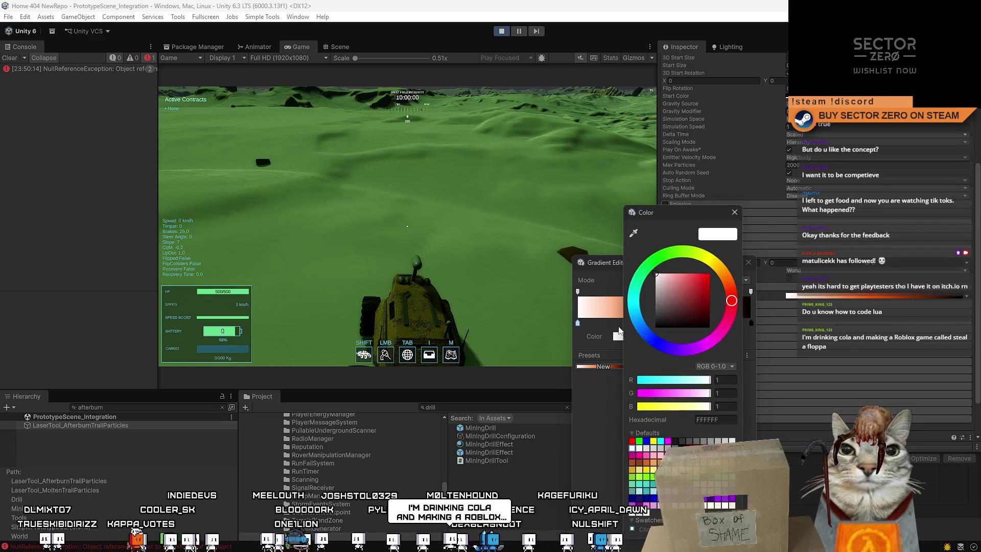
click(736, 213)
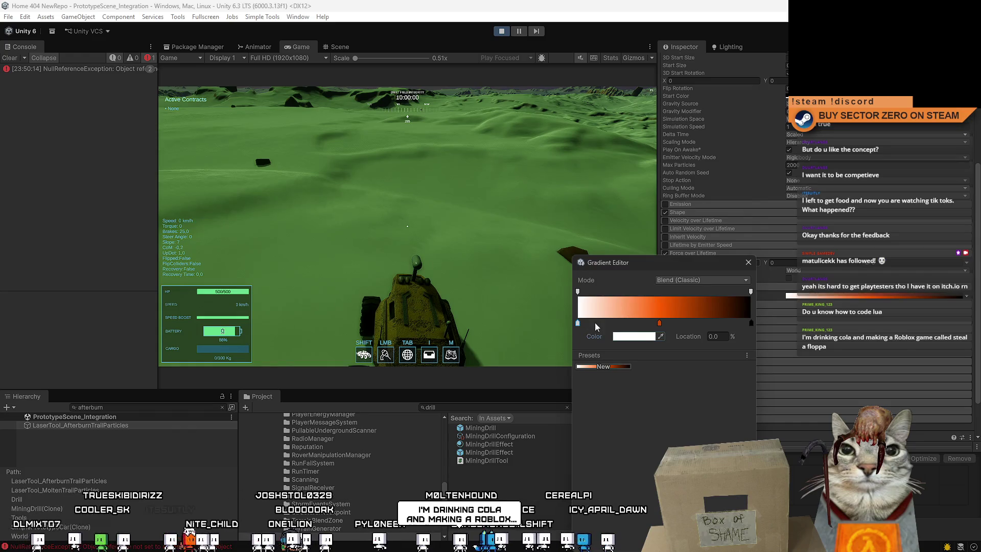
double_click(577, 324)
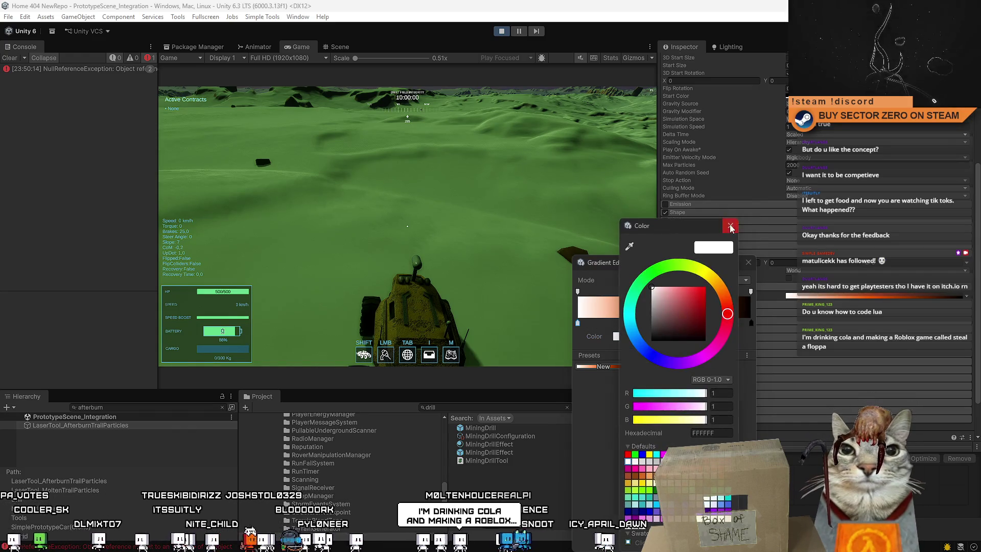
click(730, 226)
drag(659, 323, 579, 323)
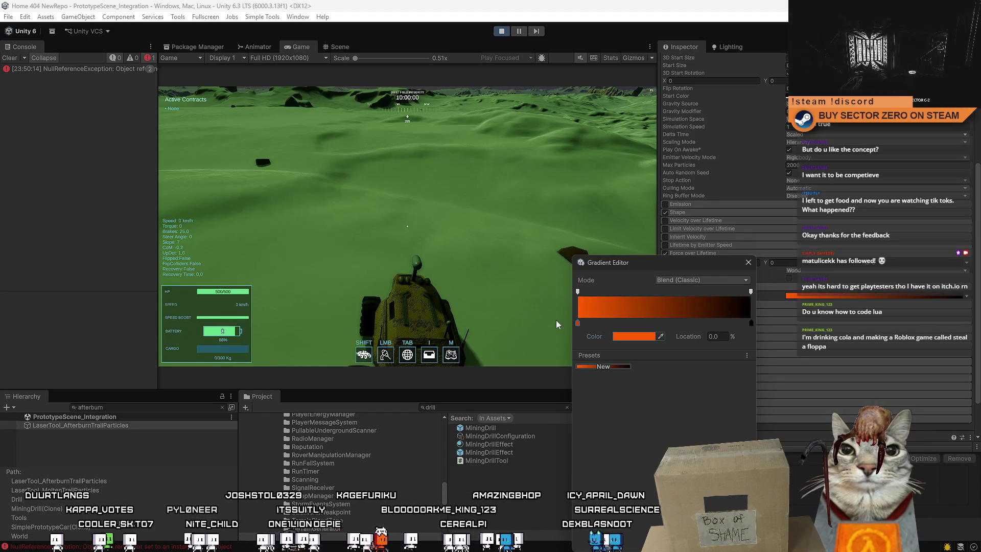
Step: Darken the gradient's colour keys to dark grey 464646
click(635, 336)
mouse_move(682, 319)
mouse_down()
mouse_move(658, 343)
mouse_move(652, 325)
mouse_move(650, 335)
mouse_up()
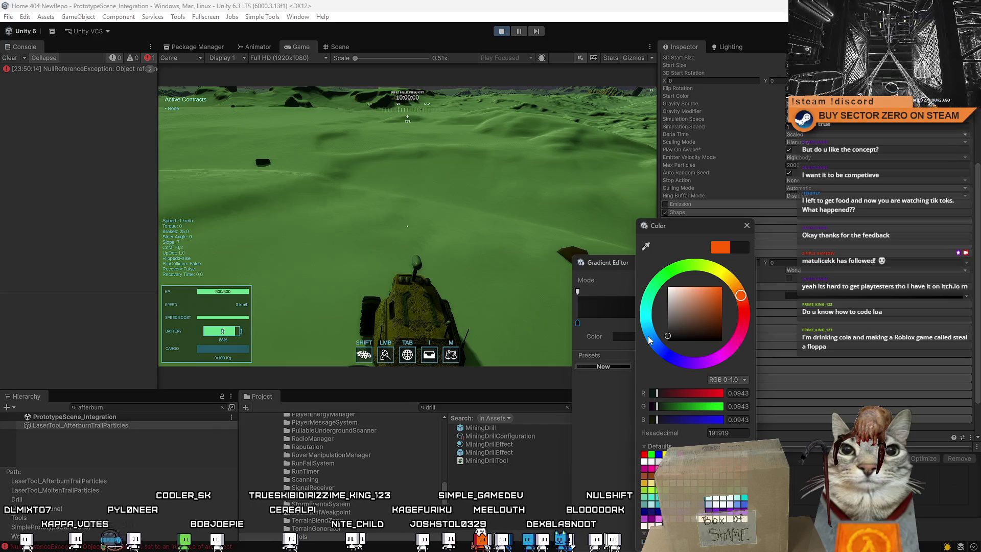
click(742, 227)
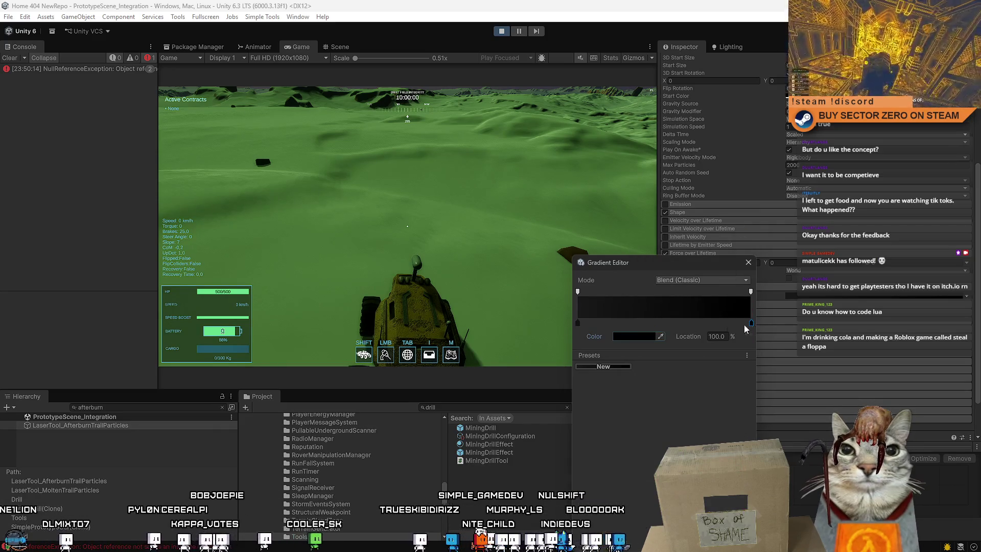
click(632, 337)
click(666, 326)
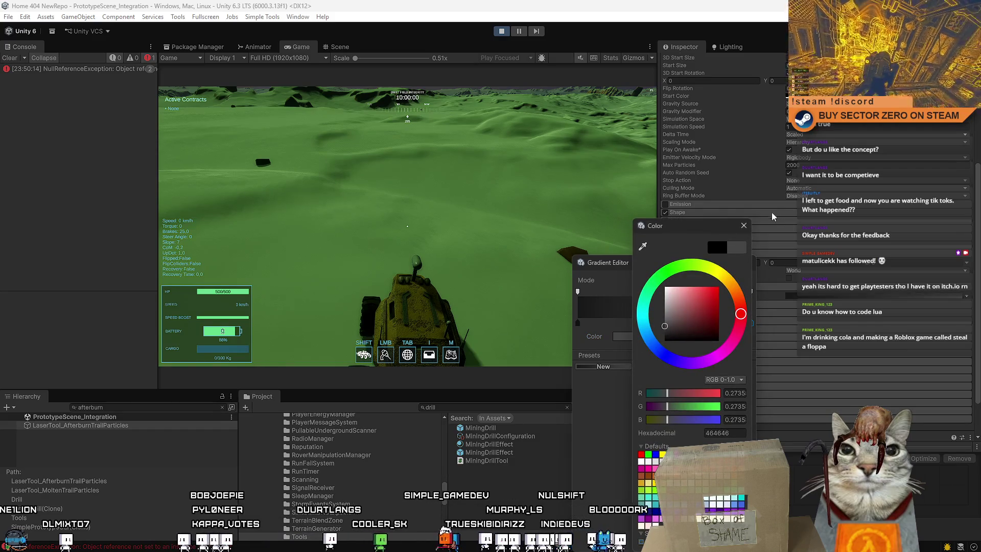
click(742, 228)
click(578, 291)
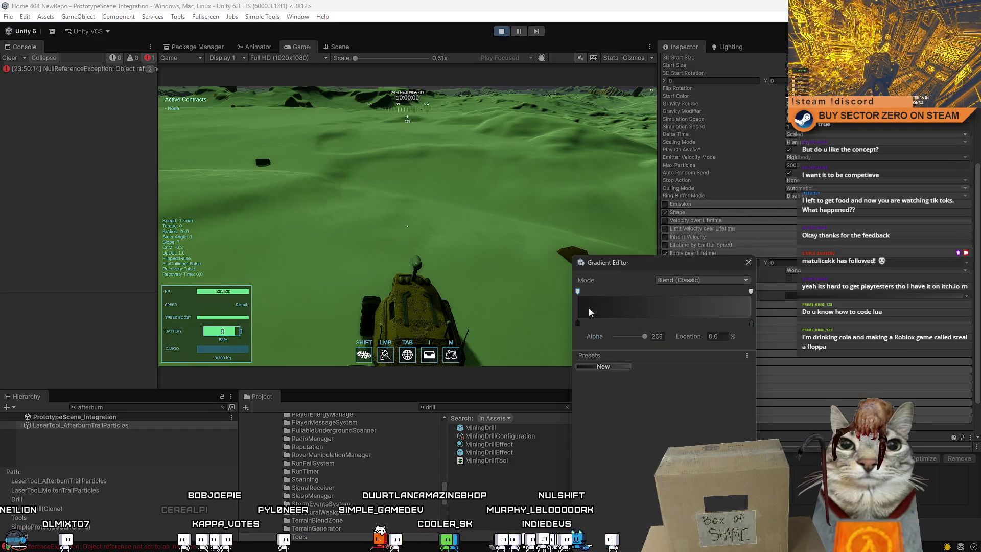
Step: Lower the start opacity and add fully opaque alpha keys, settling one at 16.2%
mouse_move(642, 338)
mouse_down()
mouse_move(614, 338)
mouse_move(647, 336)
mouse_up()
click(750, 292)
click(658, 291)
drag(659, 291, 615, 293)
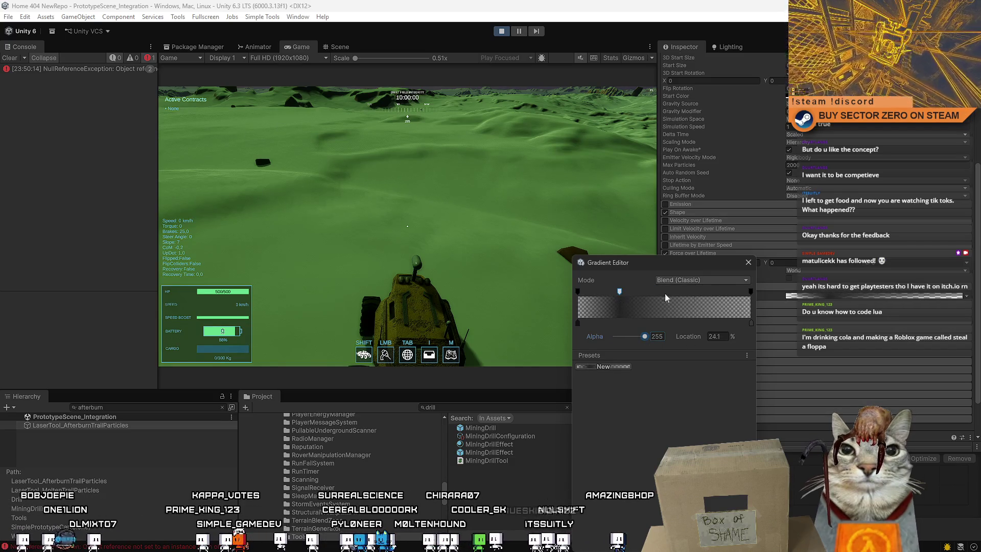
click(695, 292)
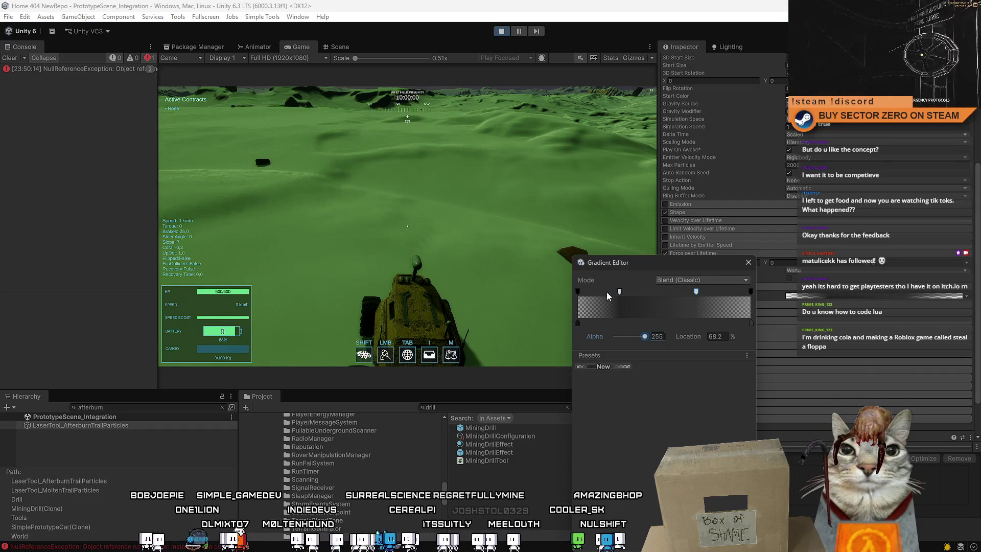
mouse_move(617, 292)
mouse_down()
mouse_move(698, 290)
mouse_move(620, 293)
mouse_up()
click(708, 291)
click(644, 336)
drag(615, 292, 607, 293)
click(747, 263)
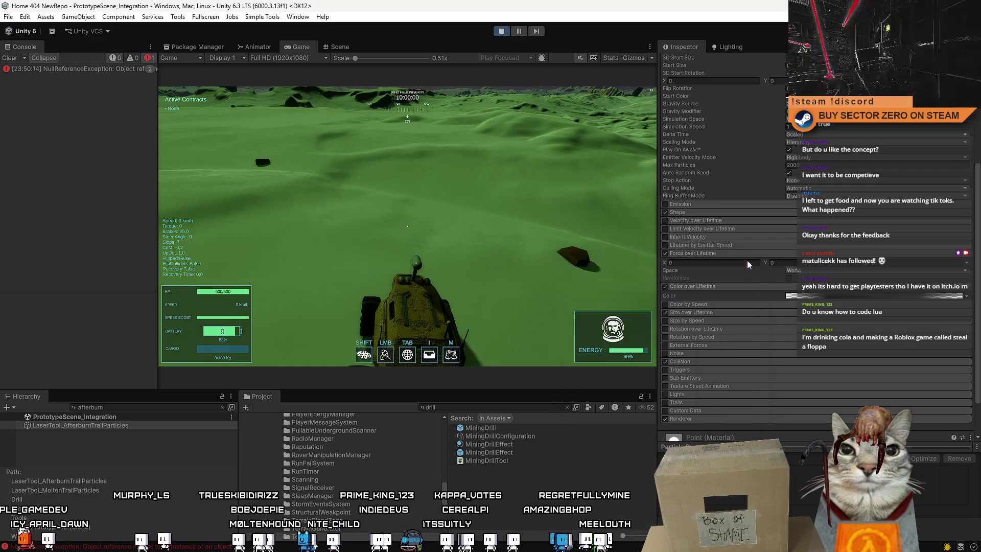
Step: Reopen the gradient and rework the first alpha key at 0%, trying transparent and opaque
click(851, 296)
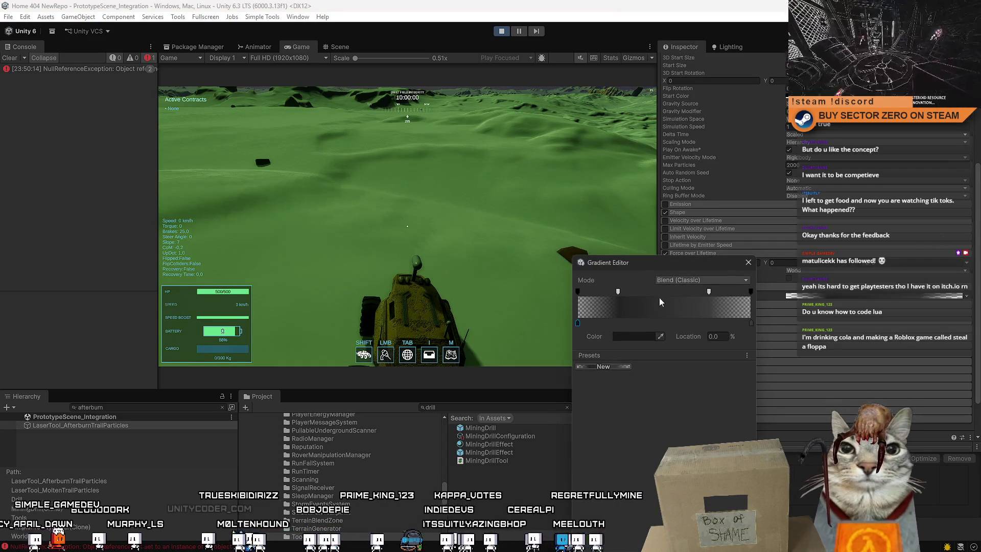
mouse_move(578, 291)
mouse_down()
mouse_move(605, 291)
mouse_move(579, 291)
mouse_up()
mouse_move(644, 336)
mouse_down()
mouse_move(620, 336)
mouse_move(688, 338)
mouse_up()
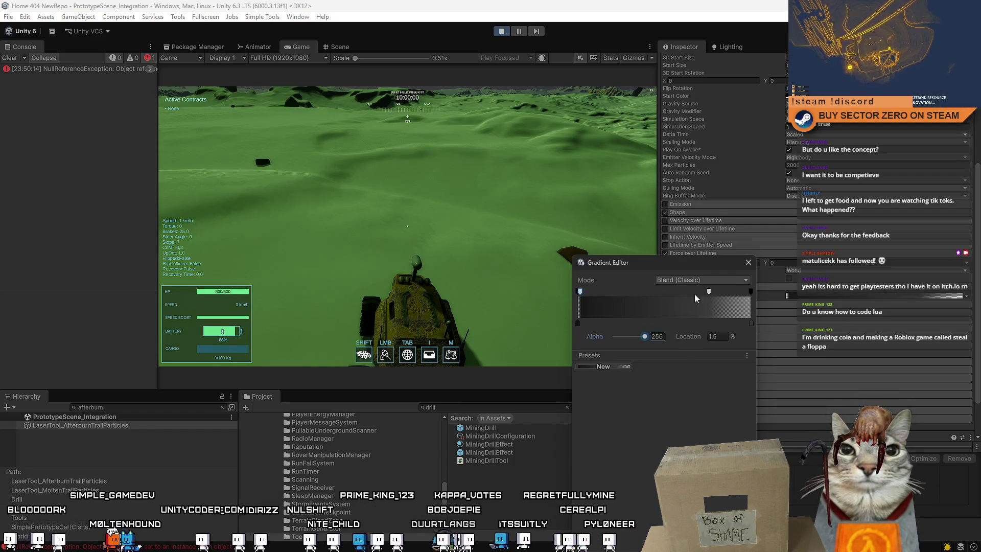
drag(586, 293, 570, 290)
click(579, 292)
drag(620, 336, 741, 339)
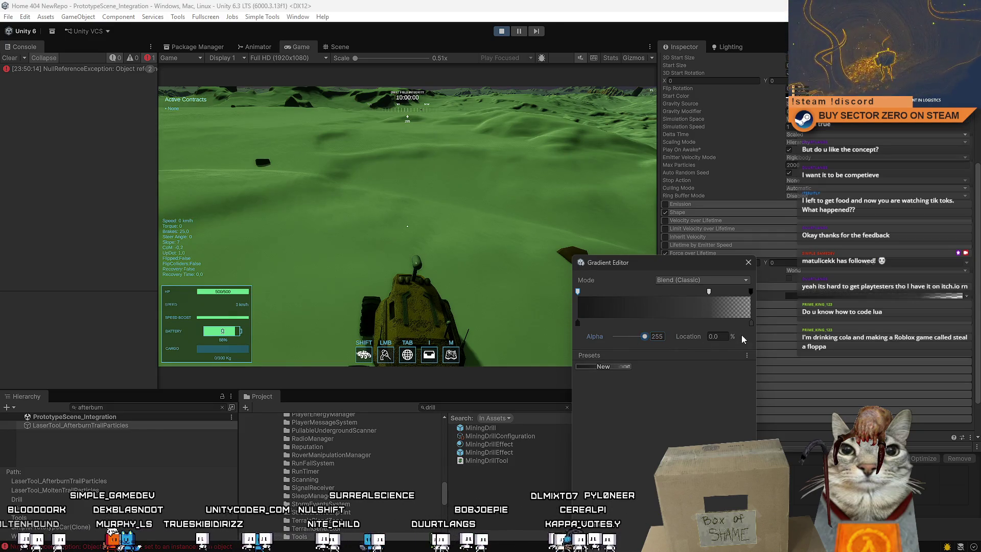
Step: Place opacity keys at 71.2% and 18.5%, make the start fully transparent, and close the editor
drag(709, 291, 670, 293)
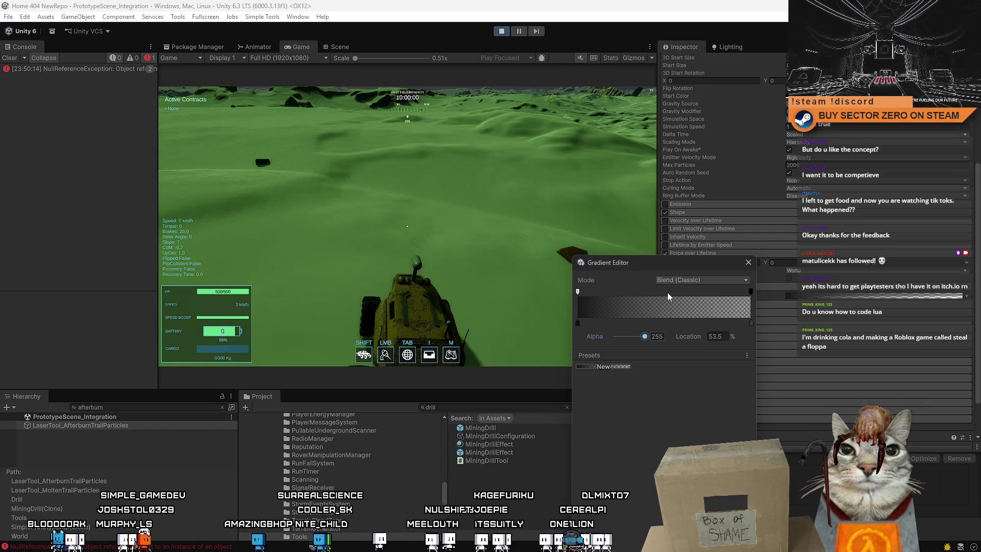
click(667, 291)
mouse_move(669, 289)
mouse_down()
mouse_move(721, 293)
mouse_move(703, 293)
mouse_up()
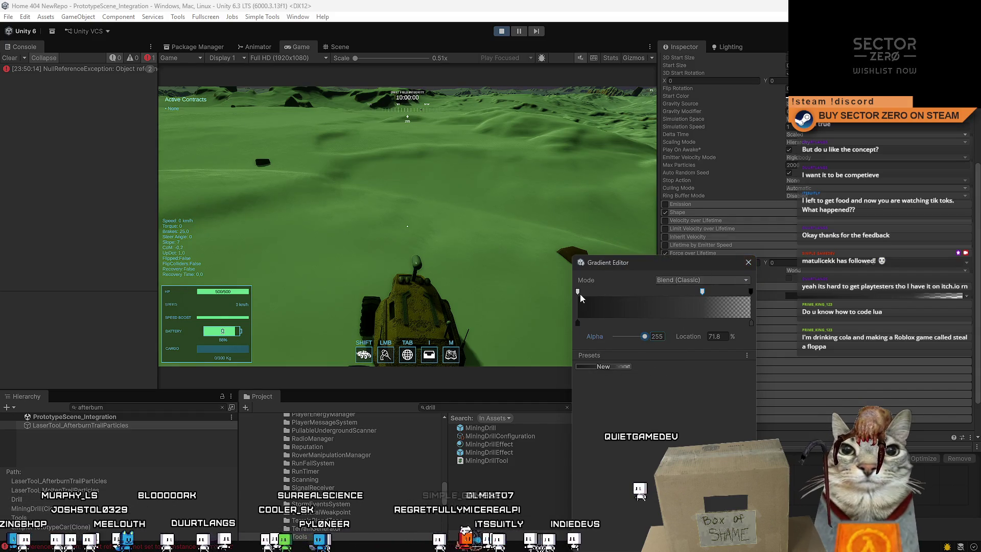
click(599, 292)
click(610, 292)
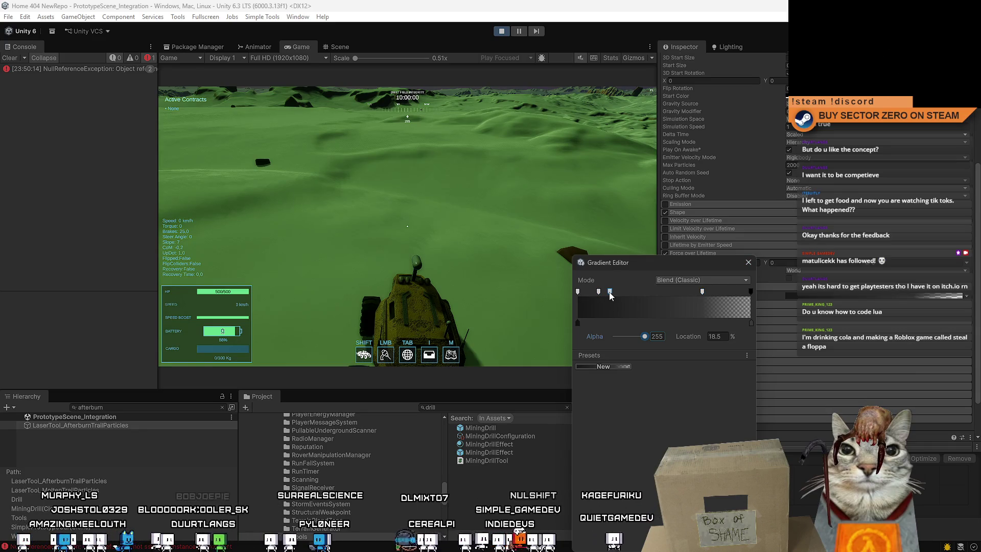
drag(609, 292, 599, 292)
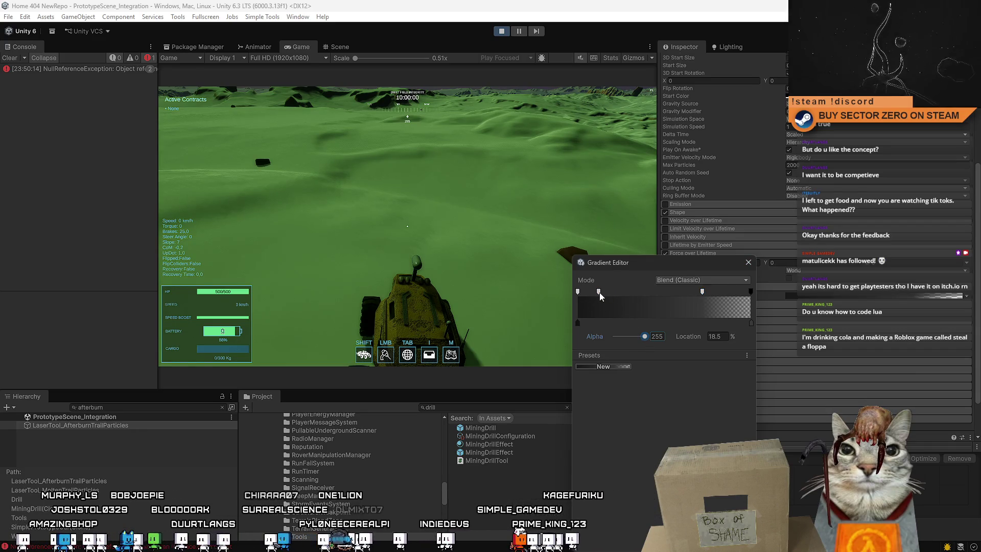
drag(645, 336, 542, 333)
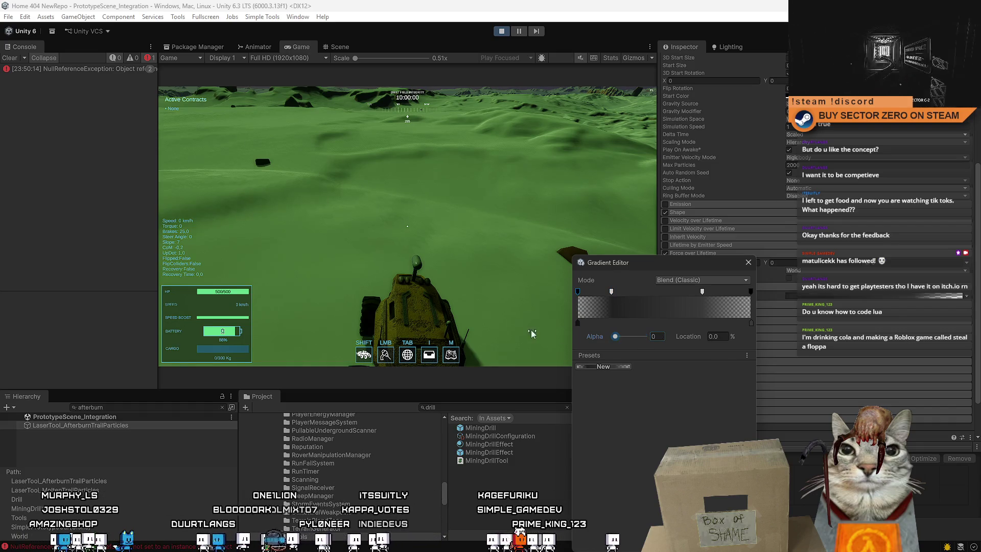
click(749, 263)
scroll(972, 250, down, 3)
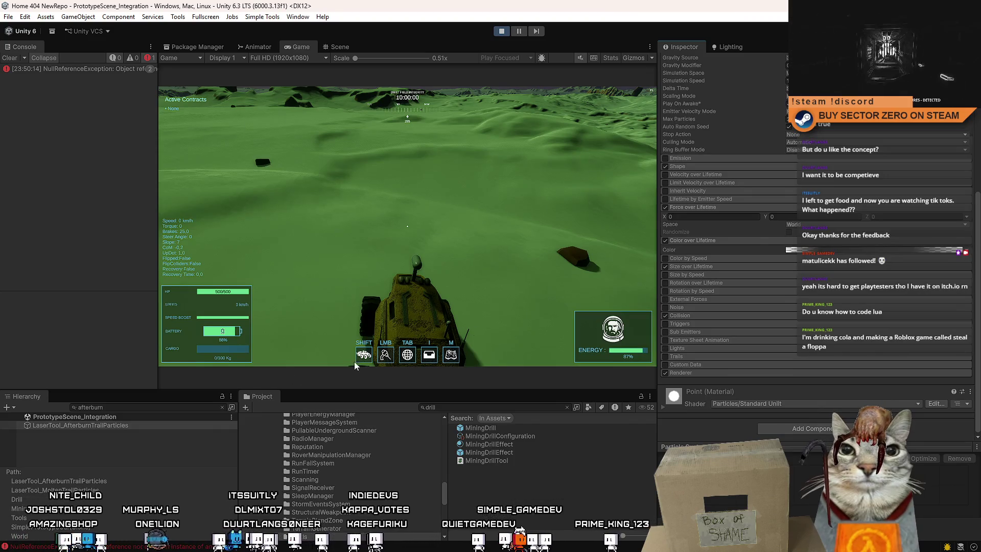
Step: Clear the Hierarchy filter and open the Size over Lifetime curve
click(178, 404)
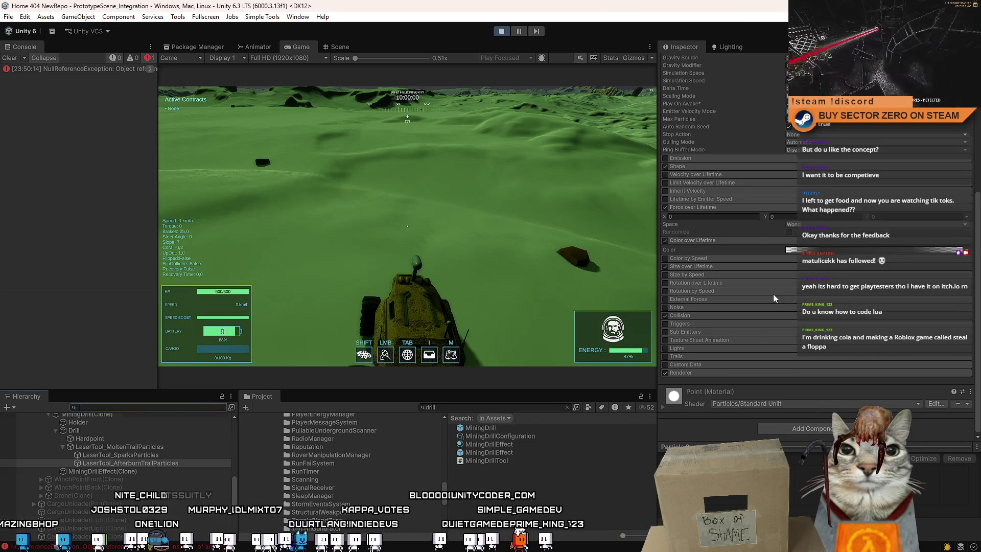
key(BackSpace)
click(721, 266)
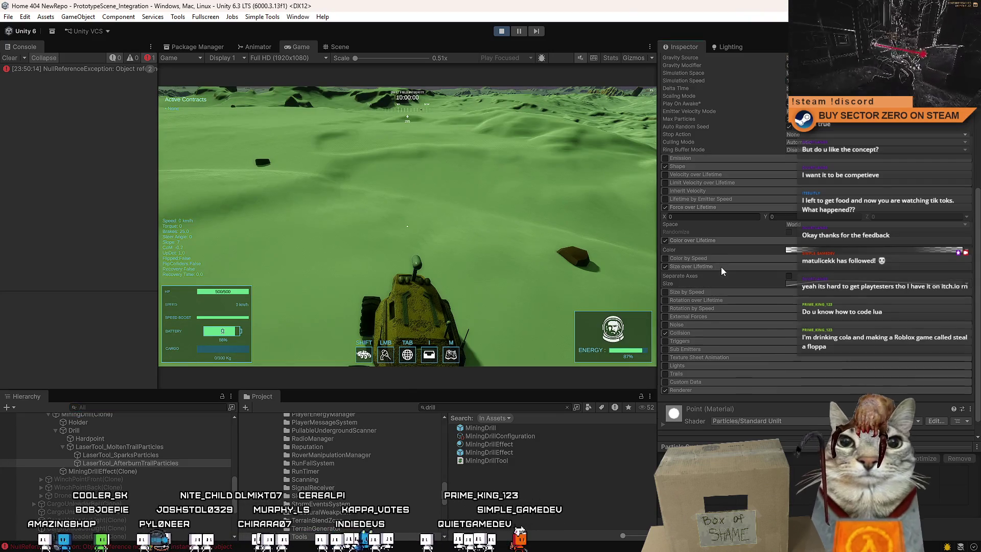
click(809, 288)
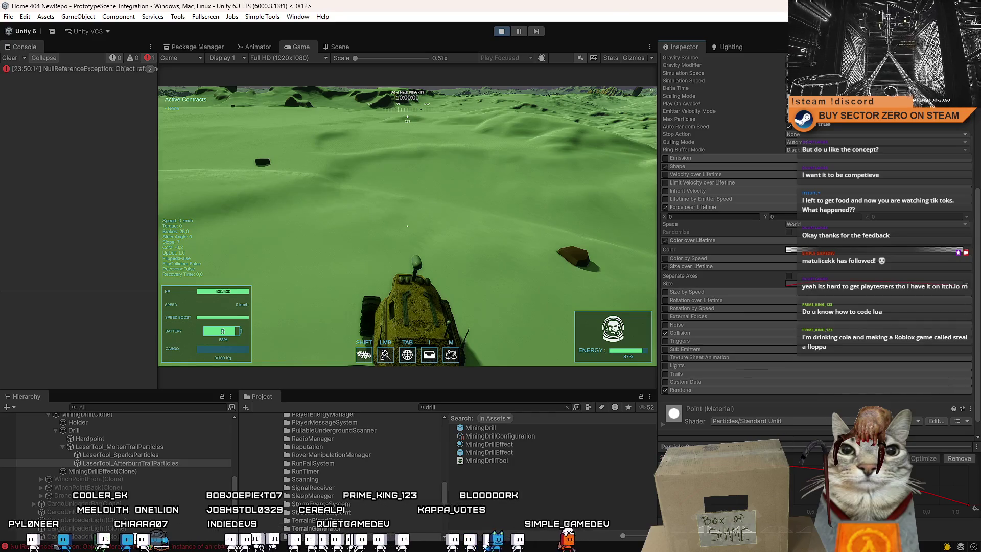
Step: Move the size curve's peak to 0.246, add a key, and test-fire the laser
drag(759, 443, 759, 310)
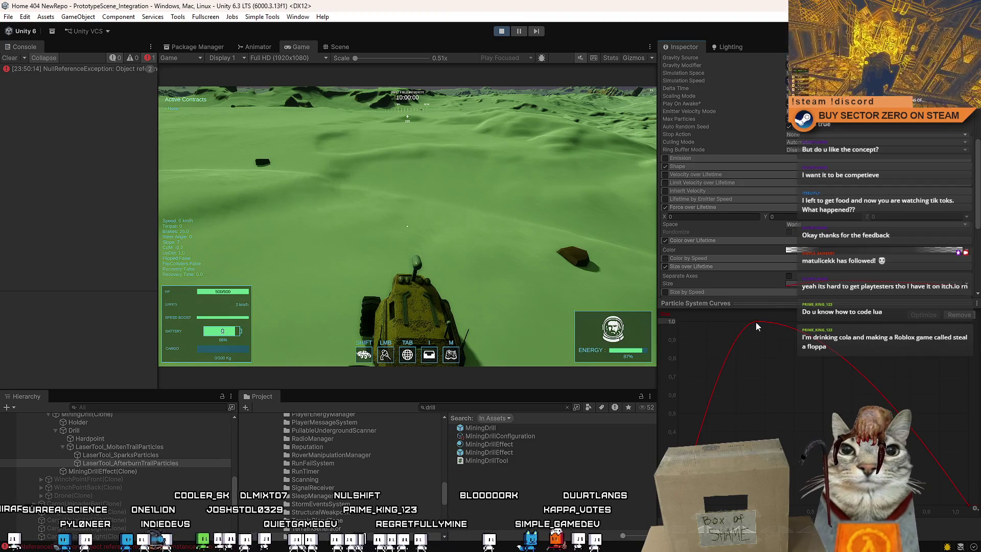
drag(756, 322, 749, 323)
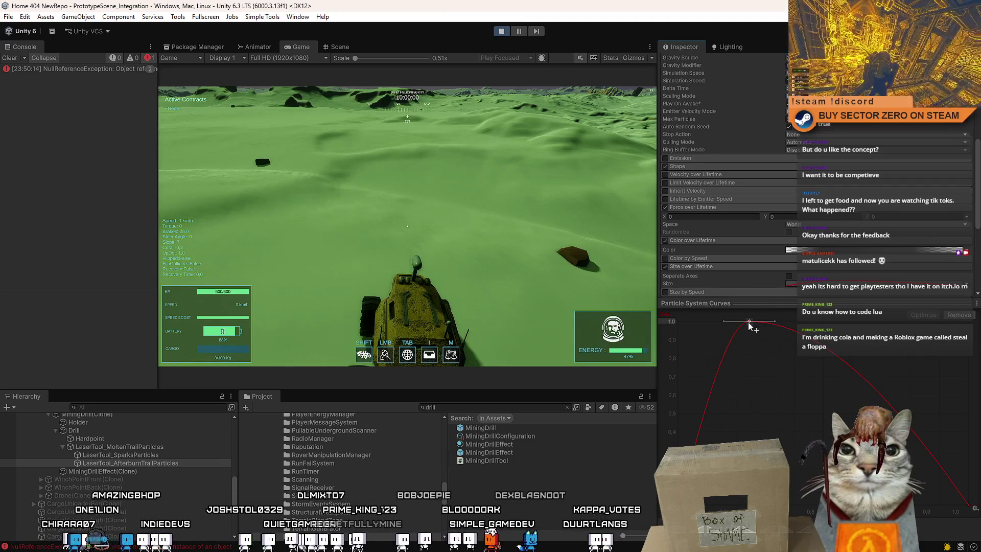
right_click(876, 393)
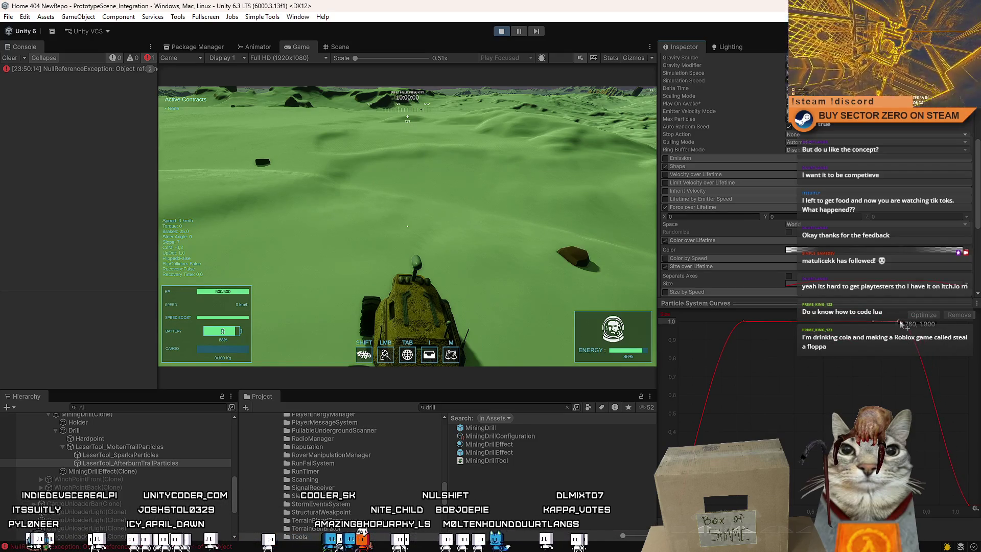
drag(407, 225, 407, 226)
Step: Expand the trail's Collision module, edit Bounce, and test-fire the laser while turning
key(Escape)
key(Escape)
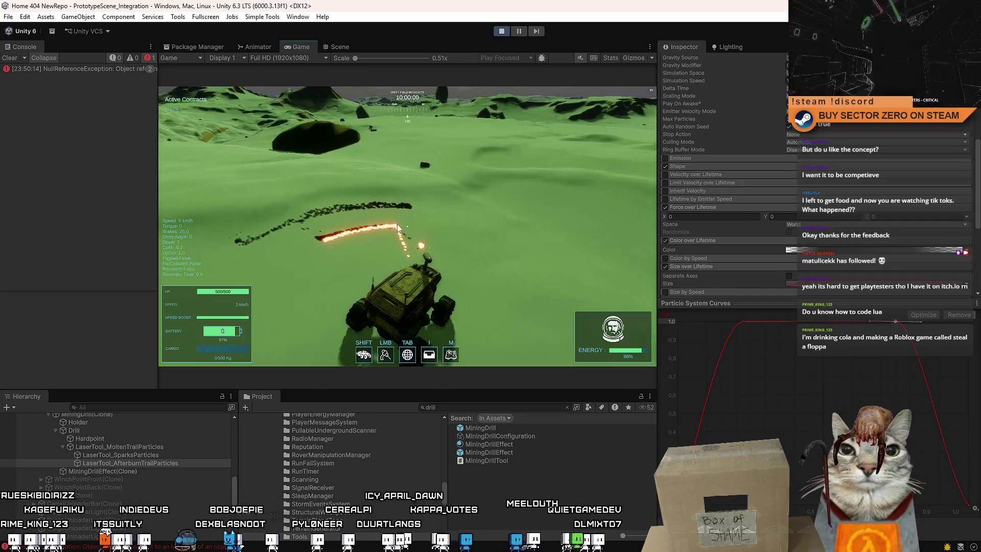
key(Escape)
key(Escape)
scroll(902, 254, down, 5)
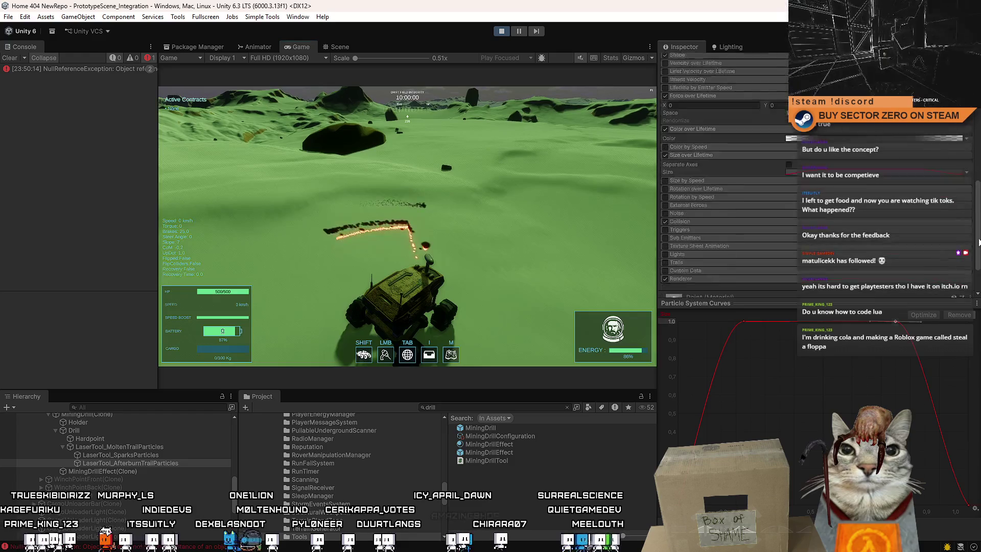
click(695, 175)
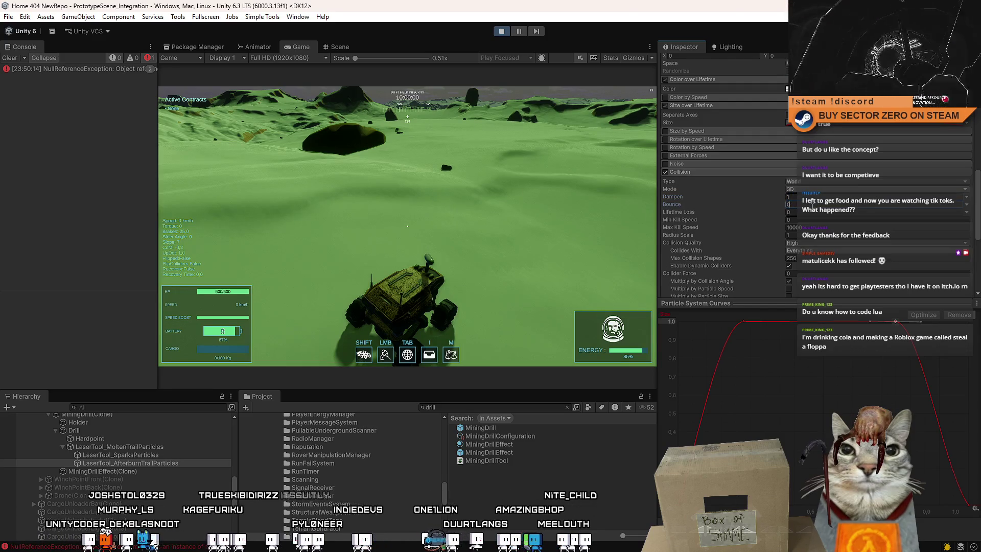
click(407, 225)
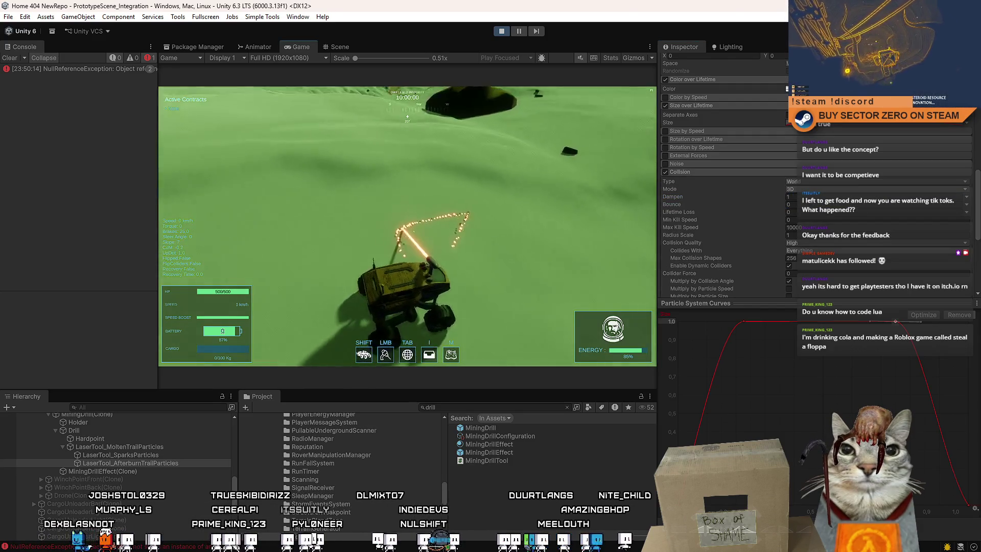
drag(407, 226, 407, 226)
key(Escape)
key(Escape)
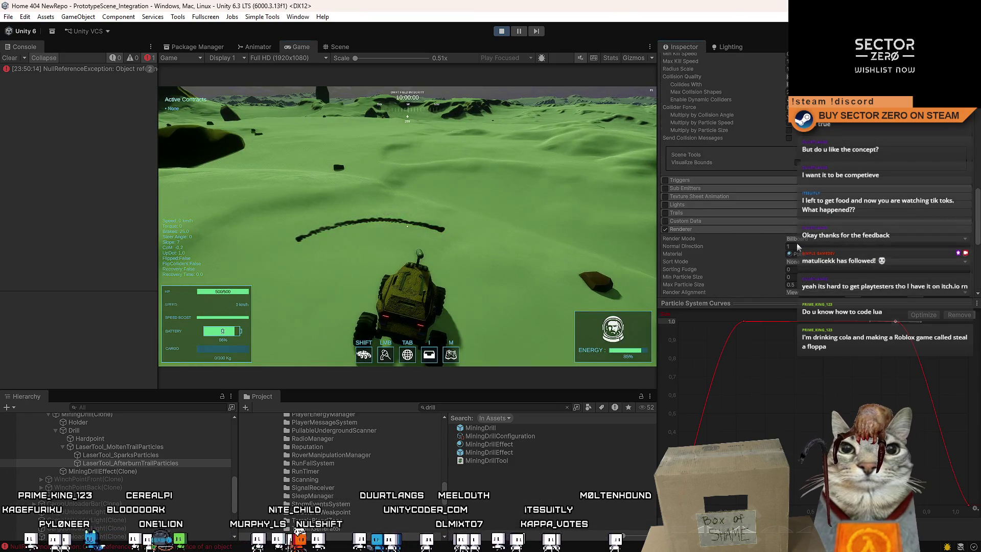
Step: Expand and scroll through the Renderer module, test the laser, then pause the game
click(741, 230)
scroll(742, 230, down, 2)
scroll(806, 221, down, 4)
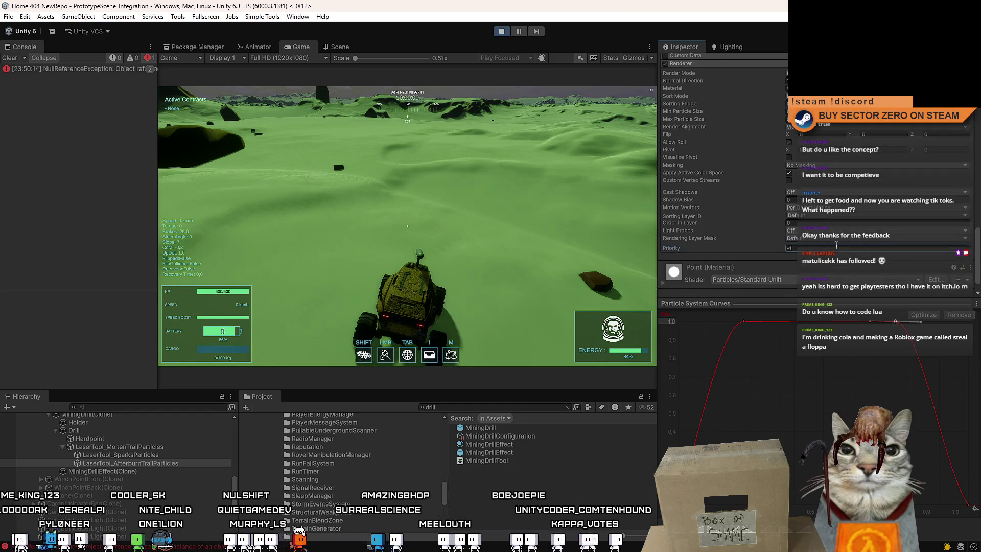
scroll(977, 241, up, 3)
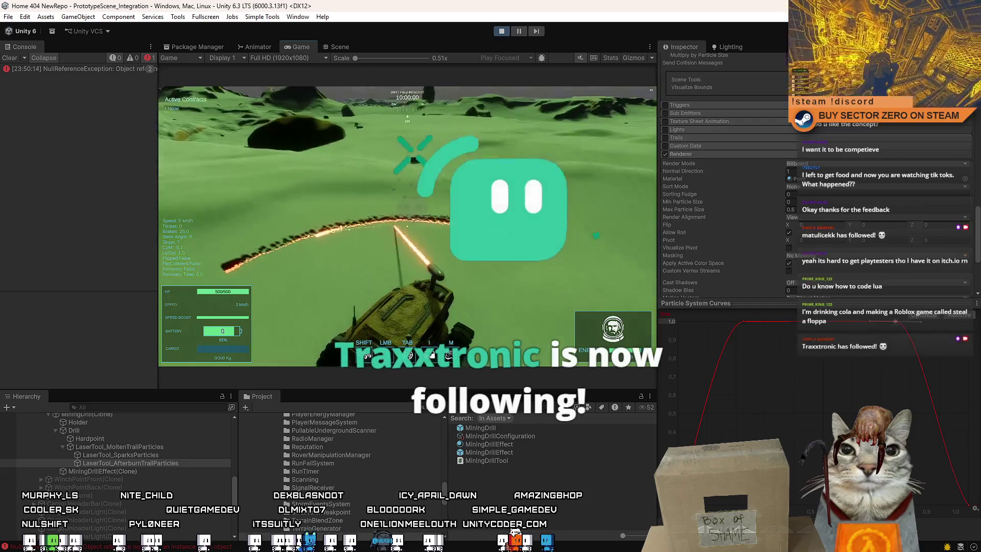
key(Escape)
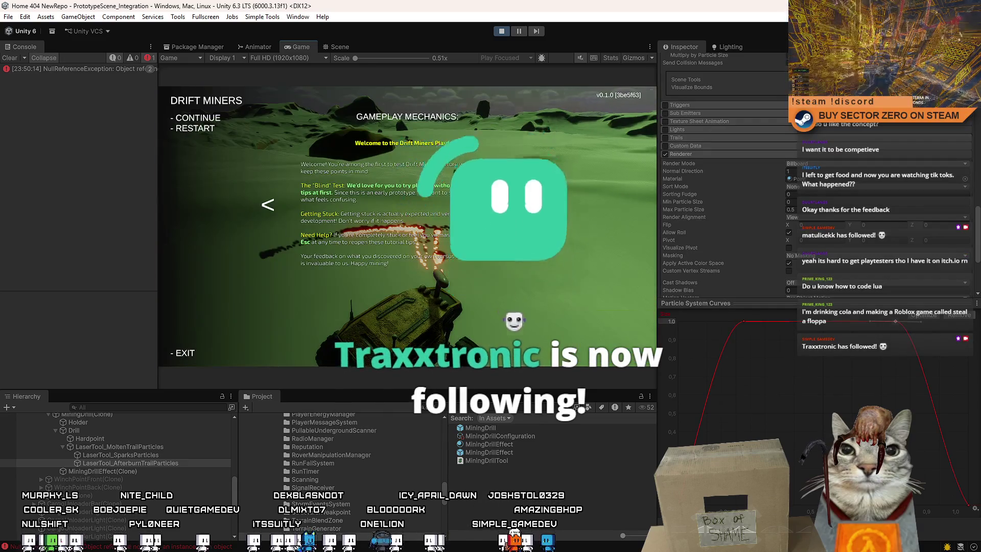
Step: Resume play and fire the drill laser across the terrain, then pause to free the mouse
key(Escape)
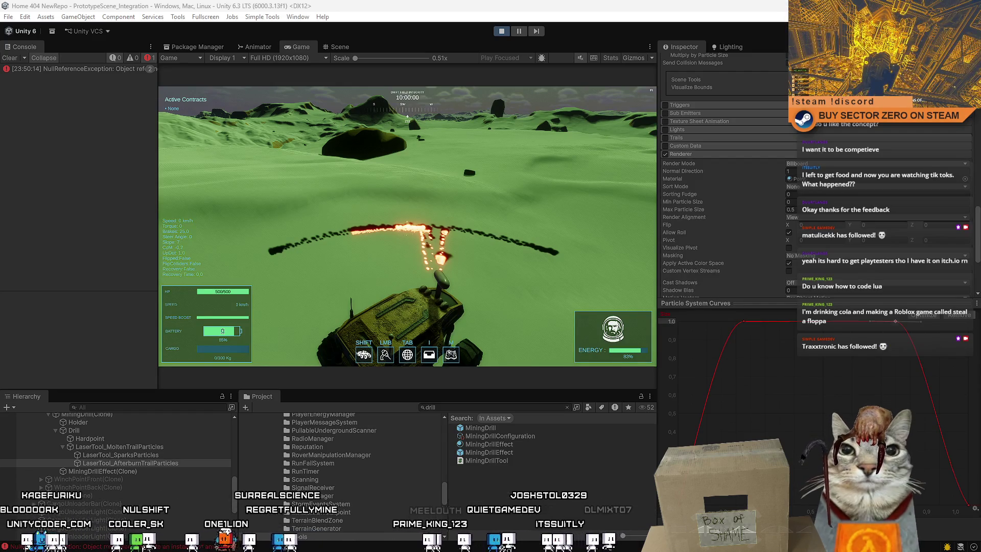
key(Escape)
key(Escape)
Step: Fire the laser in the full-window game, then pause to get back the editor with the trail settings
double_click(299, 46)
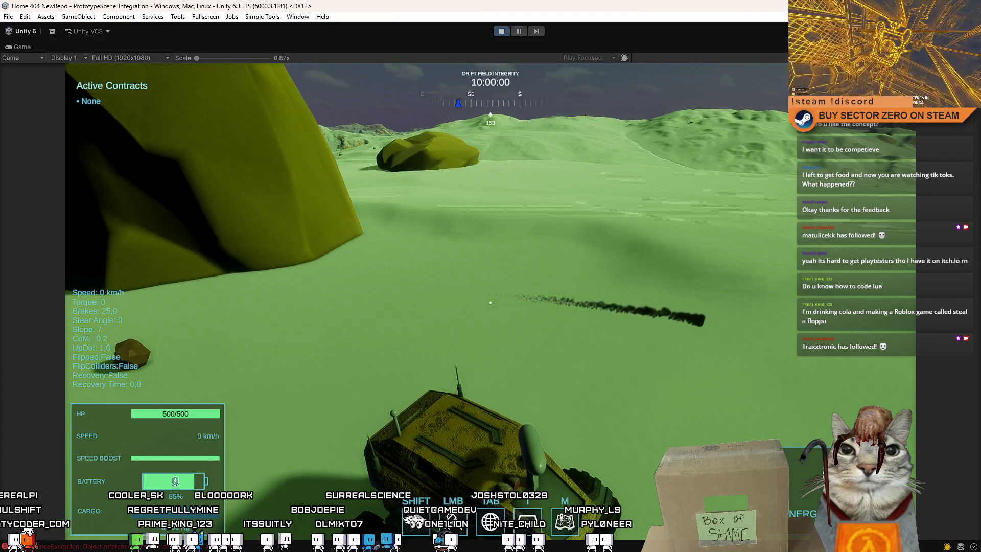
drag(490, 302, 489, 302)
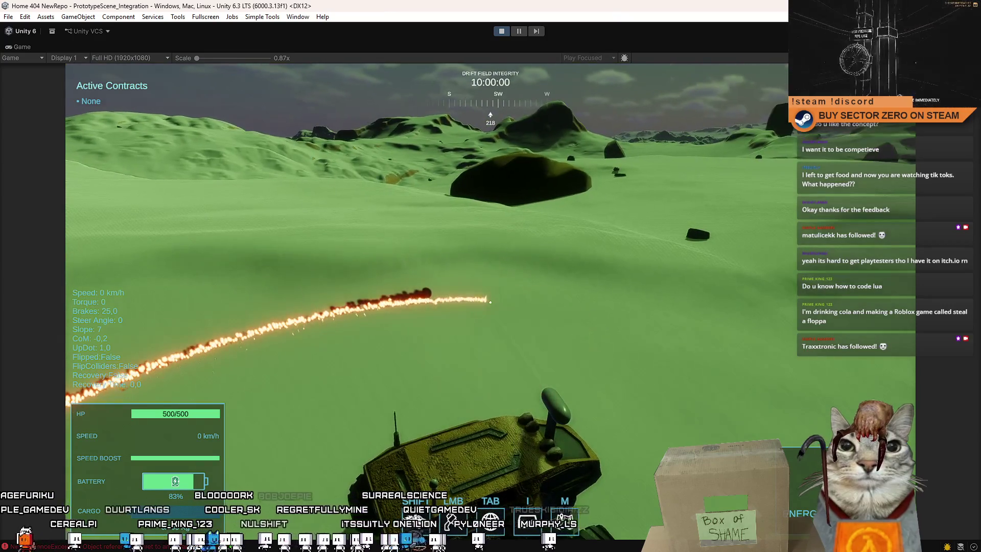
key(Escape)
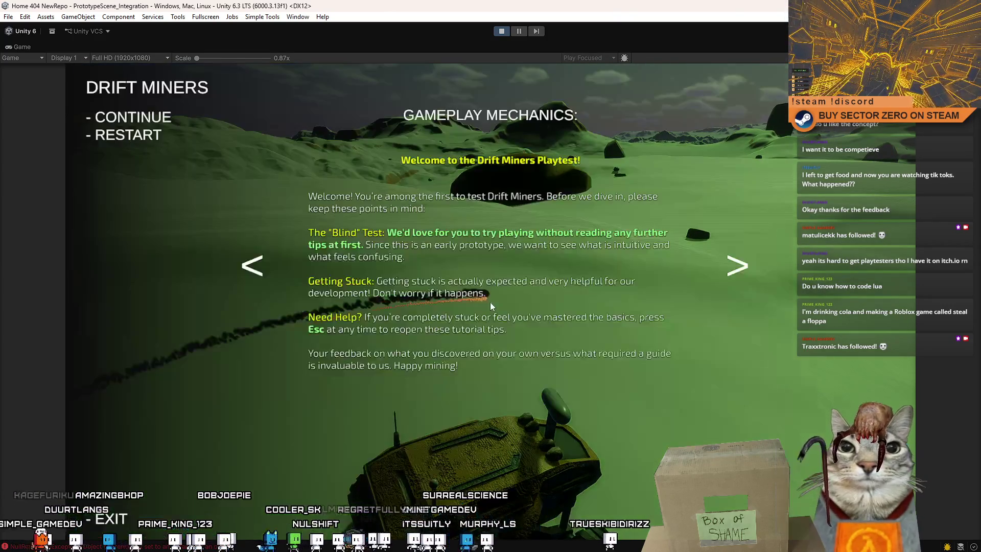
click(519, 30)
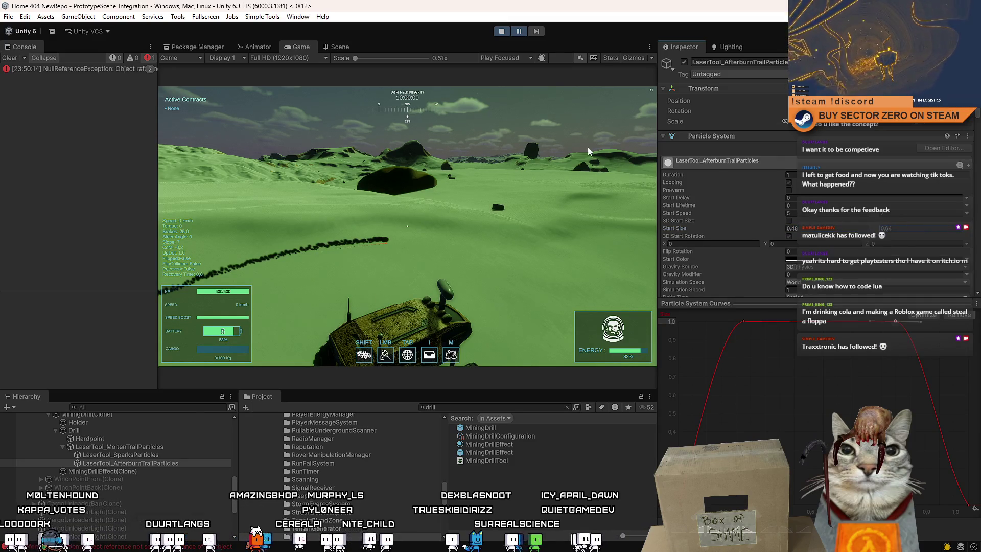
Step: Resume the game and fire several drill laser bursts to watch the current afterburn trail
click(518, 31)
click(474, 252)
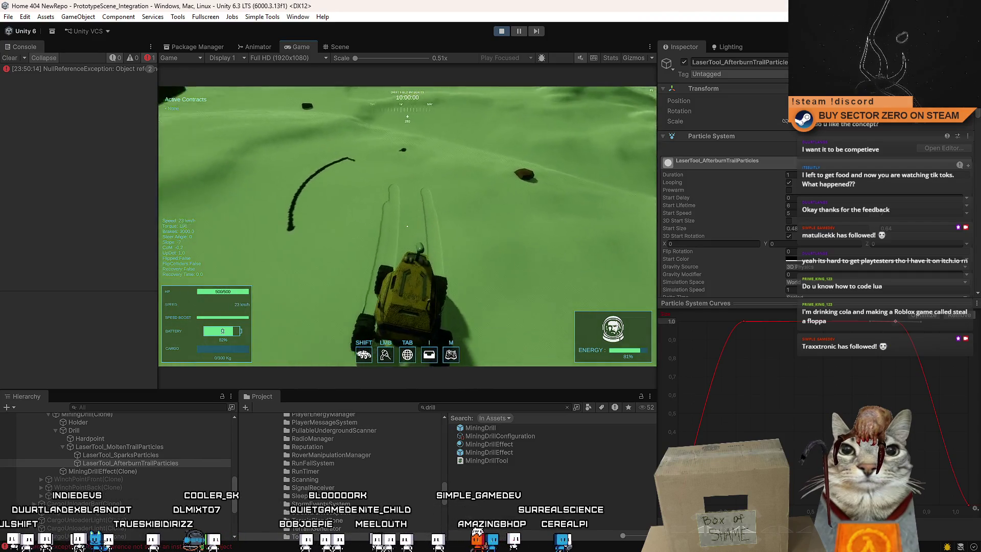
click(407, 225)
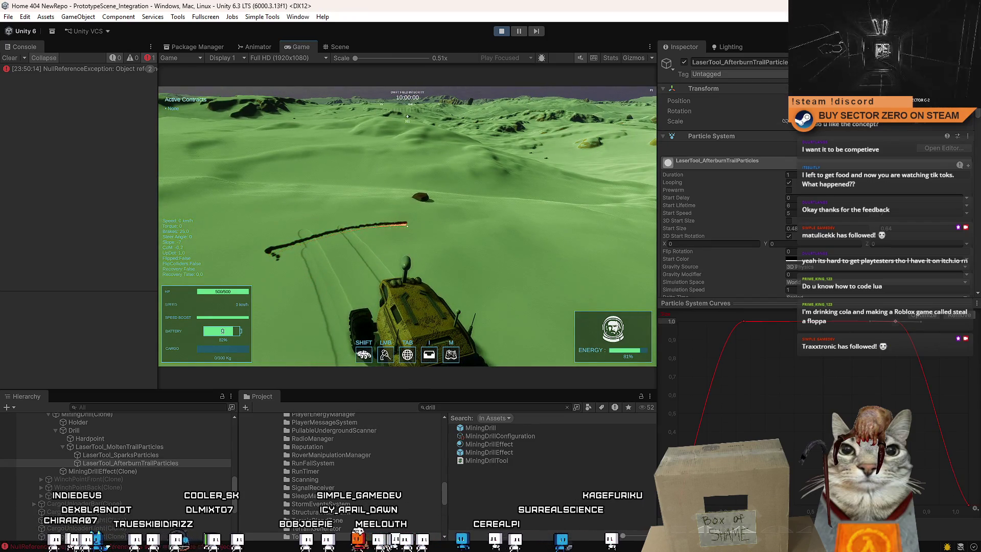
click(407, 225)
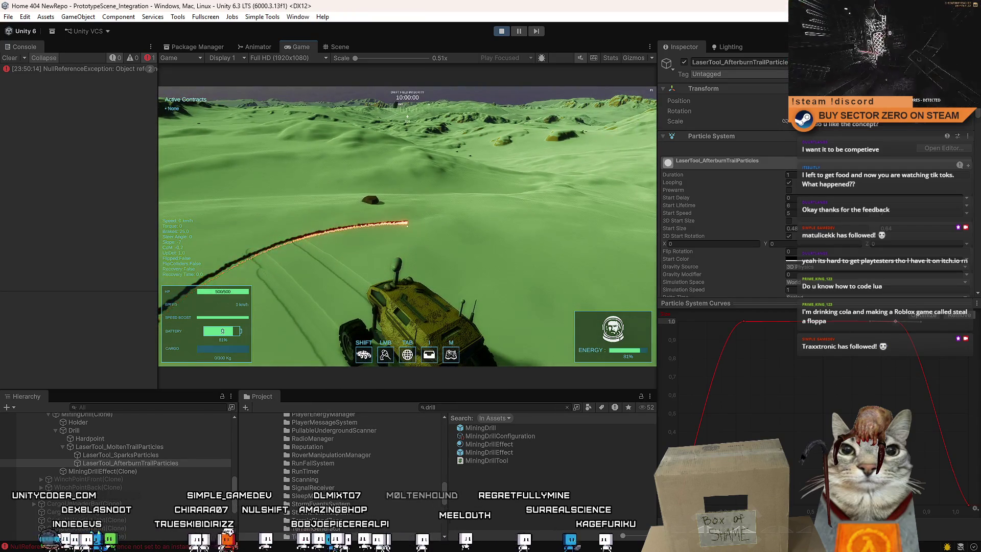
click(407, 225)
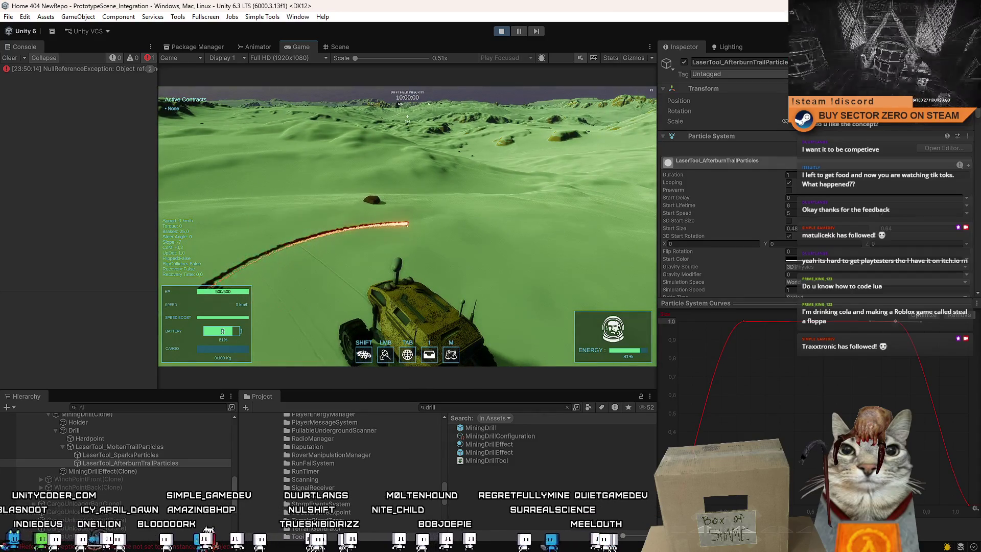
key(Escape)
key(Escape)
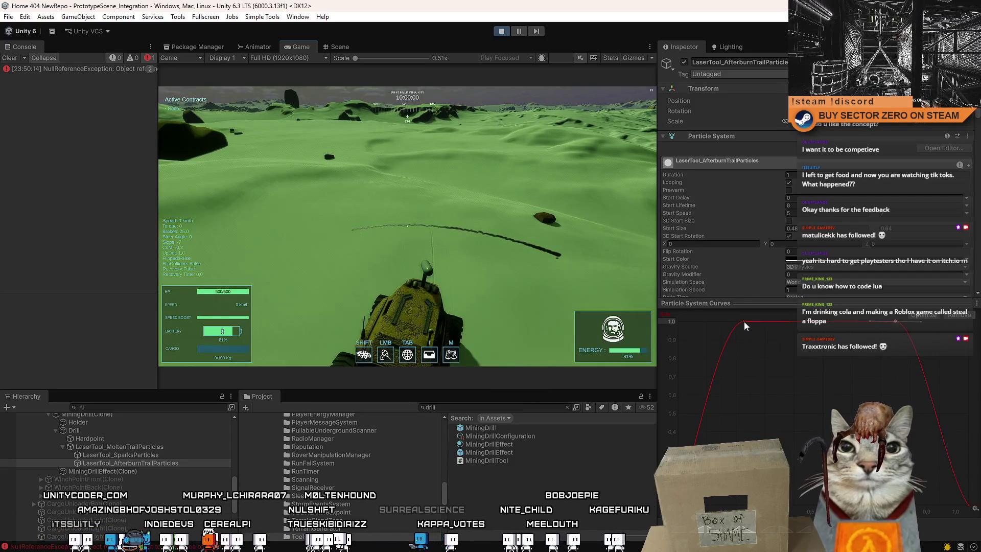
key(Escape)
key(Escape)
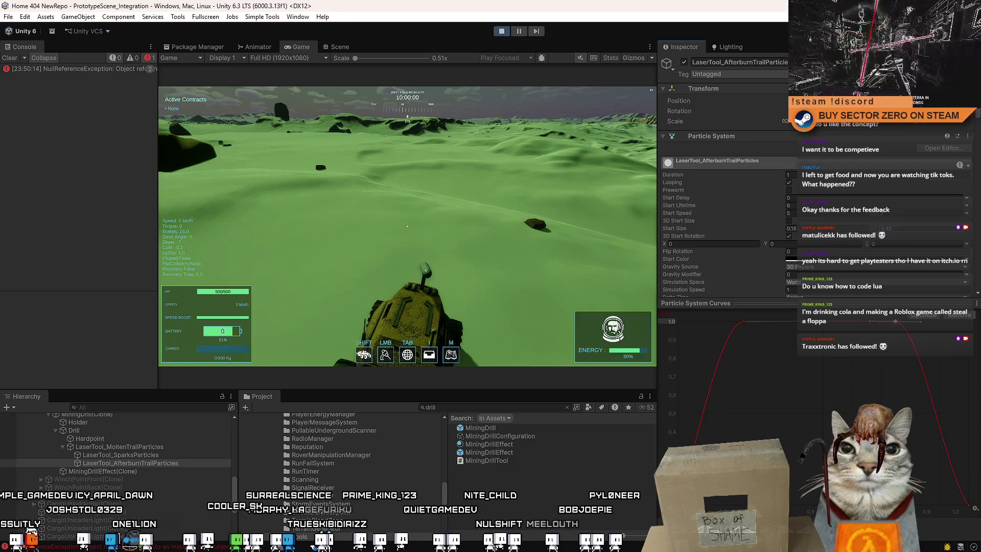
Step: Test-fire the laser with the afterburn Start Size at 0.16 and maximize the Game view
click(407, 226)
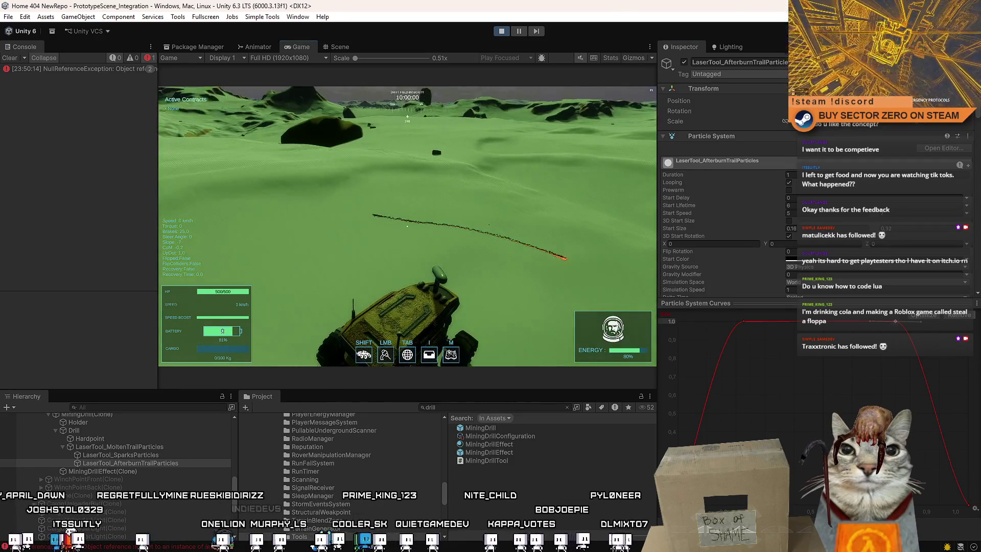
key(Escape)
double_click(300, 47)
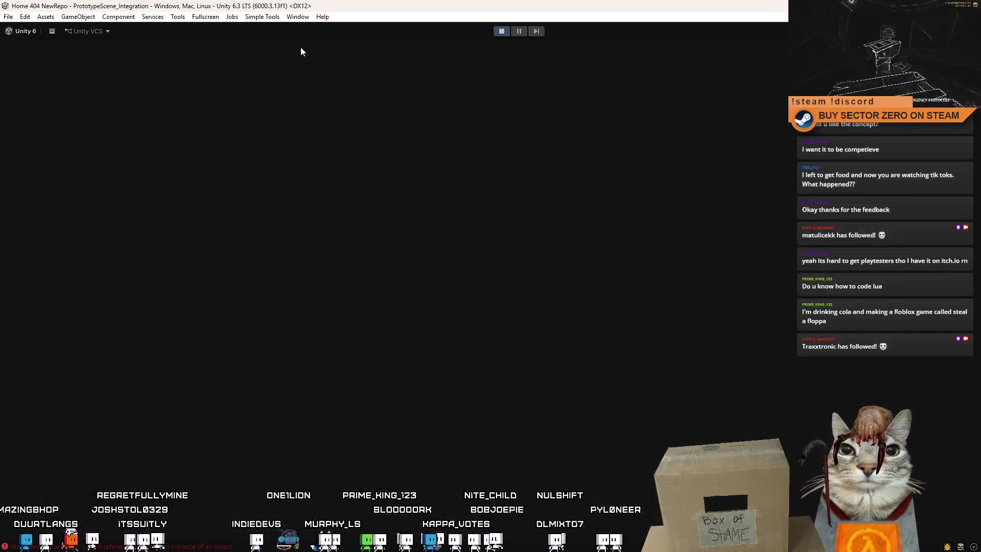
Step: Fire the laser twice in the maximized game, then pause back to the normal editor layout
key(Escape)
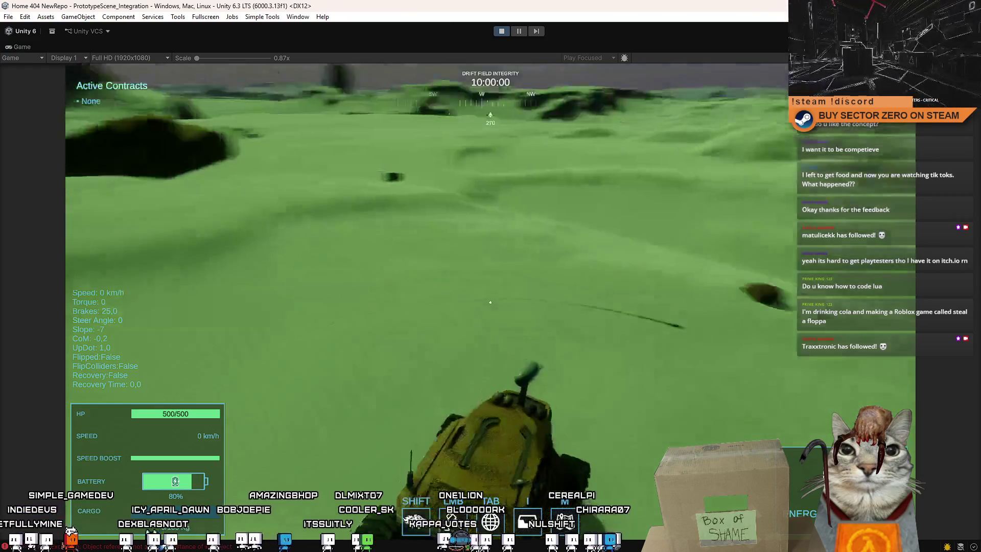
click(490, 302)
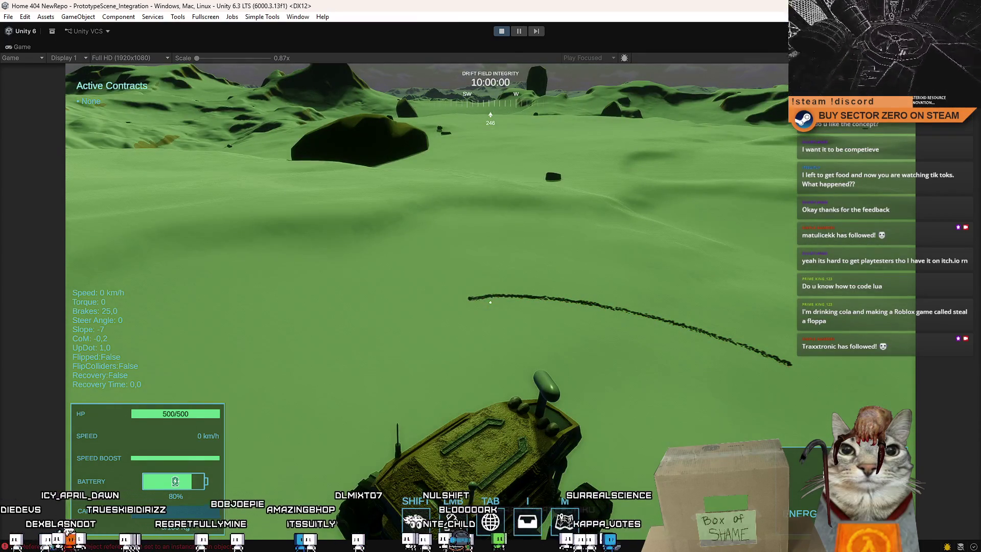
click(490, 302)
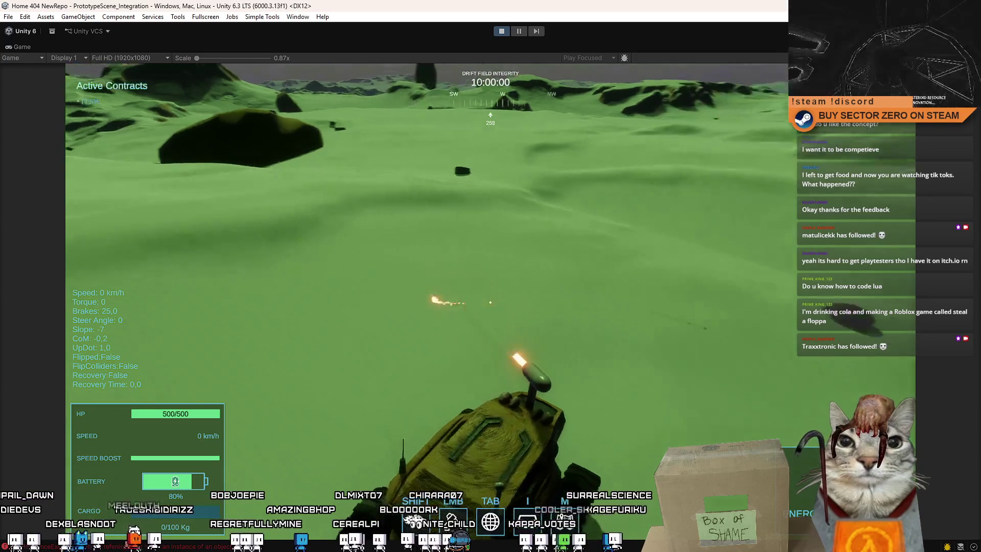
key(Escape)
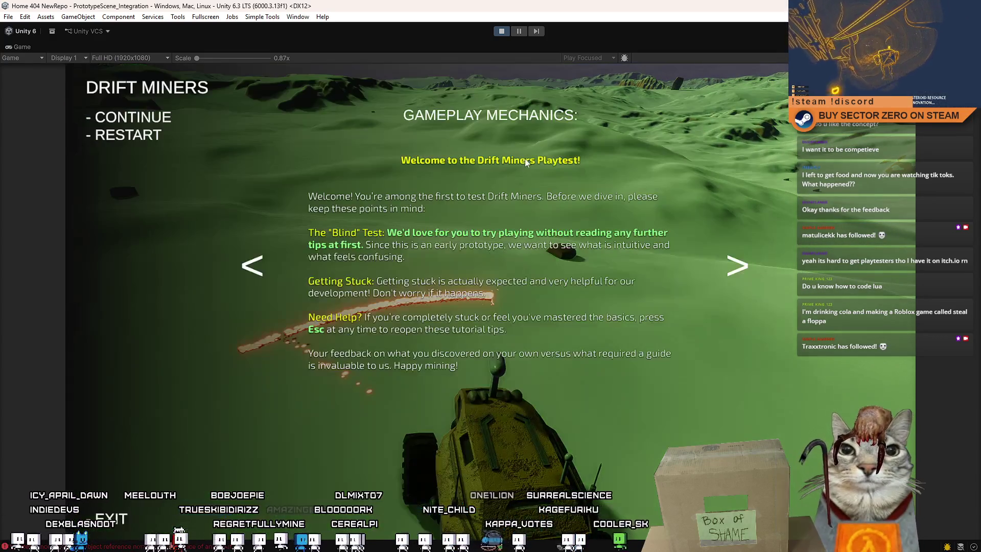
click(520, 28)
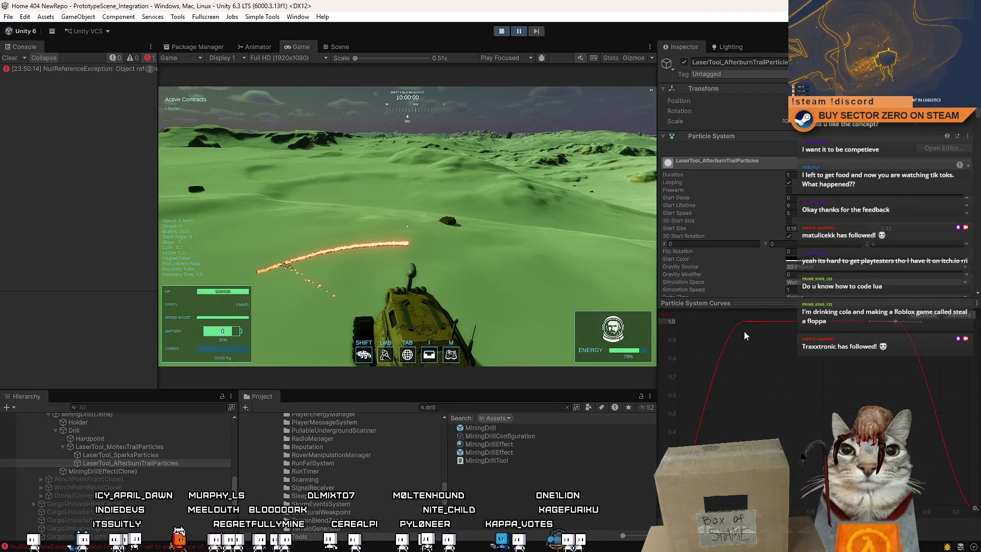
Step: Flatten the size curve's first key at 1.0 so the trail starts full-size, then resume play
scroll(725, 204, down, 3)
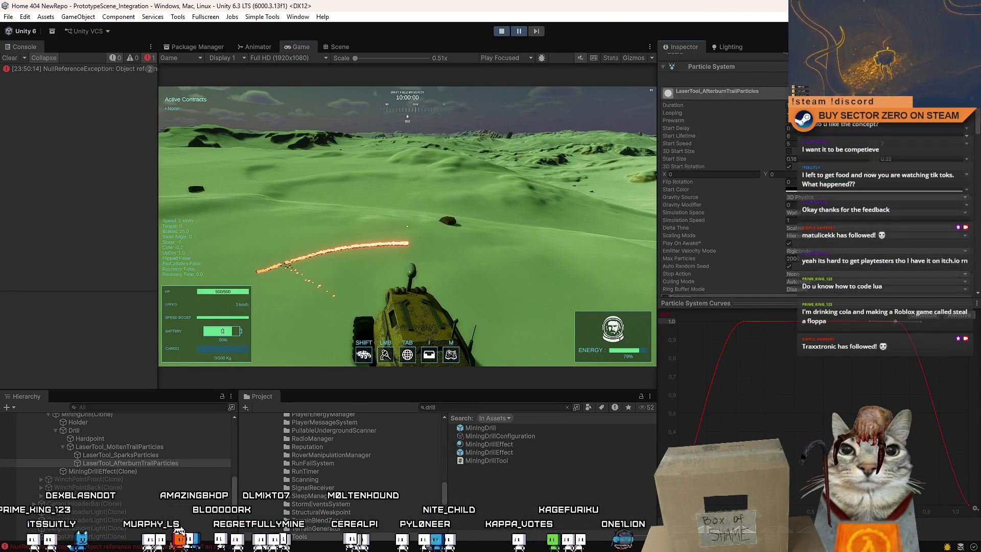
scroll(725, 179, down, 1)
scroll(725, 204, down, 3)
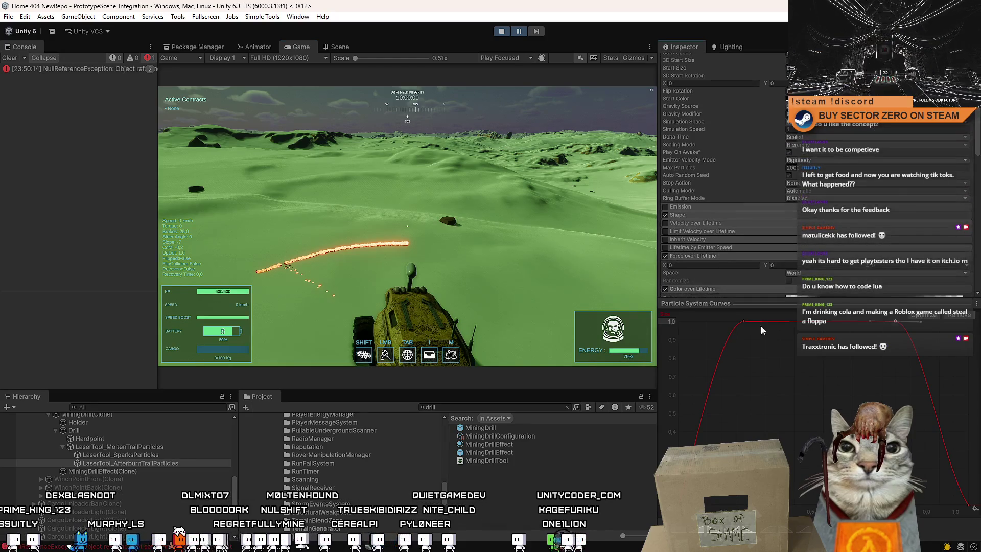
right_click(687, 358)
click(730, 373)
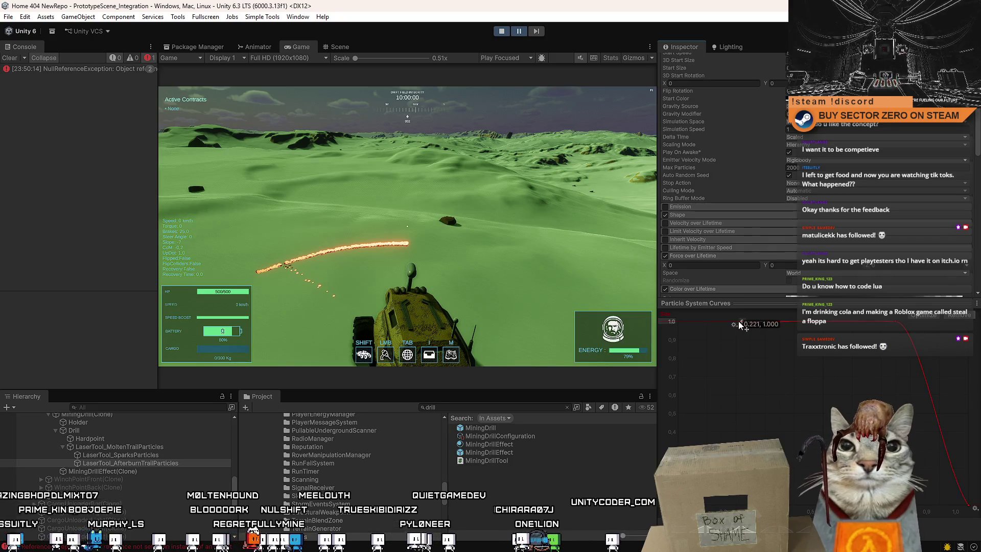
mouse_move(678, 323)
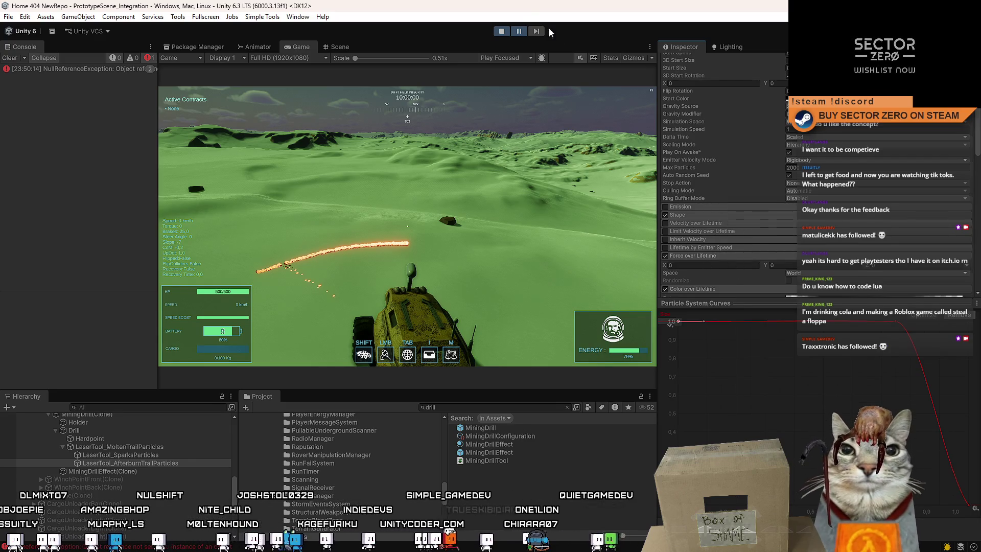
click(520, 31)
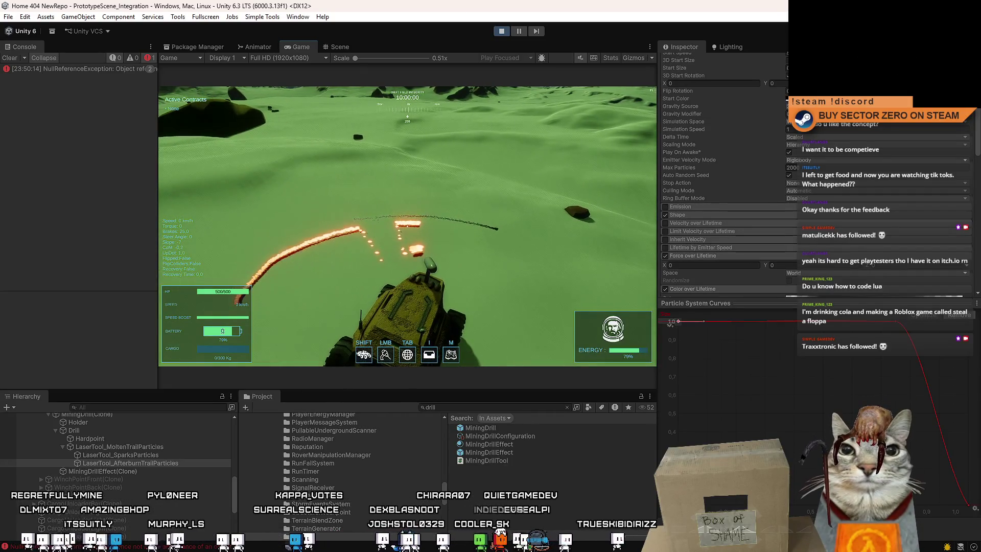
key(Escape)
key(Escape)
Step: Drive the rover in the maximized game and fire six laser bursts to check the orange-to-smoke fade
double_click(294, 45)
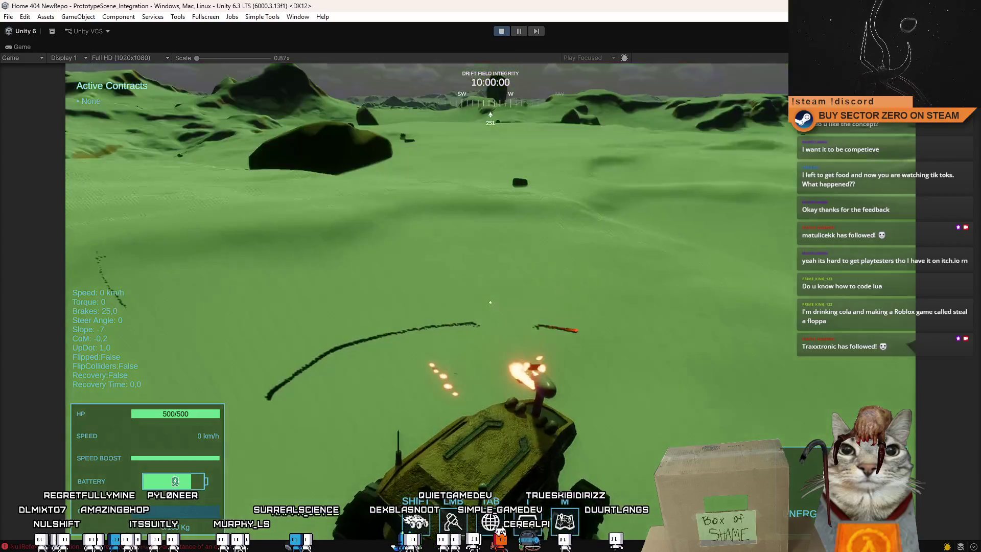
key(w)
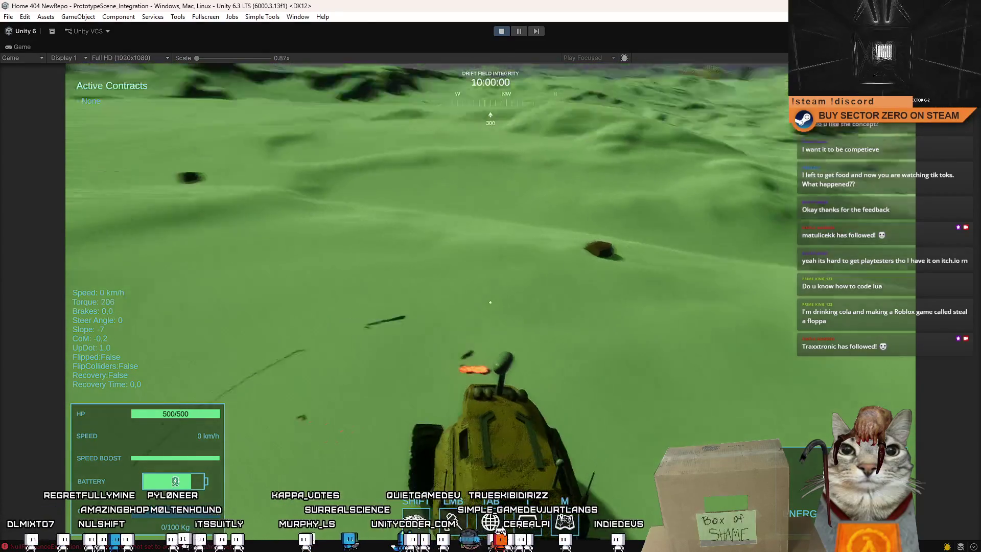
key(s)
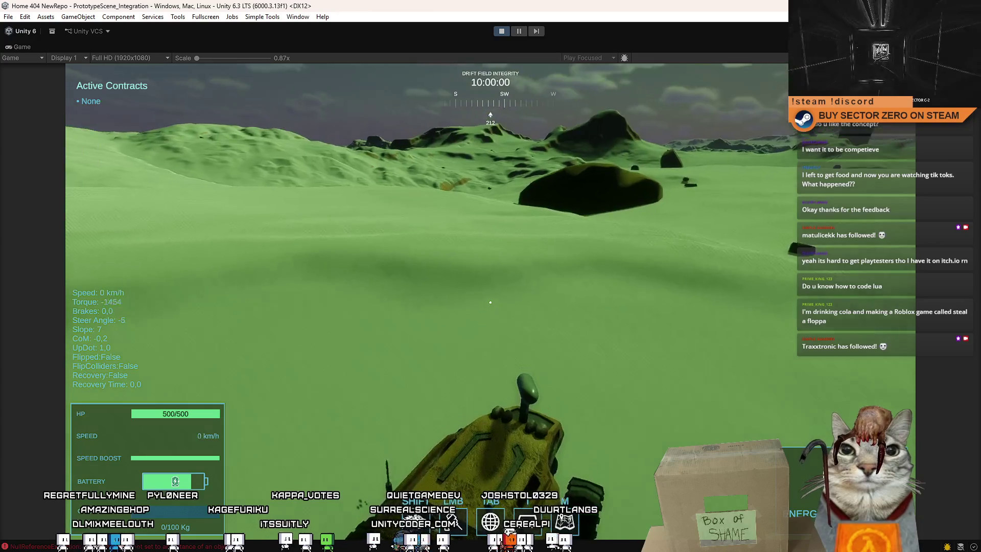
click(490, 302)
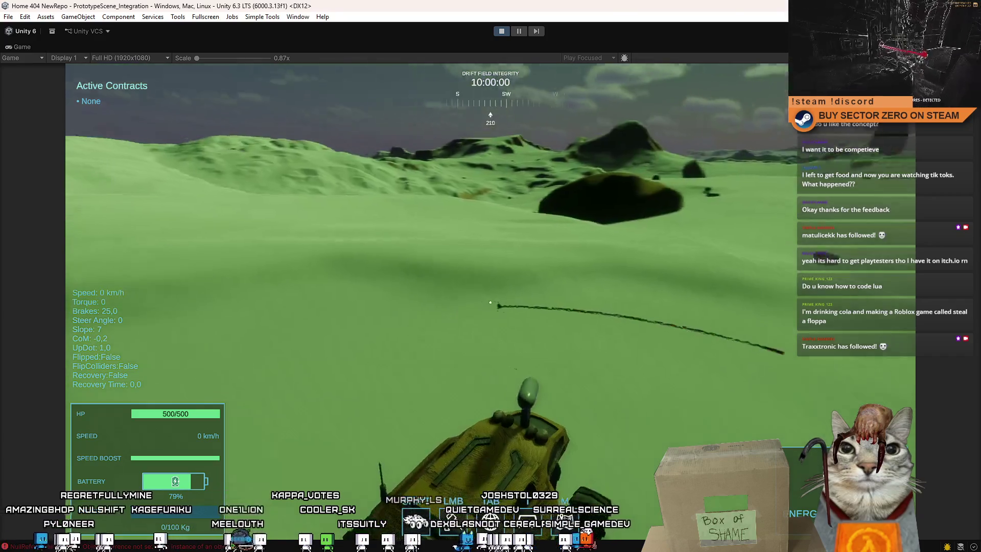
click(490, 302)
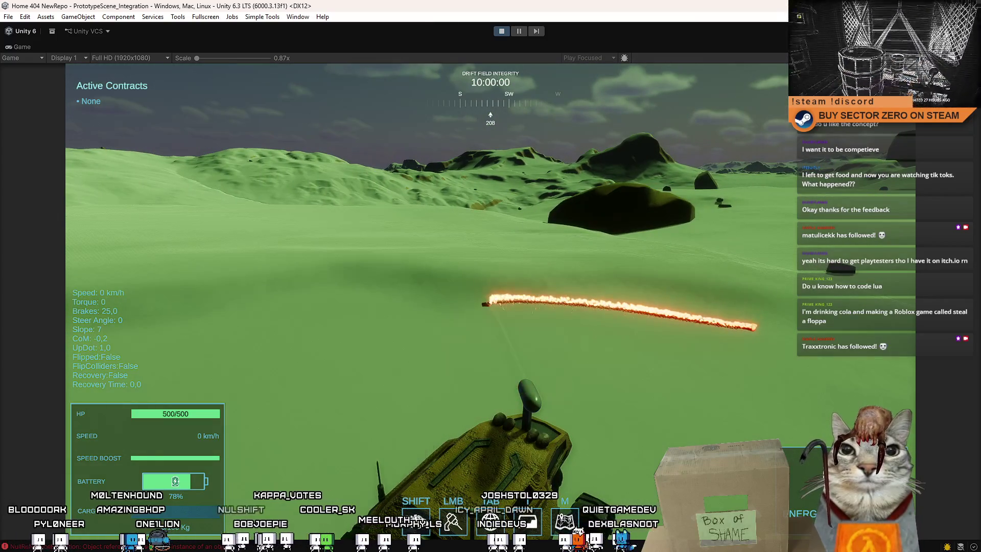
click(490, 302)
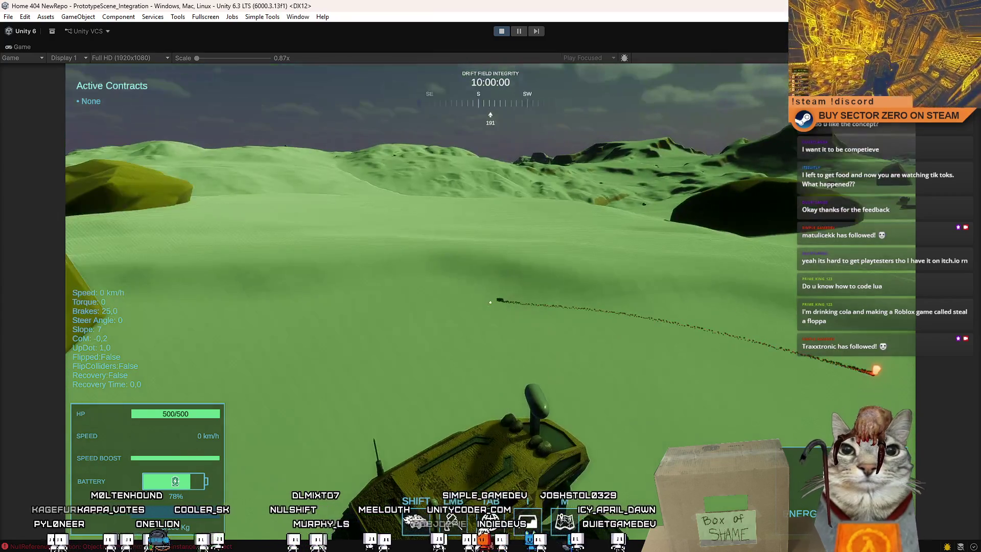
click(490, 302)
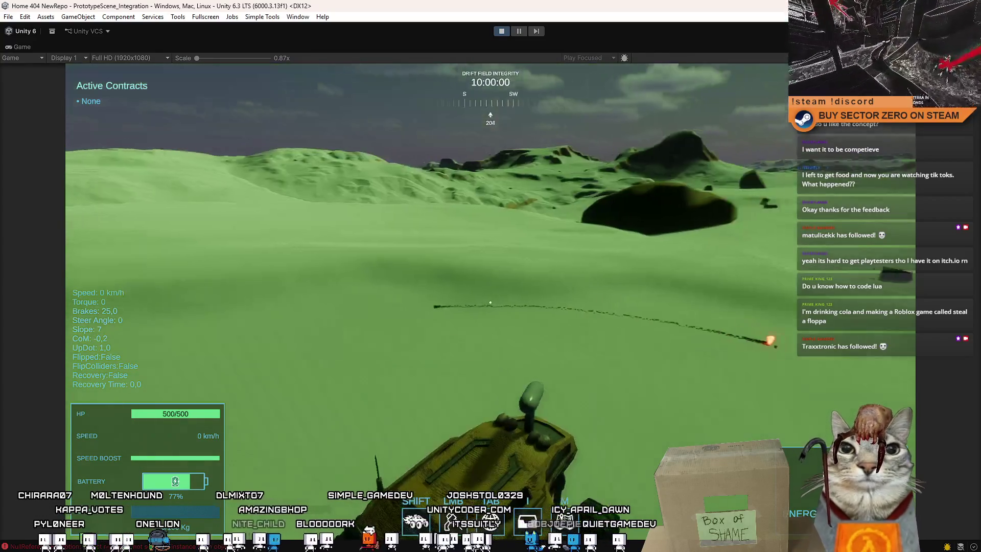
click(490, 302)
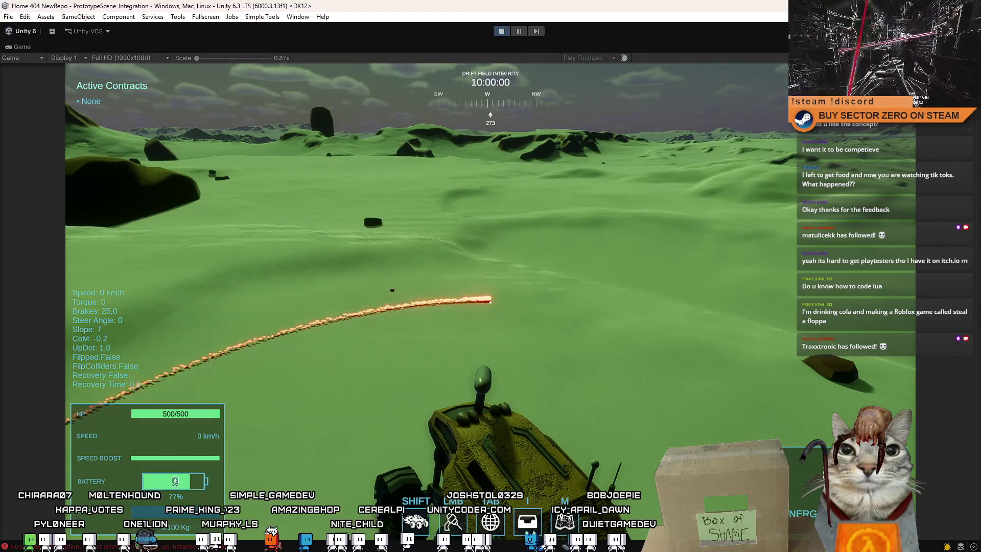
click(490, 302)
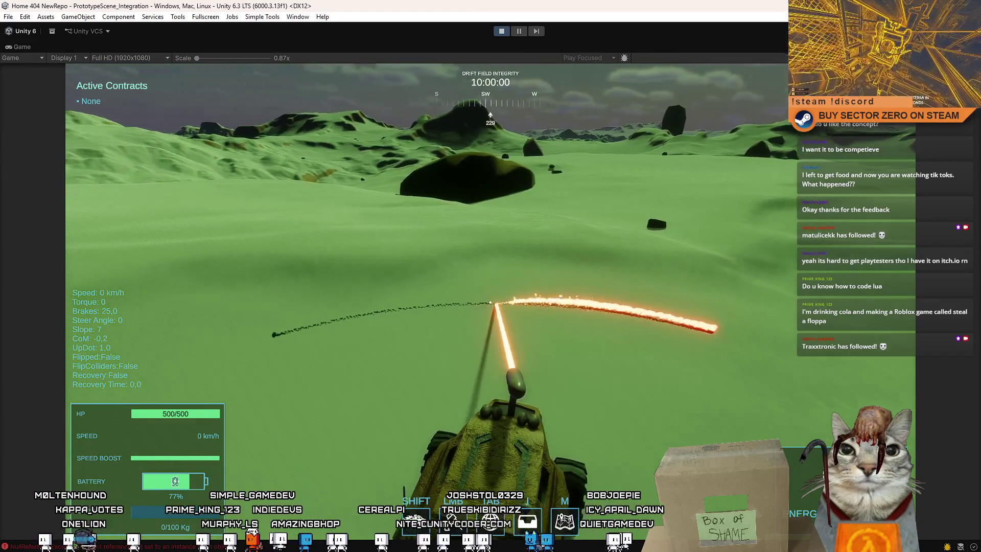
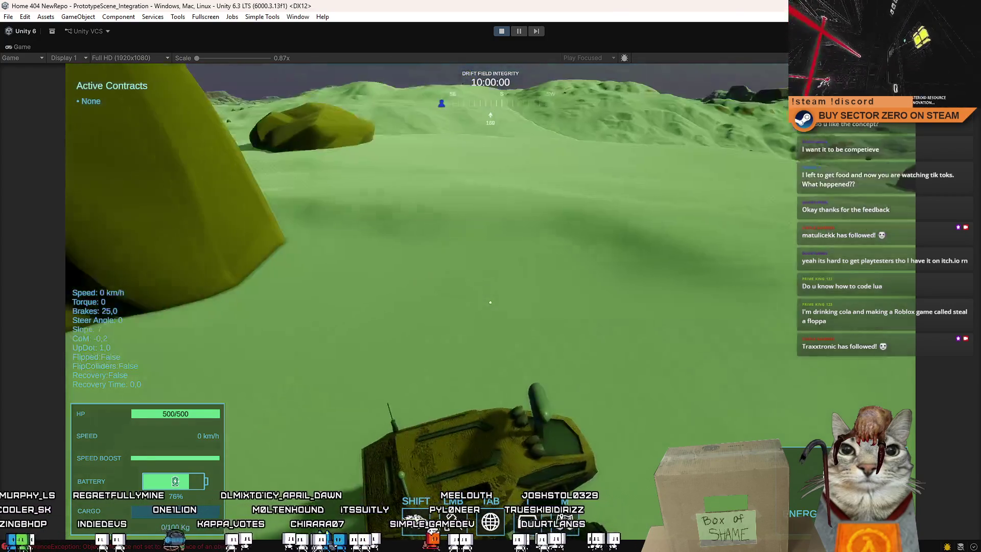
Step: Sweep the laser across the ground, toggle the pause menu, then pause Play mode
drag(490, 302, 489, 302)
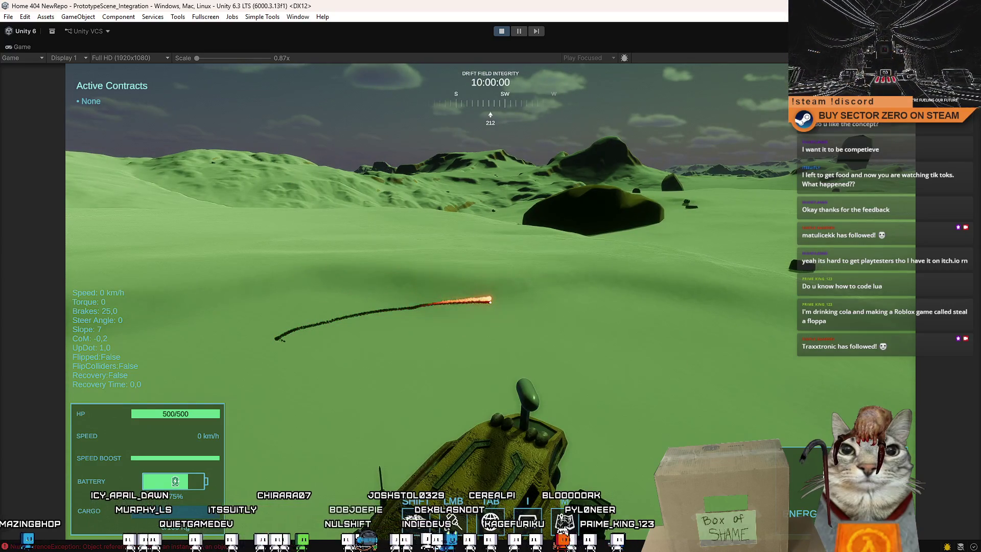
key(Escape)
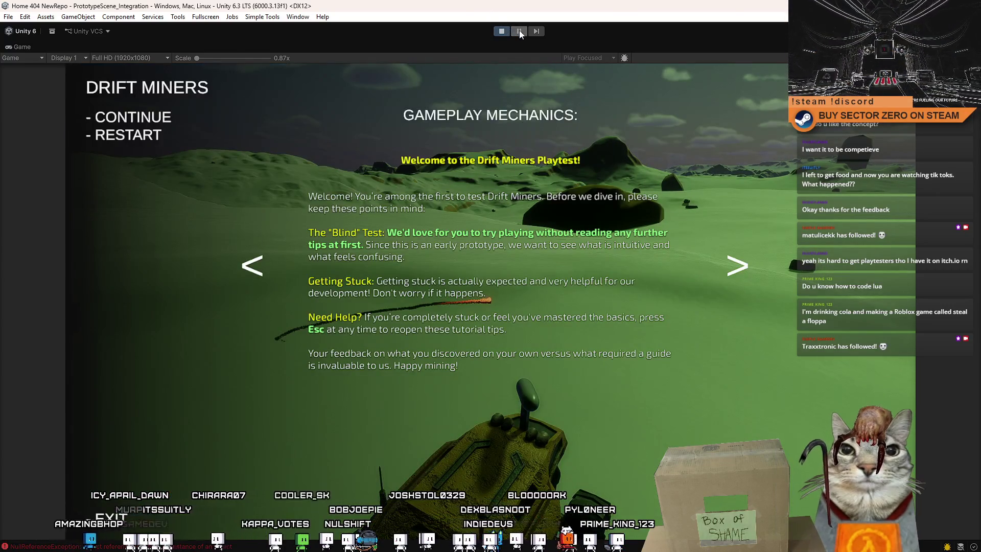
key(Escape)
click(519, 29)
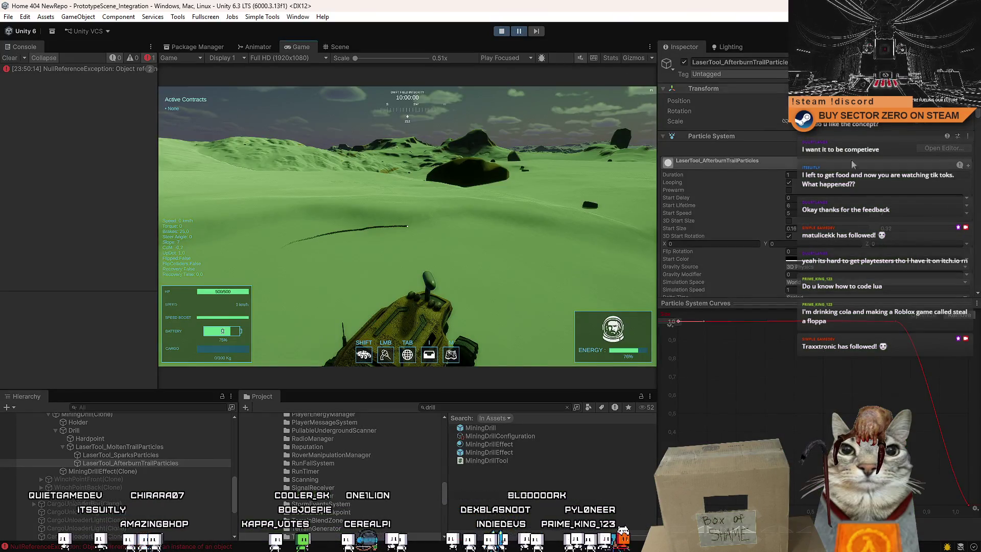
Step: Unpause Play mode and fire the laser again to watch the afterburn trails
drag(976, 116, 976, 130)
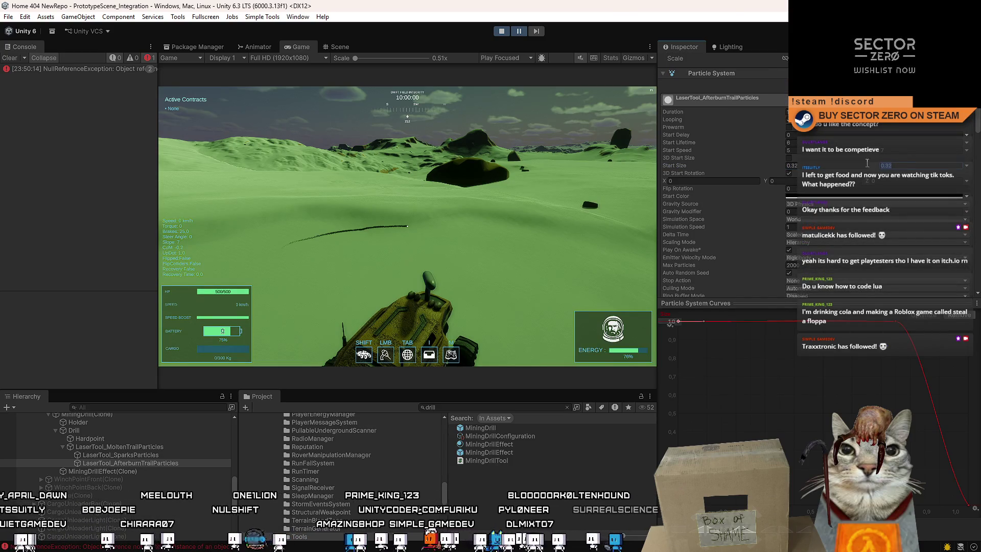
click(519, 31)
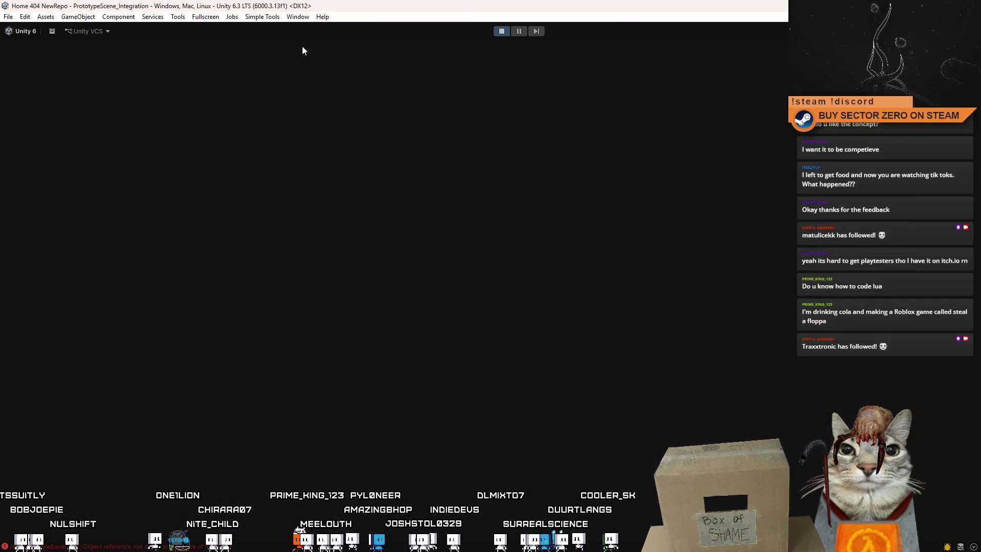
click(302, 50)
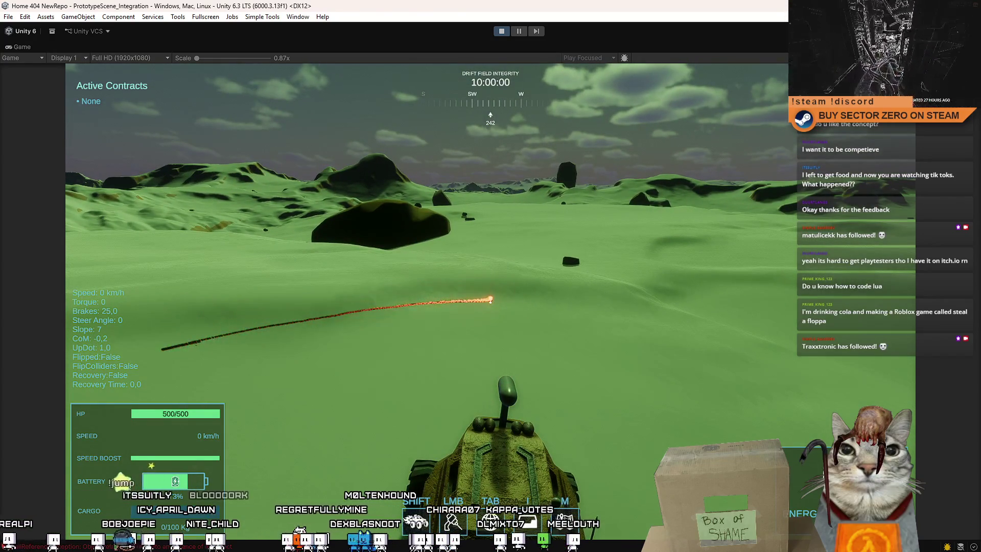
Step: Pause and move the colour-over-lifetime fade alpha key to about 41%
key(ctrl+shift+p)
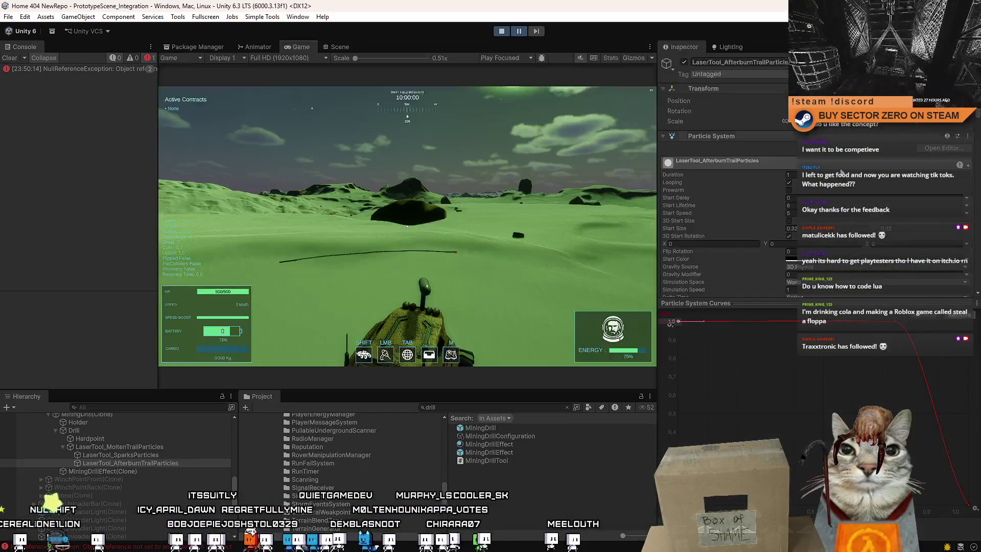
scroll(723, 173, down, 10)
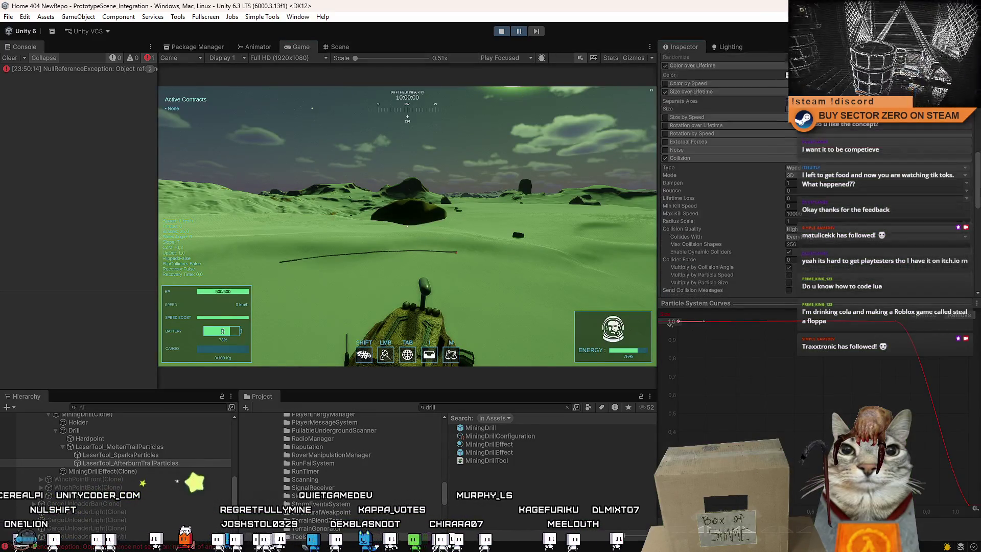
click(909, 146)
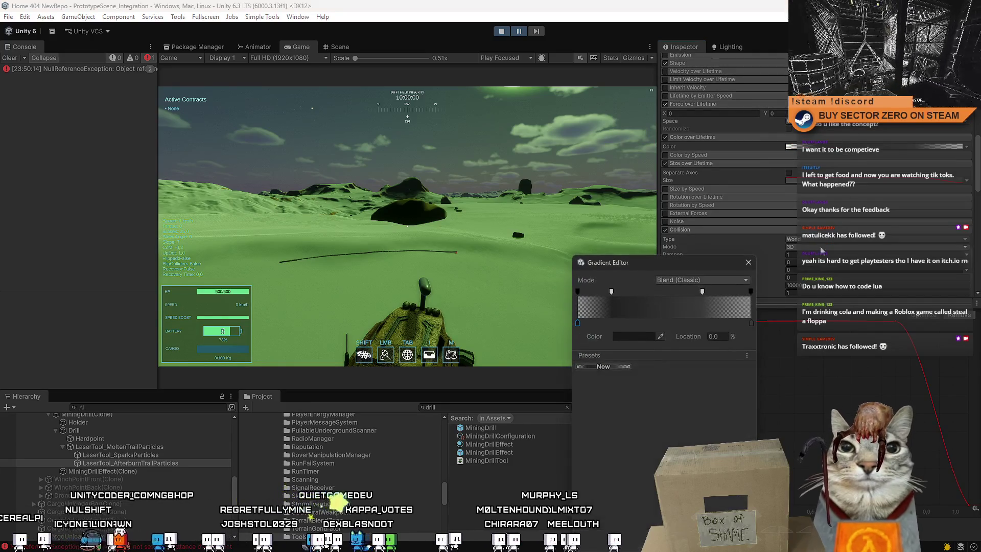
drag(614, 290, 653, 290)
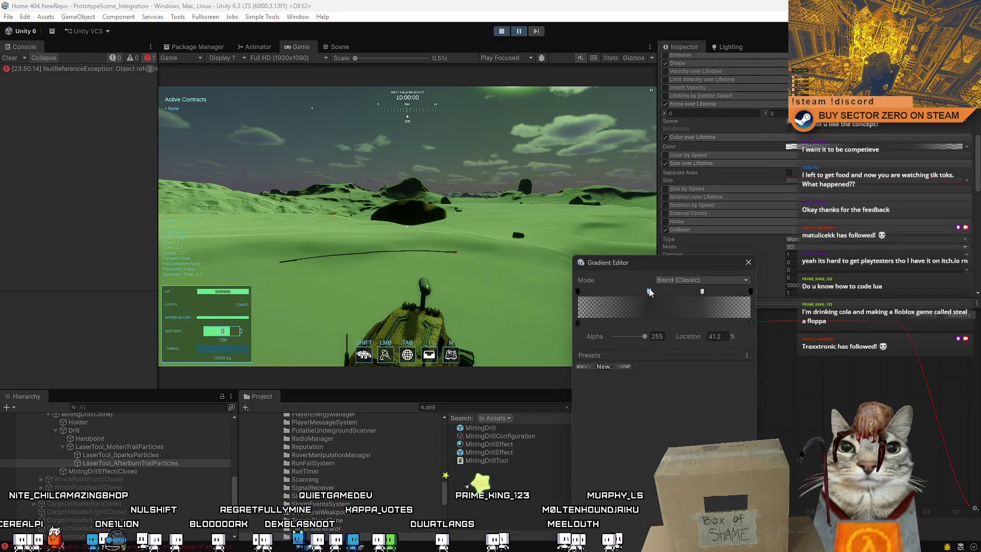
click(519, 284)
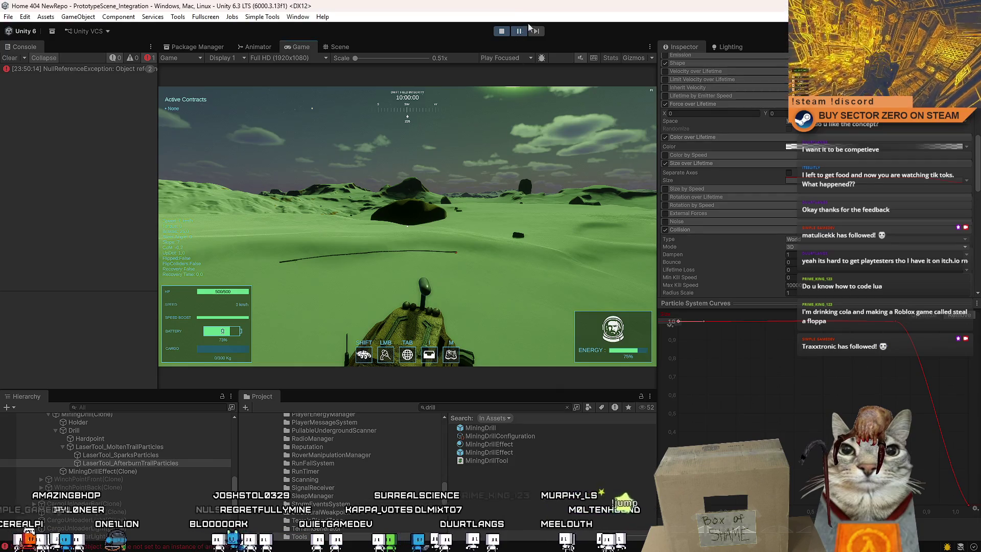
Step: Resume play, maximize the Game view, fire the laser to retest, then pause
click(499, 137)
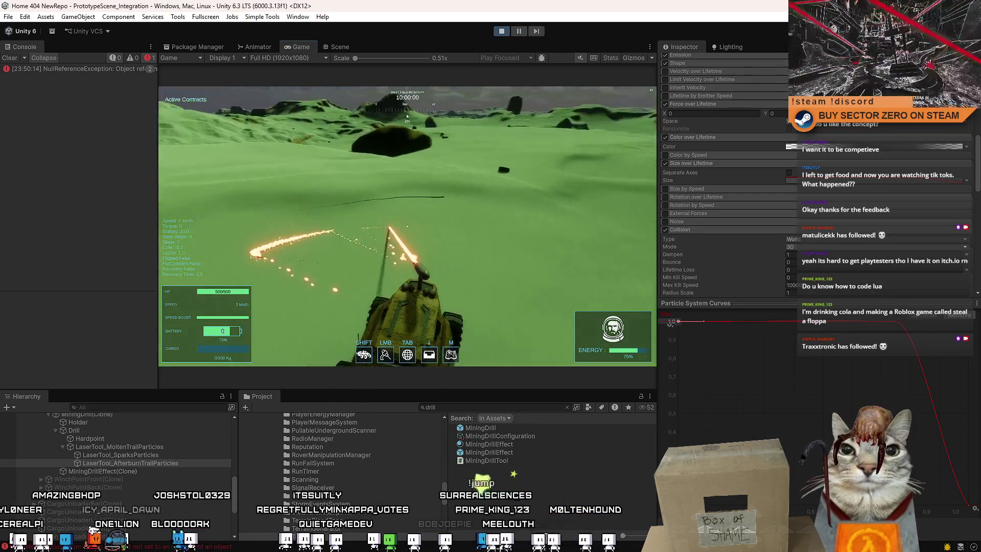
key(Escape)
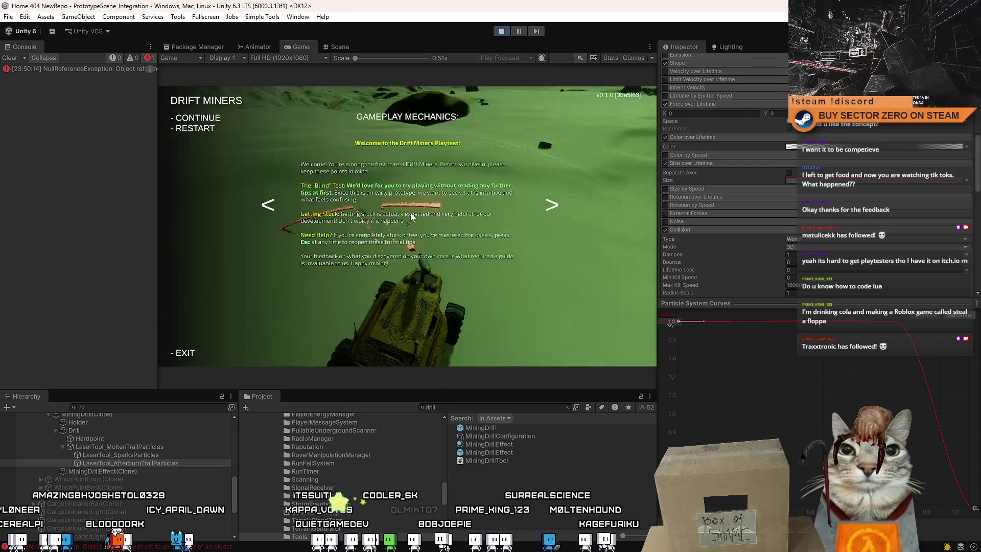
key(Escape)
double_click(298, 47)
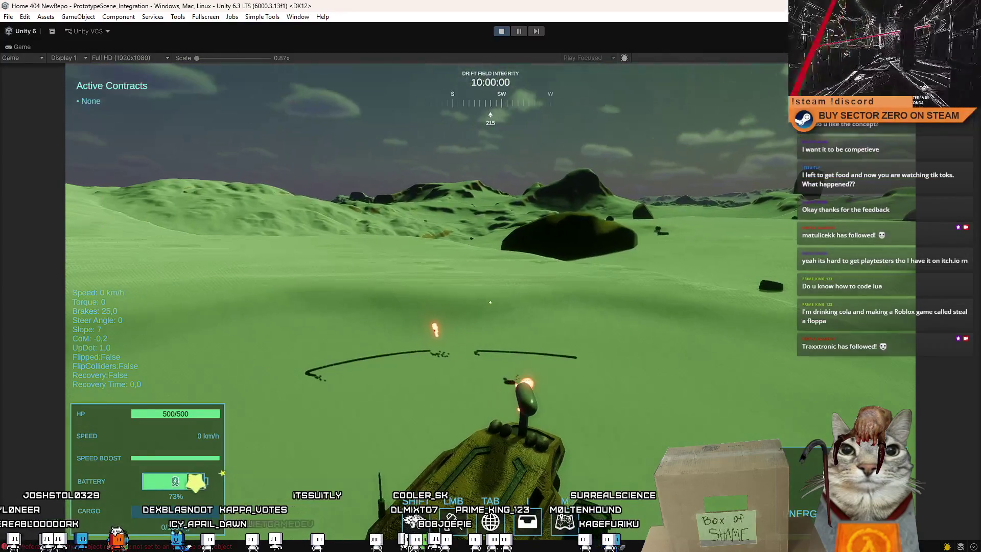
click(490, 302)
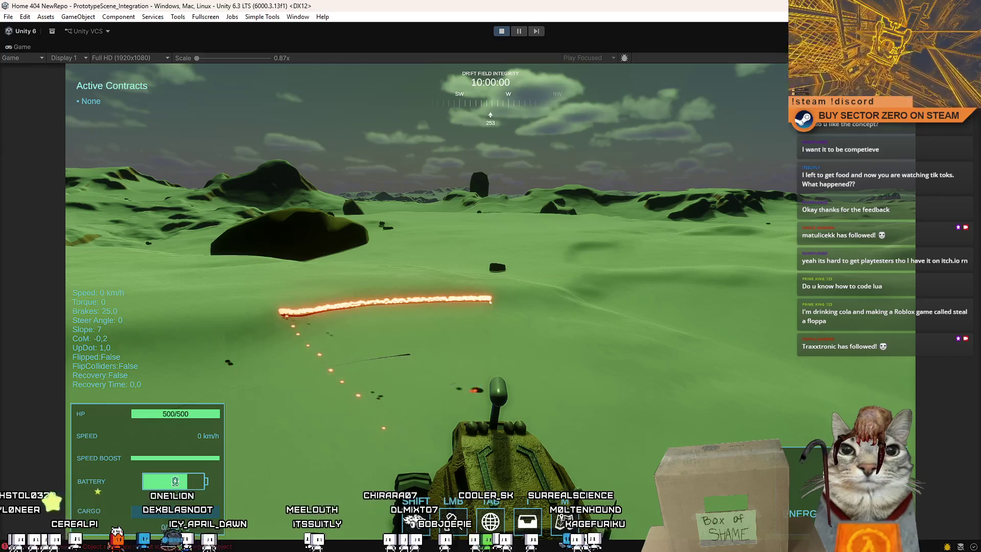
key(Escape)
click(515, 32)
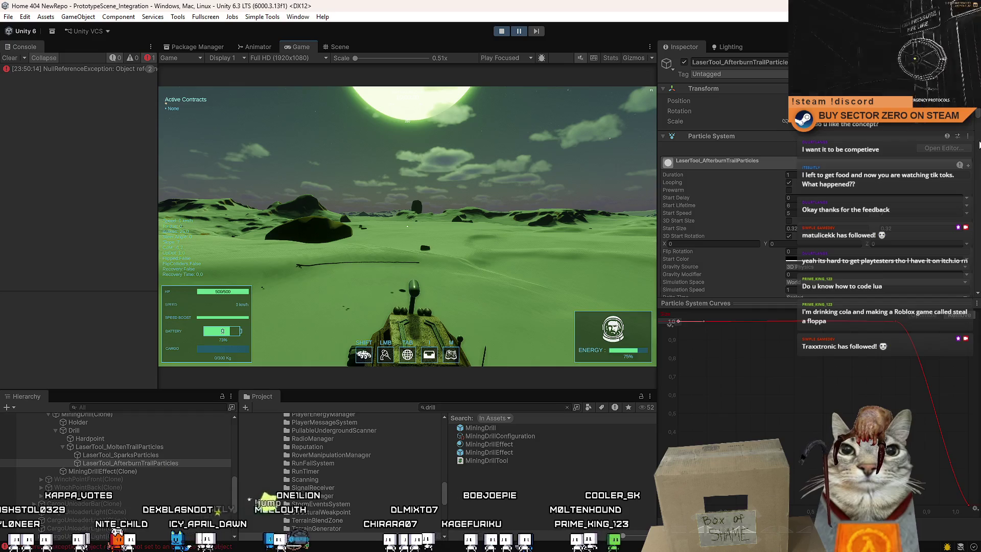
Step: Move the other alpha key of the colour-over-lifetime gradient to about 87%
scroll(723, 204, down, 10)
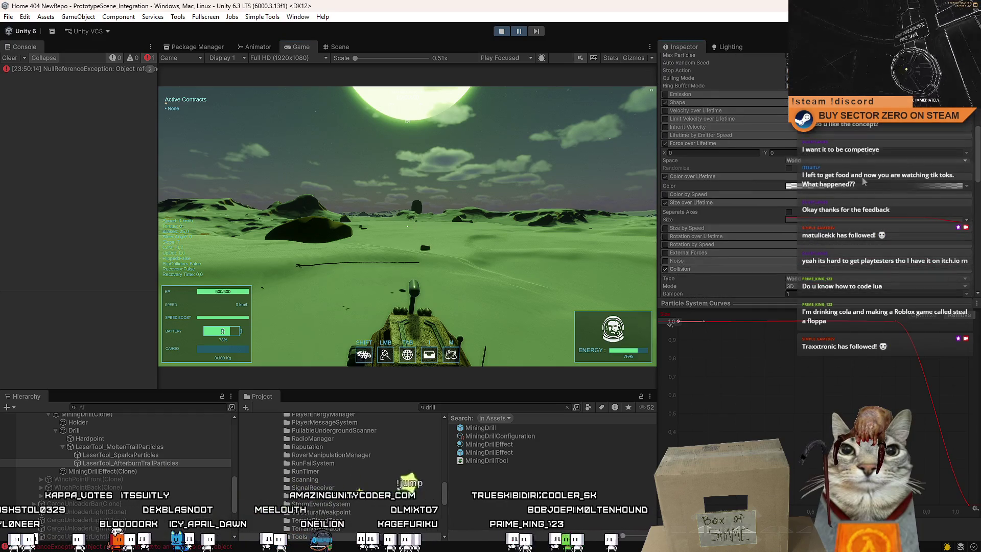
click(845, 187)
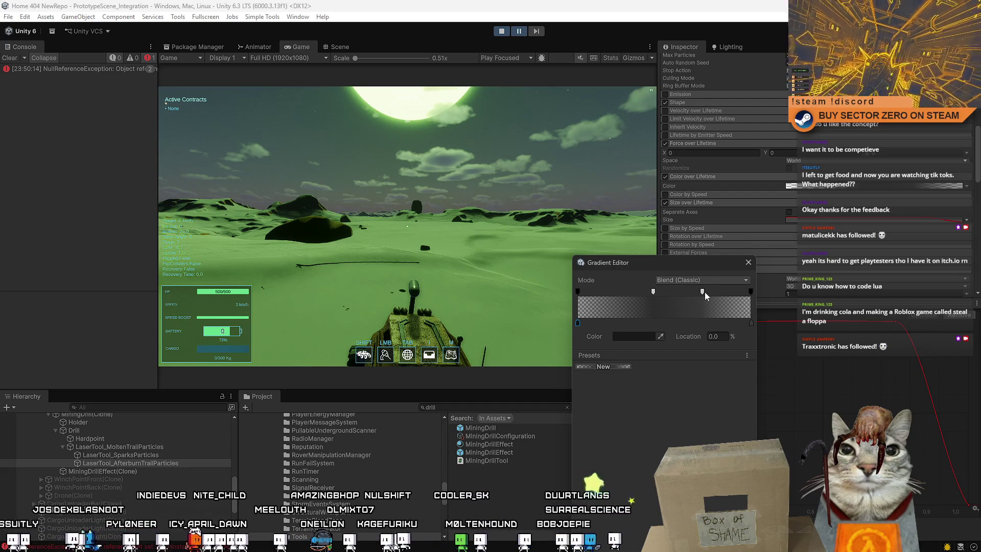
drag(701, 293, 727, 292)
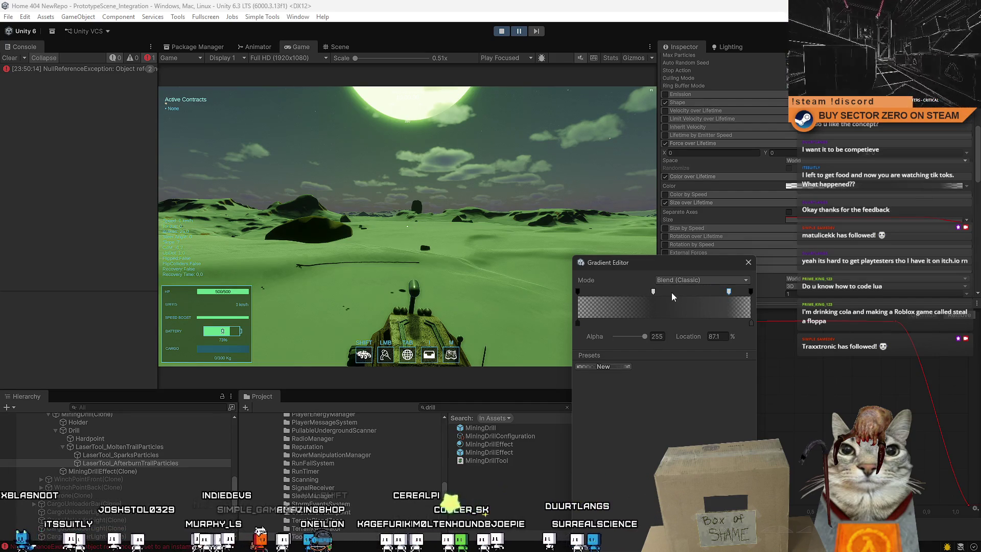
click(748, 262)
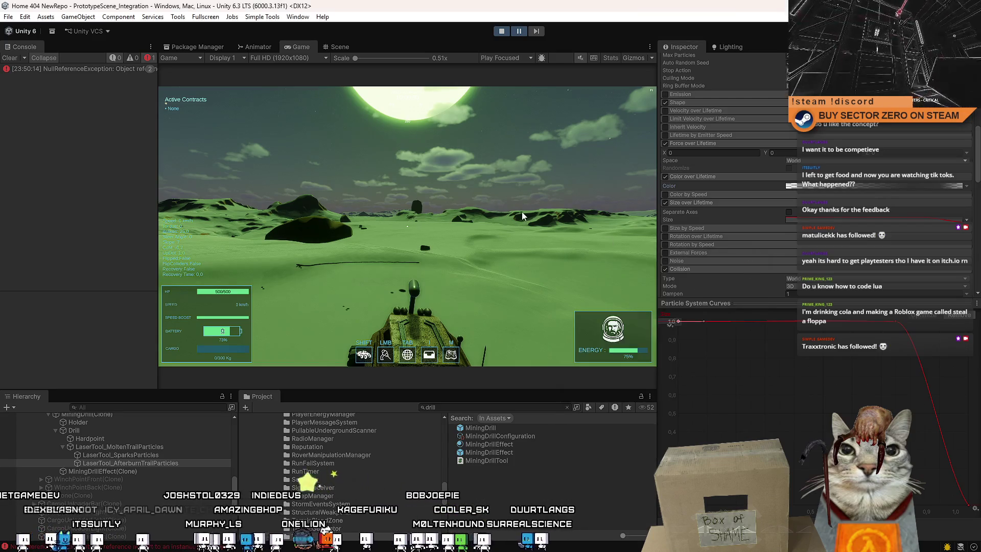
Step: Make the trail alpha fade to 0 at 28.2%, retest the laser, and maximize the Game view
click(525, 32)
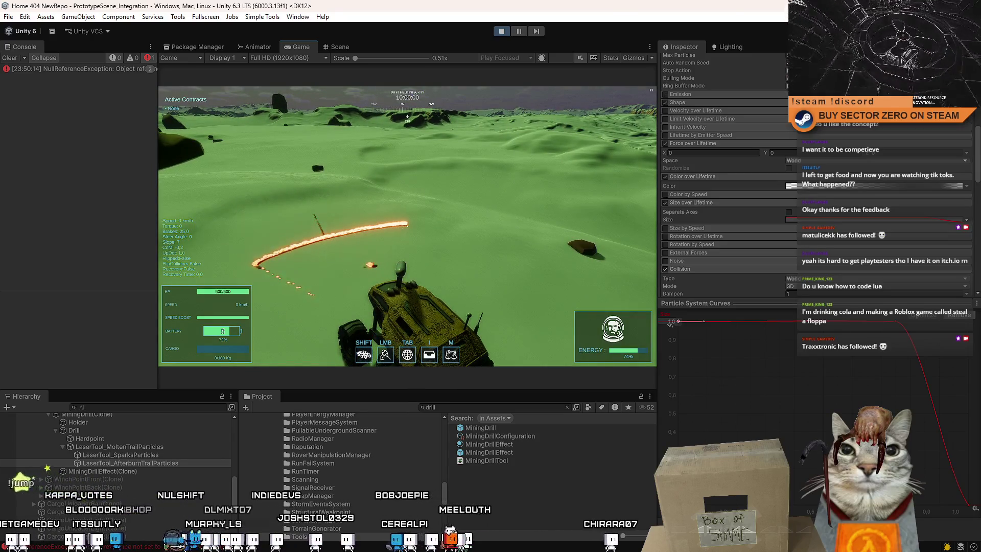
key(Escape)
click(834, 186)
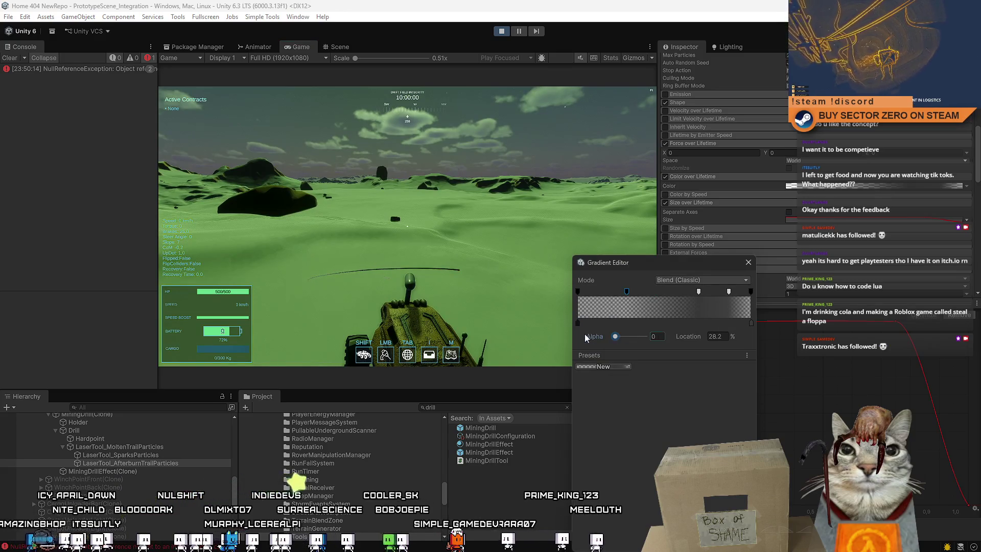
click(511, 256)
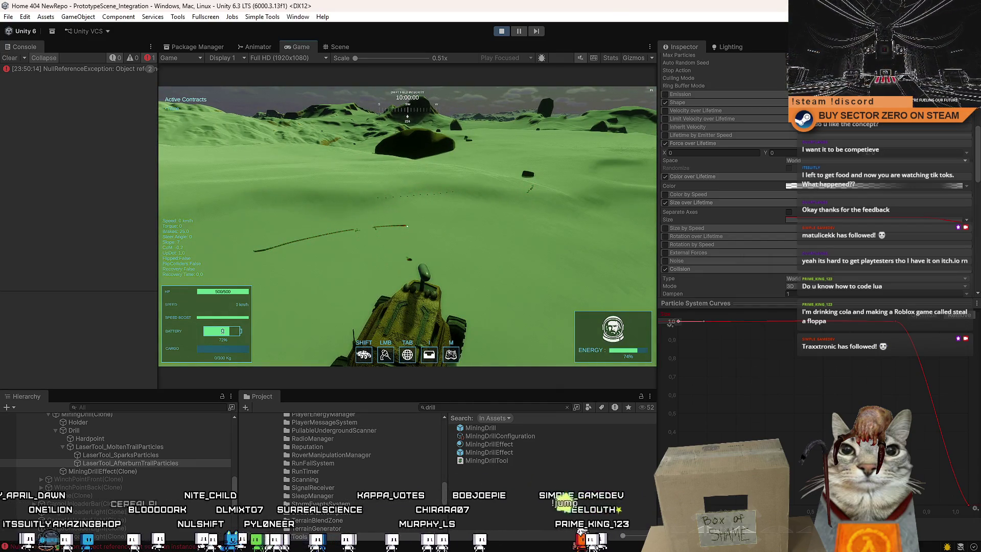
click(407, 226)
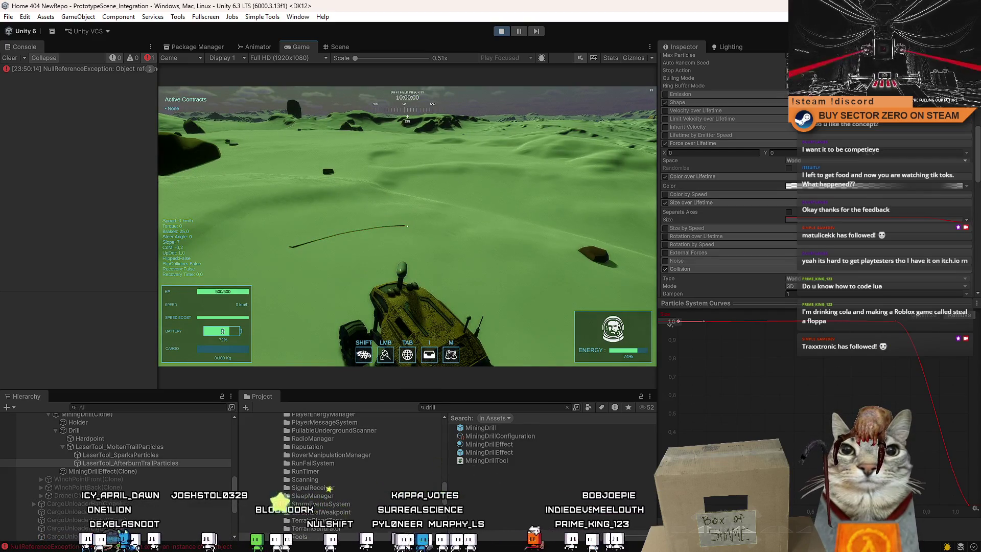
key(Escape)
key(Escape)
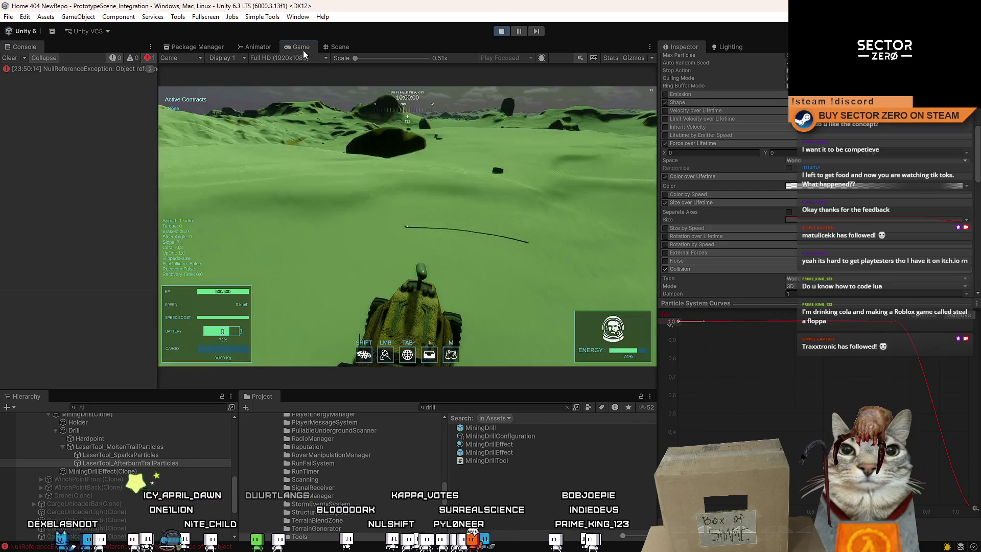
double_click(301, 47)
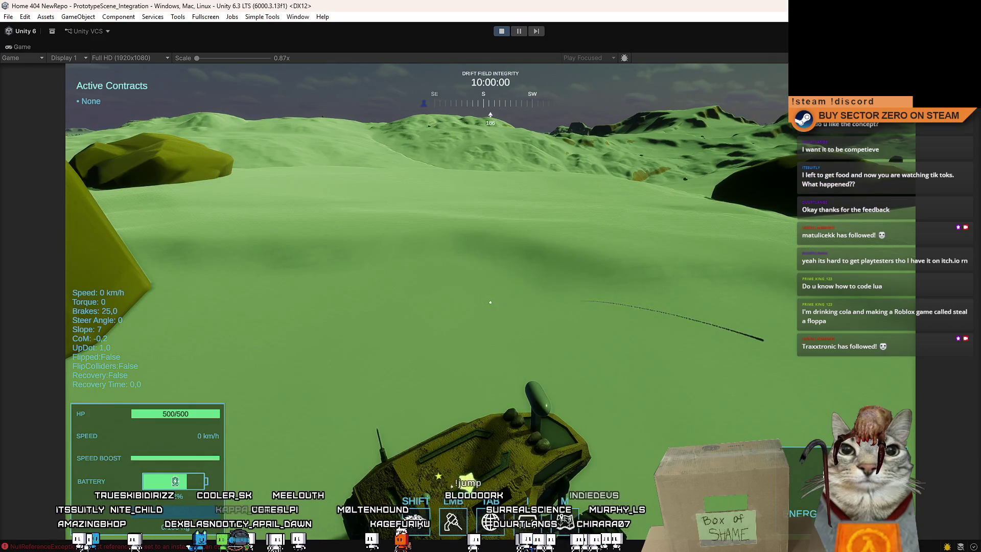
Step: Fire the laser while driving the rover, then pause the game
click(490, 302)
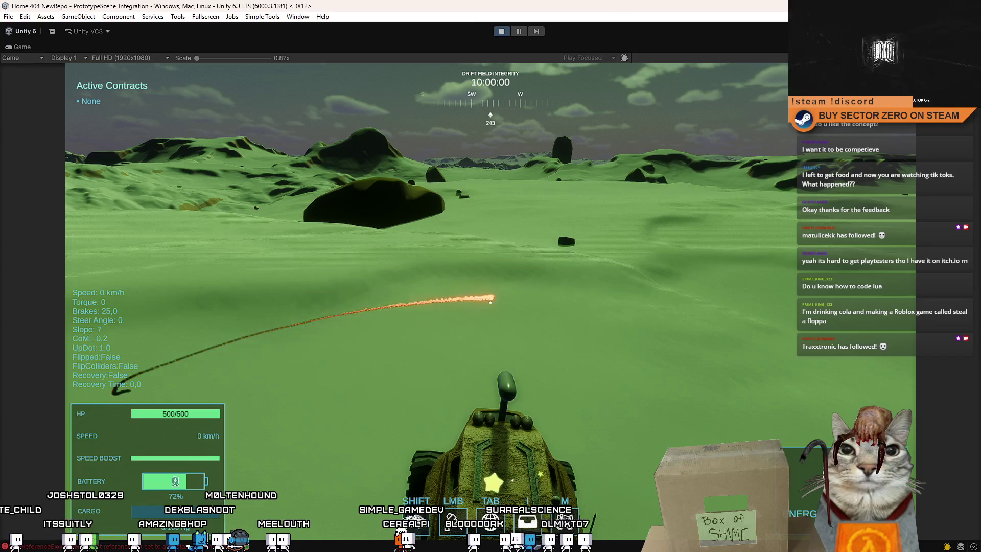
key(s)
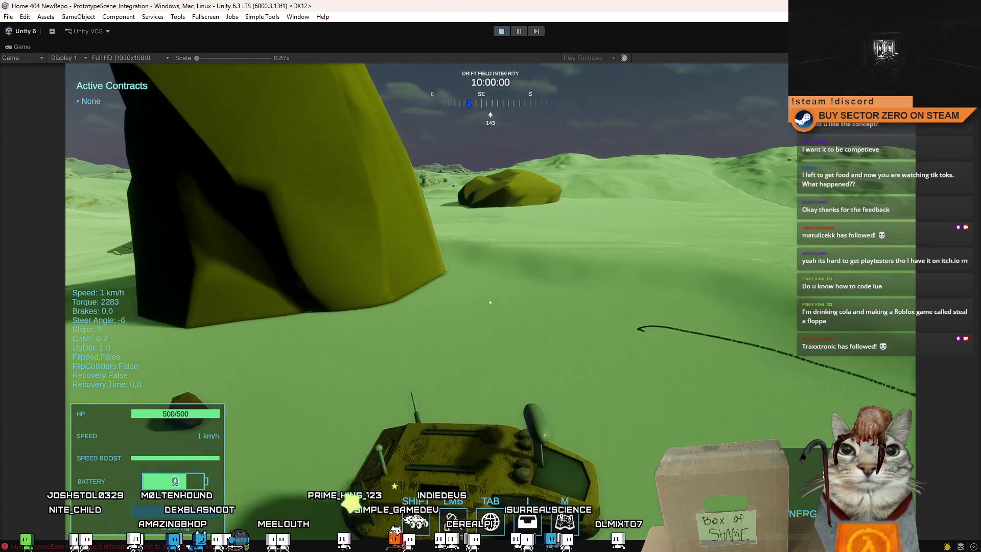
key(ctrl+shift+p)
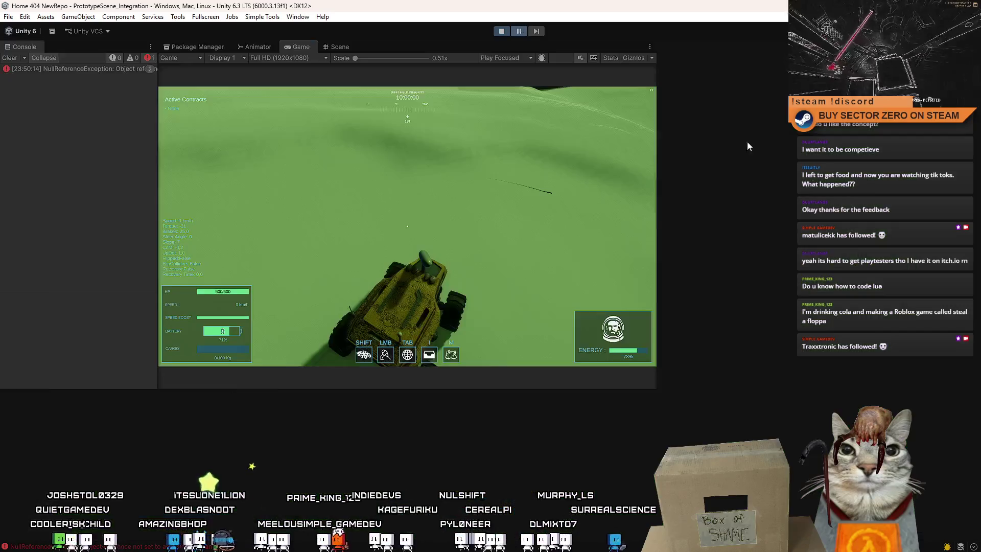
Step: Set the gradient's first colour key to dark grey 484848 and fire the laser again
scroll(929, 140, down, 4)
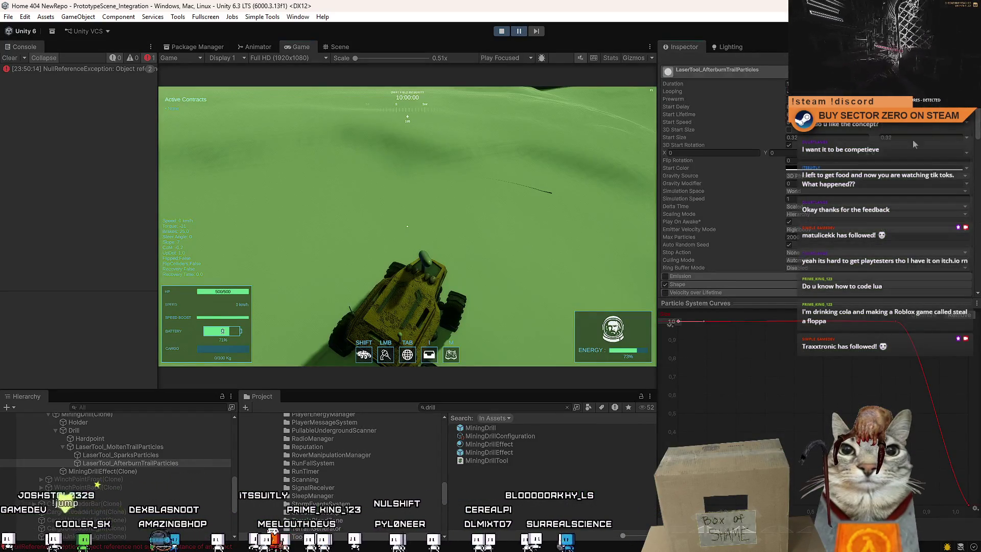
scroll(950, 128, down, 10)
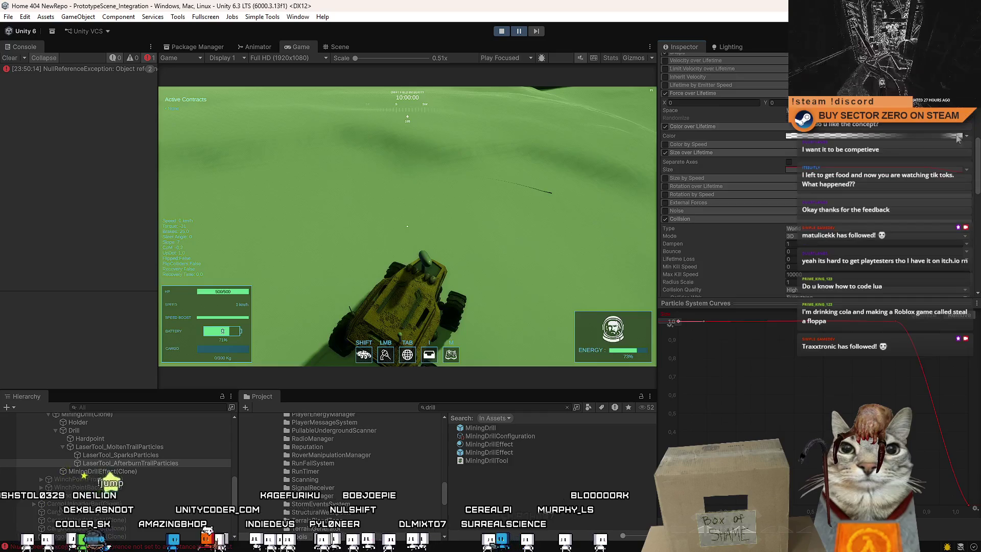
click(924, 137)
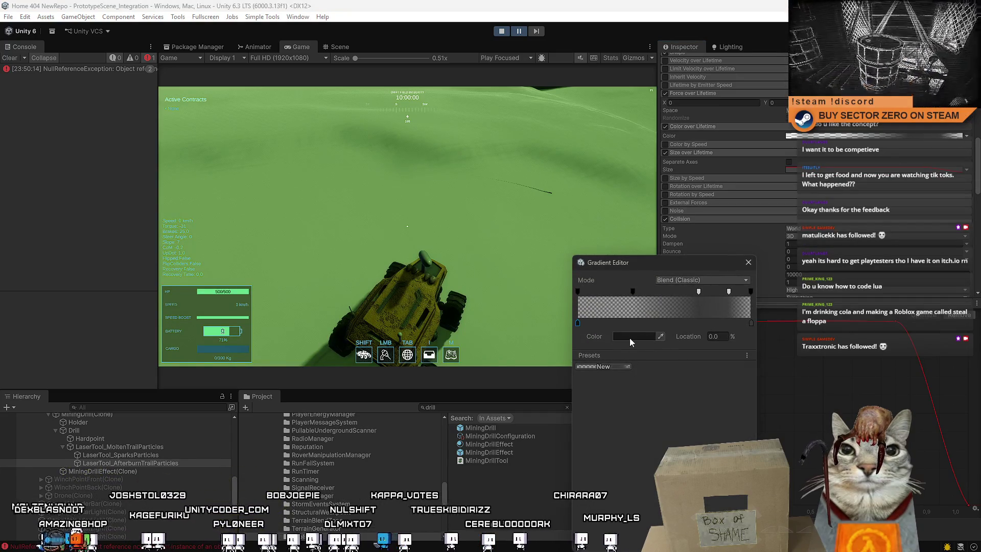
click(658, 338)
click(740, 225)
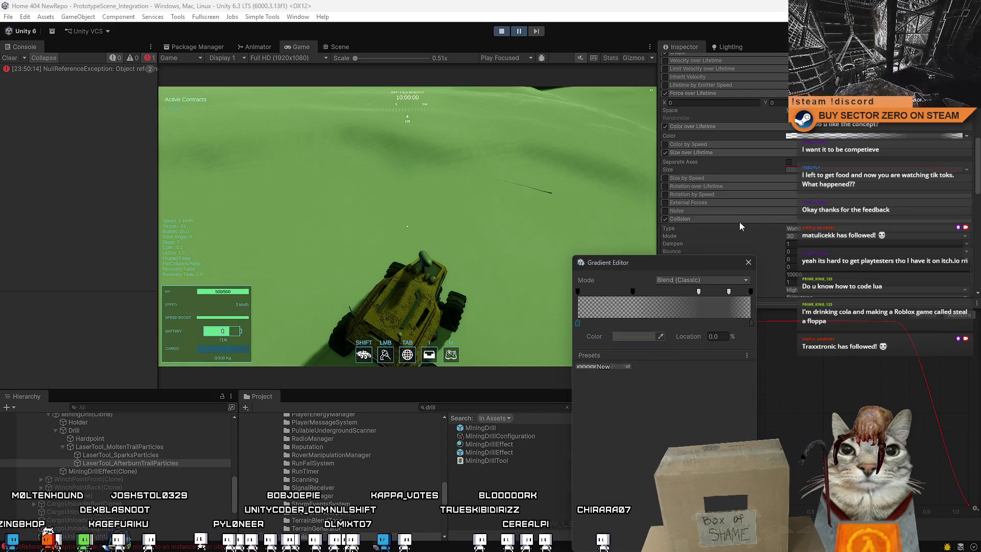
click(627, 334)
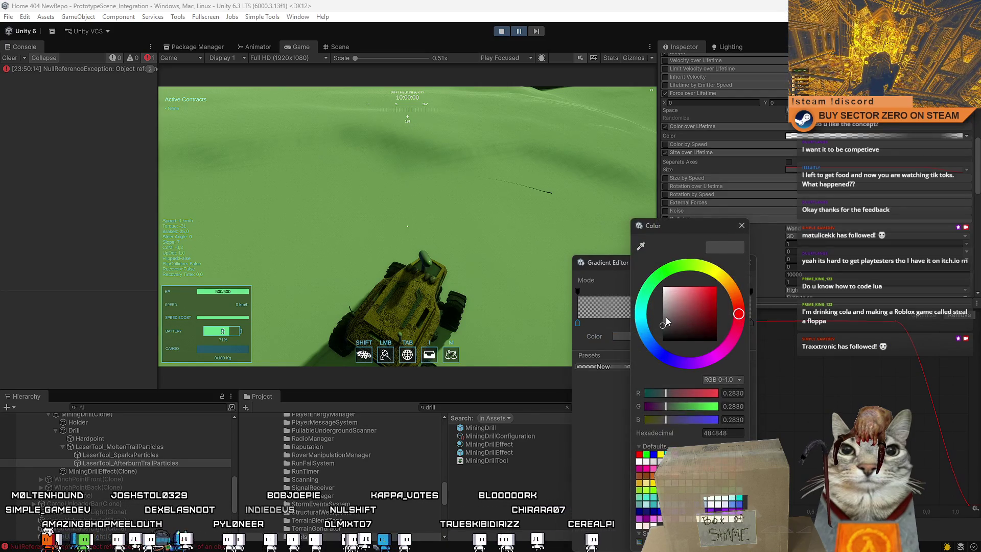
click(748, 227)
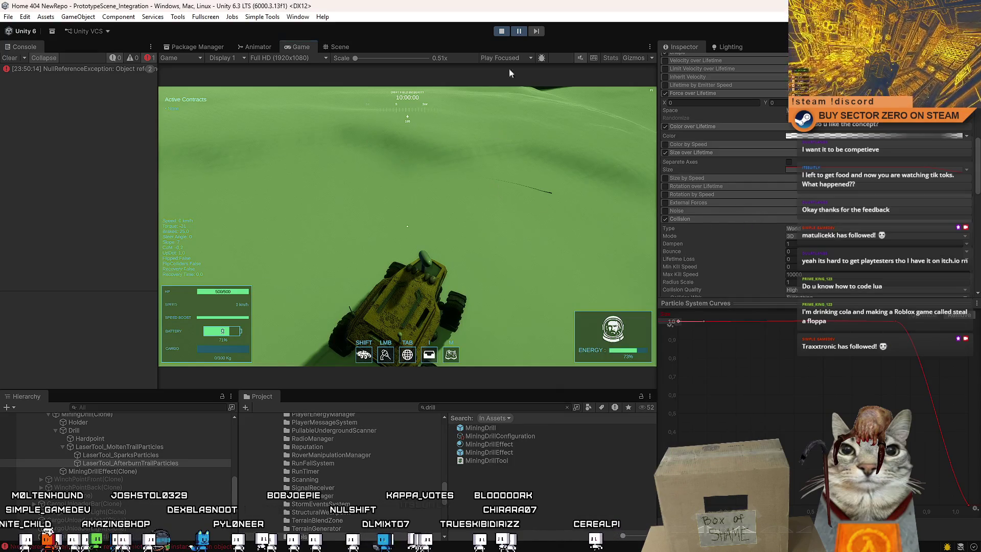
click(407, 226)
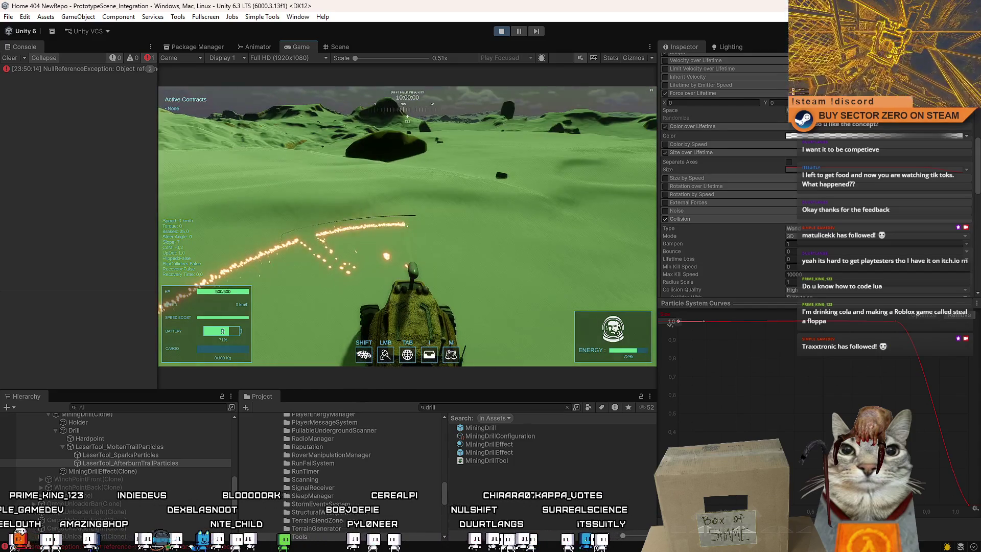
Step: Set the trail gradient's right colour key to grey 464646
key(Escape)
key(Escape)
click(902, 137)
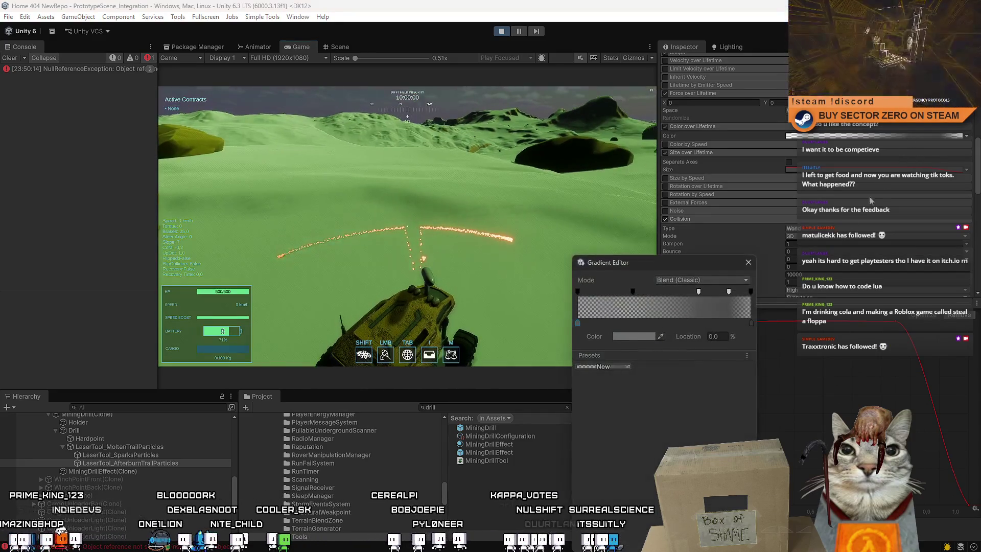
click(750, 323)
click(646, 336)
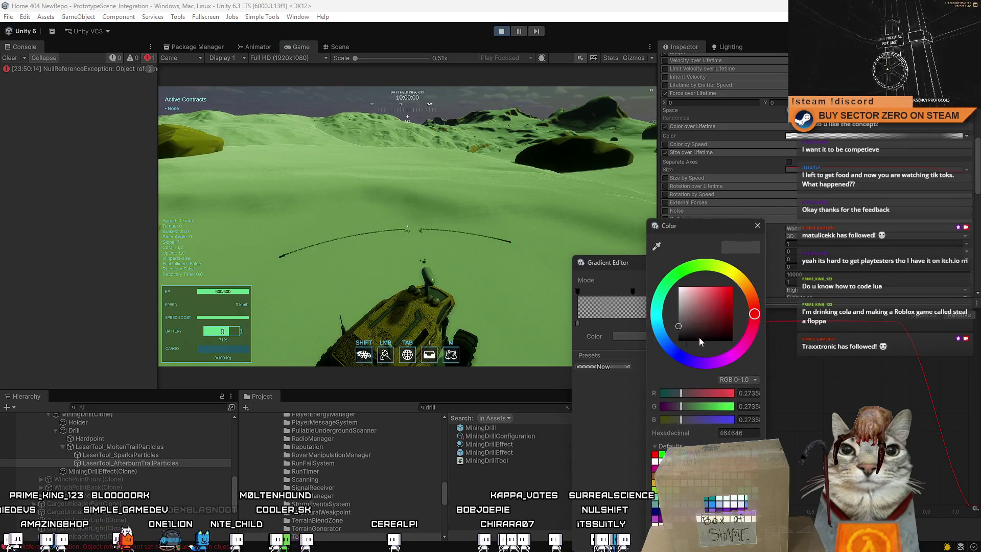
click(455, 223)
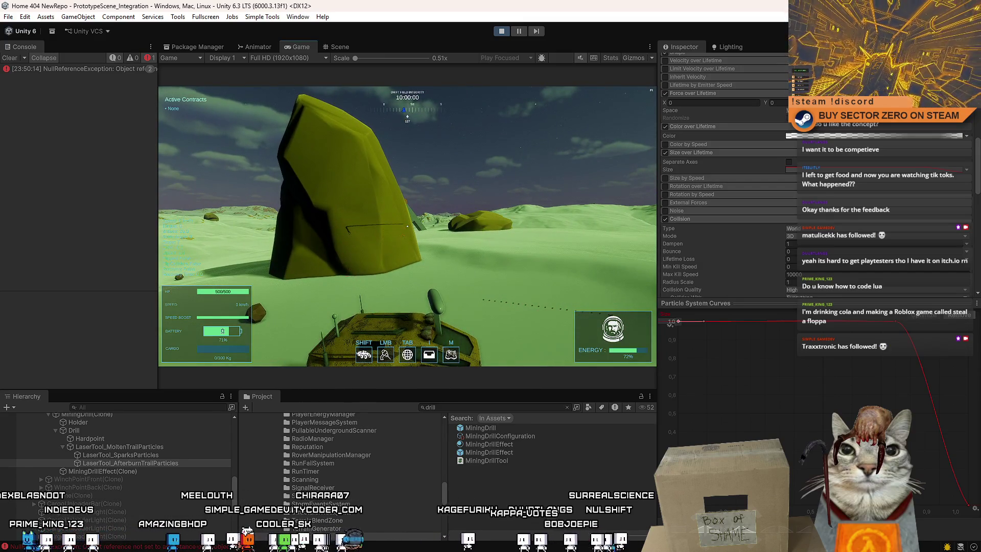
Step: Burn a laser trail across the rock, then reselect LaserTool_AfterburnTrailParticles in the Hierarchy
click(407, 226)
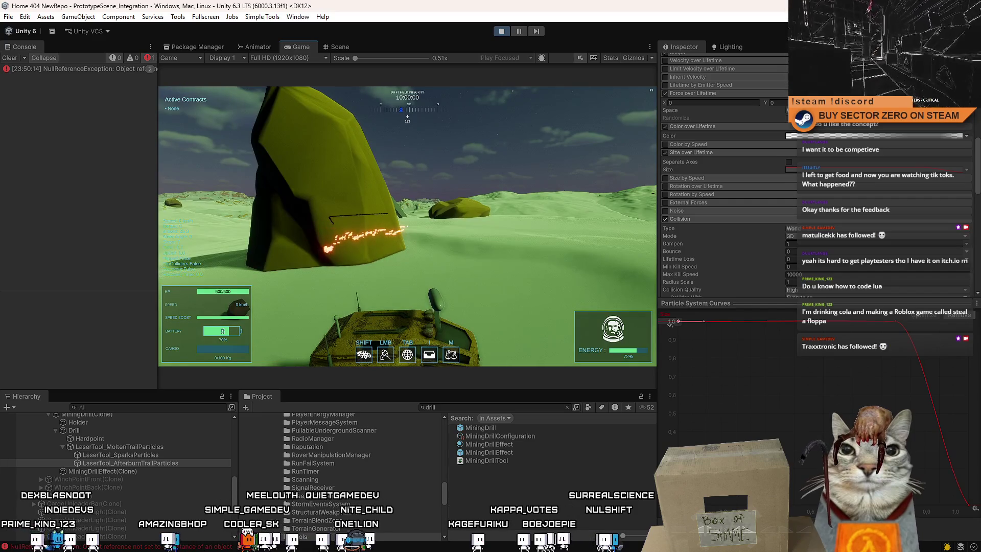
key(Escape)
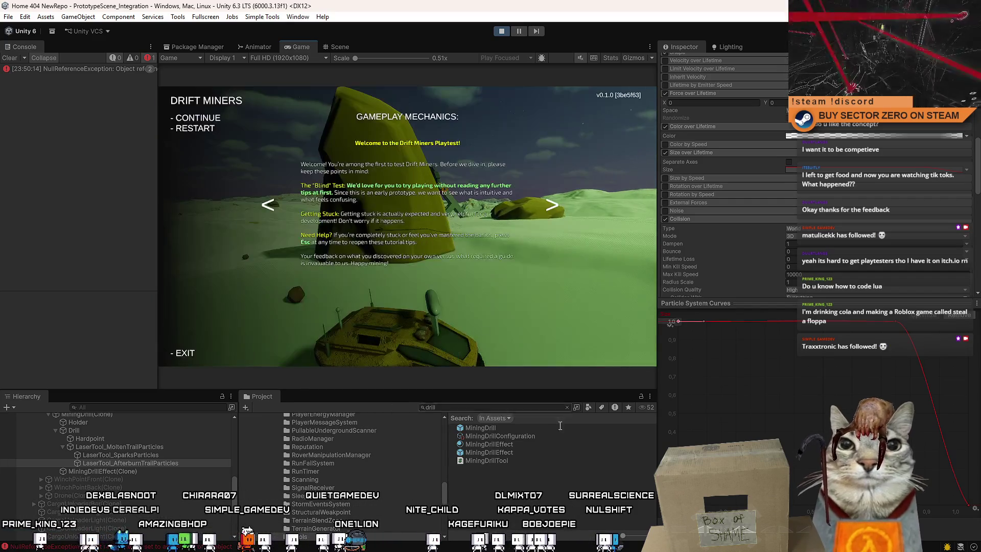
click(541, 444)
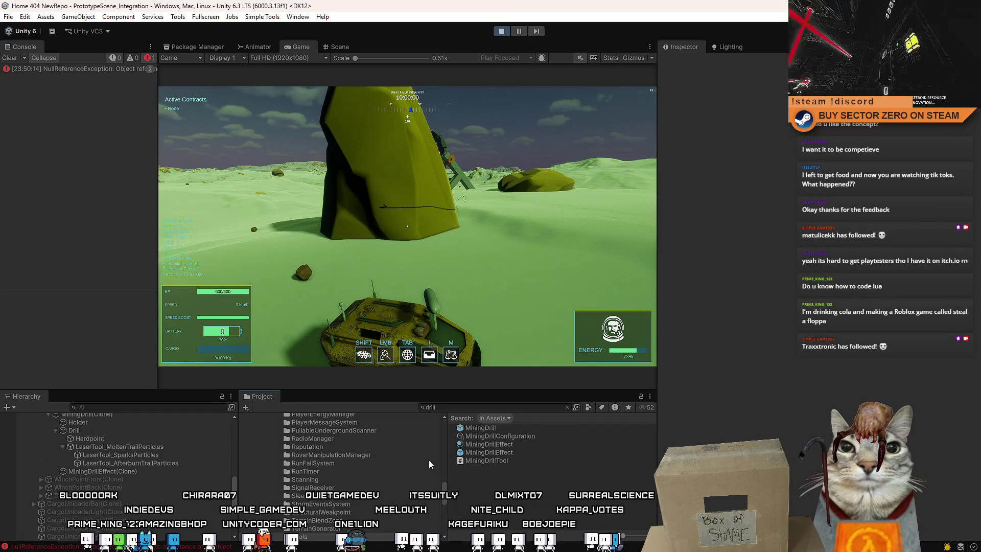
click(166, 464)
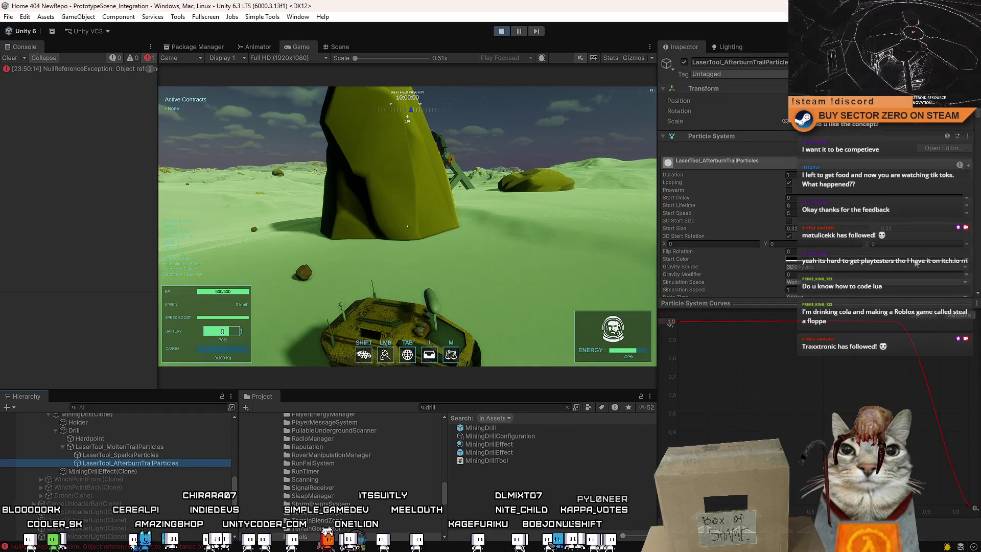
scroll(916, 264, down, 10)
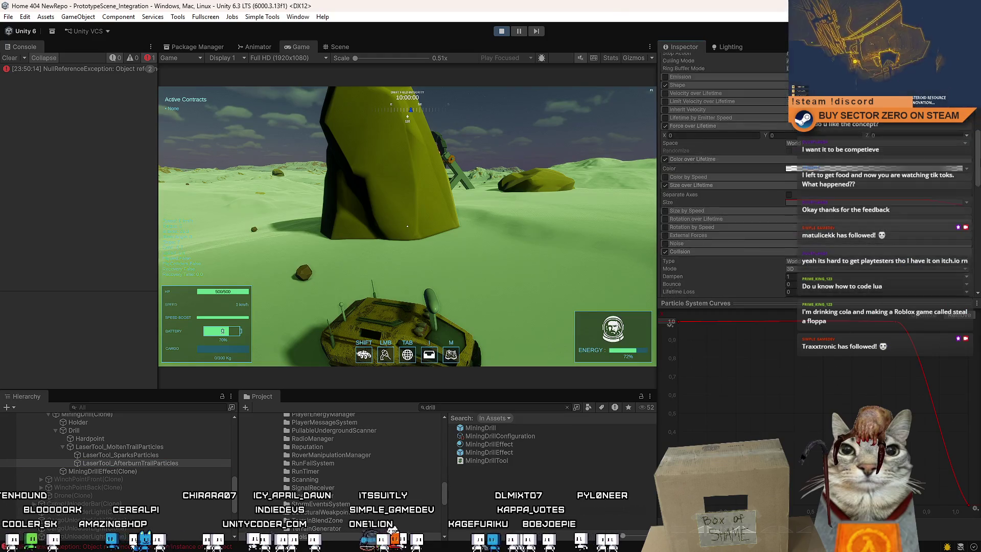
Step: Move the gradient's alpha key to 31.2%, then check the 25% alpha key
scroll(916, 263, down, 2)
click(869, 133)
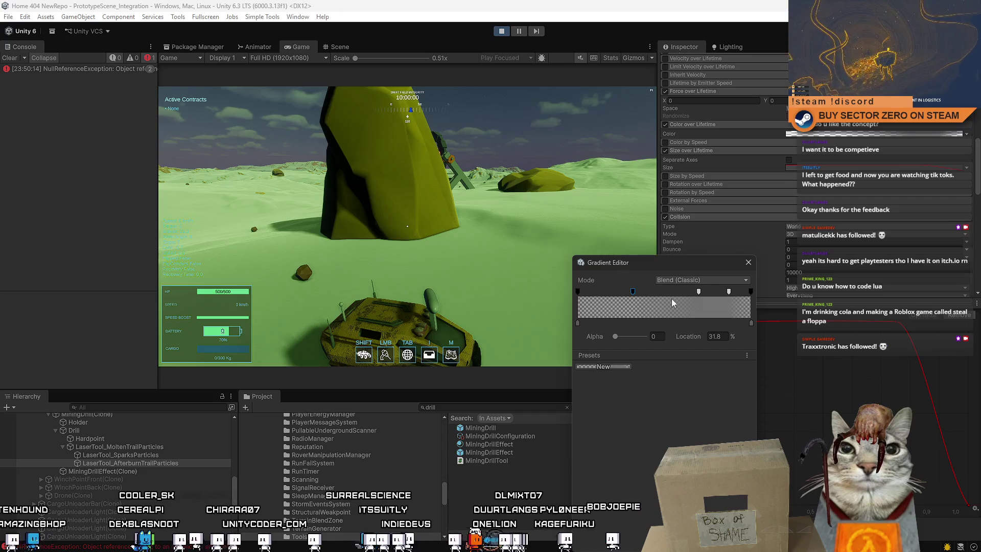
drag(633, 292, 632, 295)
click(546, 219)
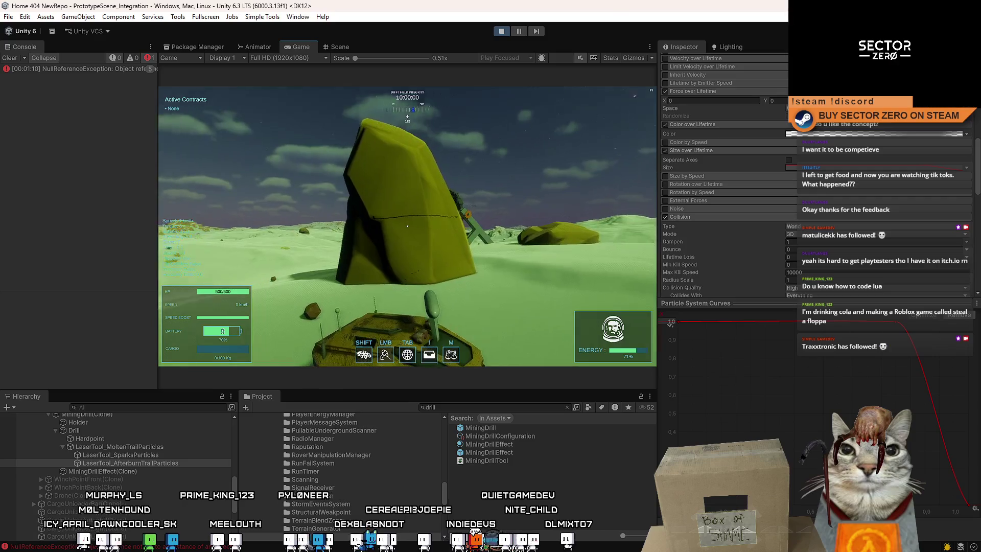
key(Escape)
click(874, 134)
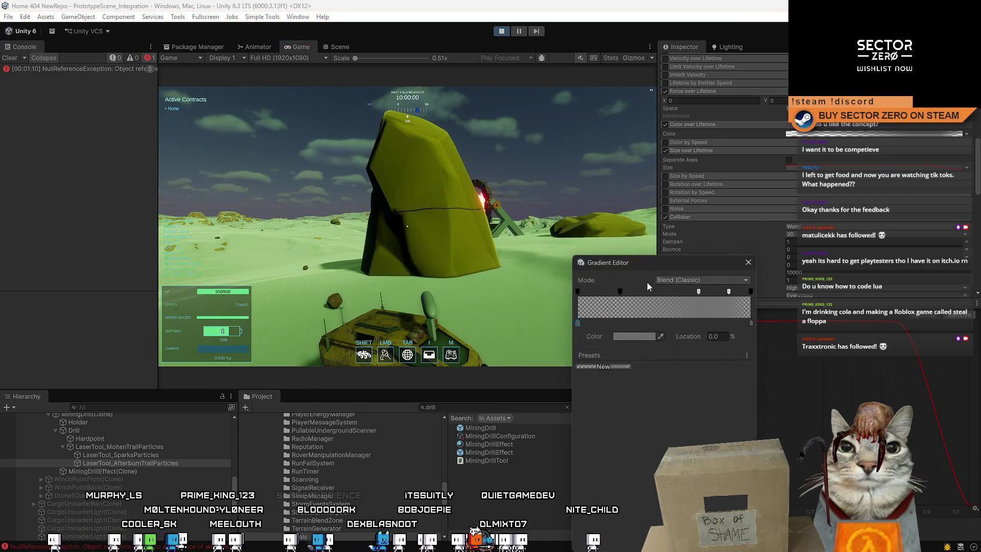
click(621, 292)
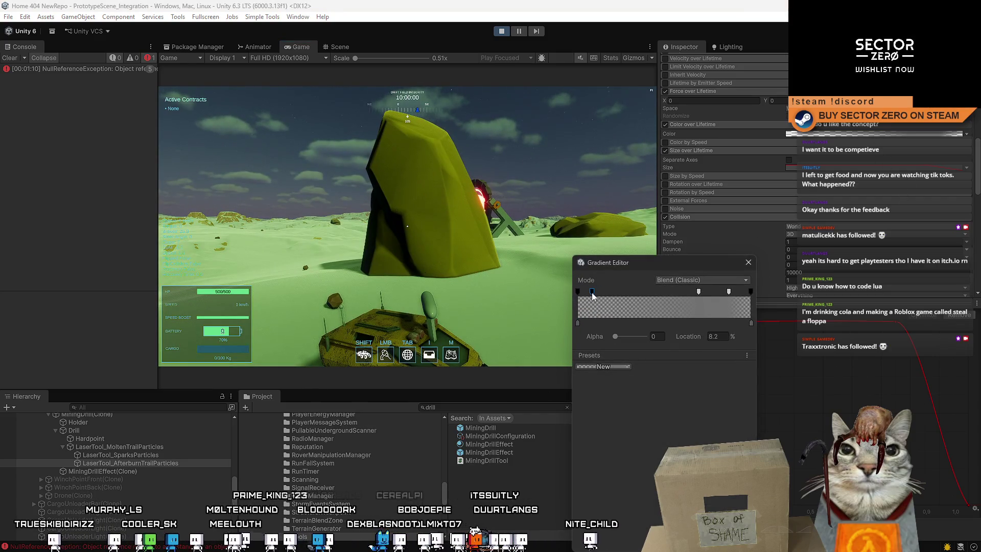
click(556, 275)
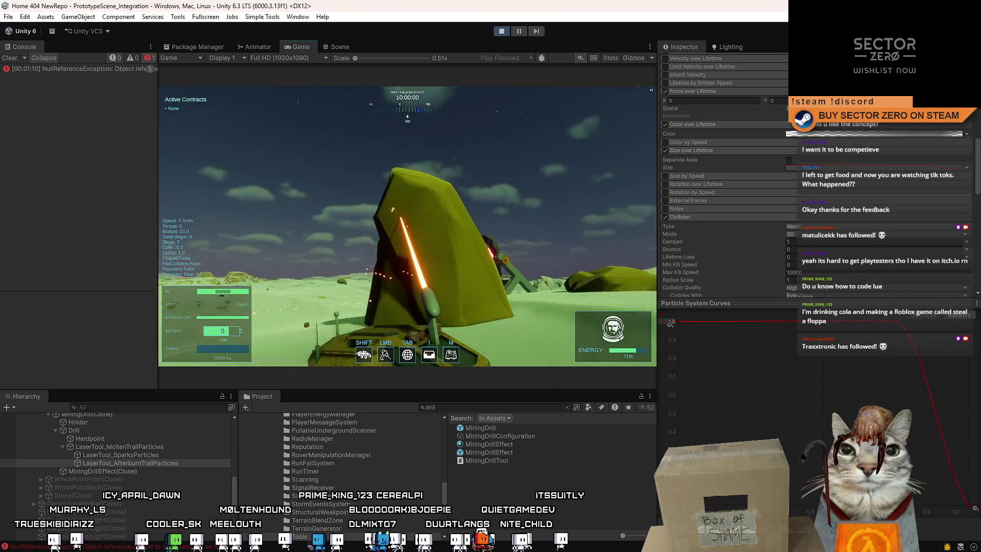
Step: Drive the rover forward, toggle the pause menu, and maximize the Game view with Shift+Space
key(w)
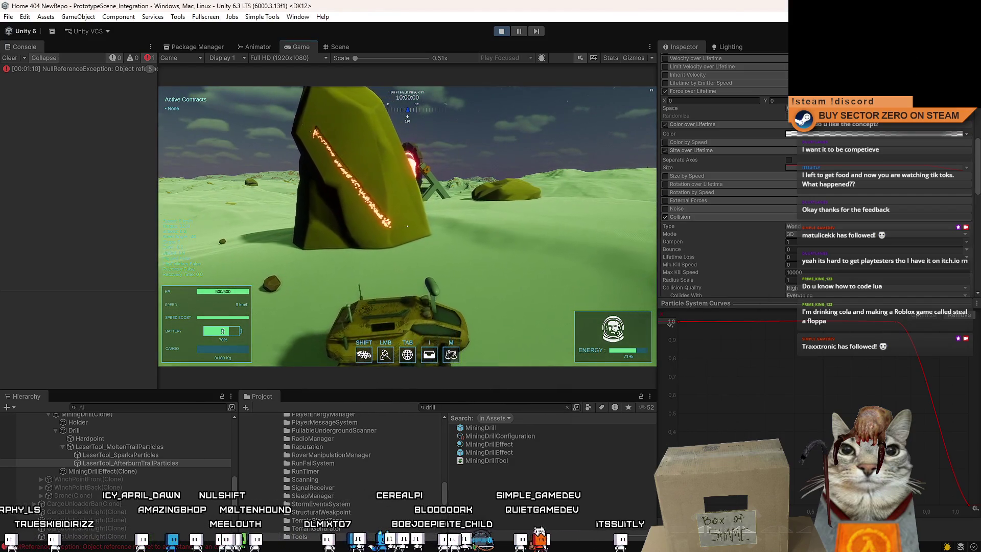
key(Escape)
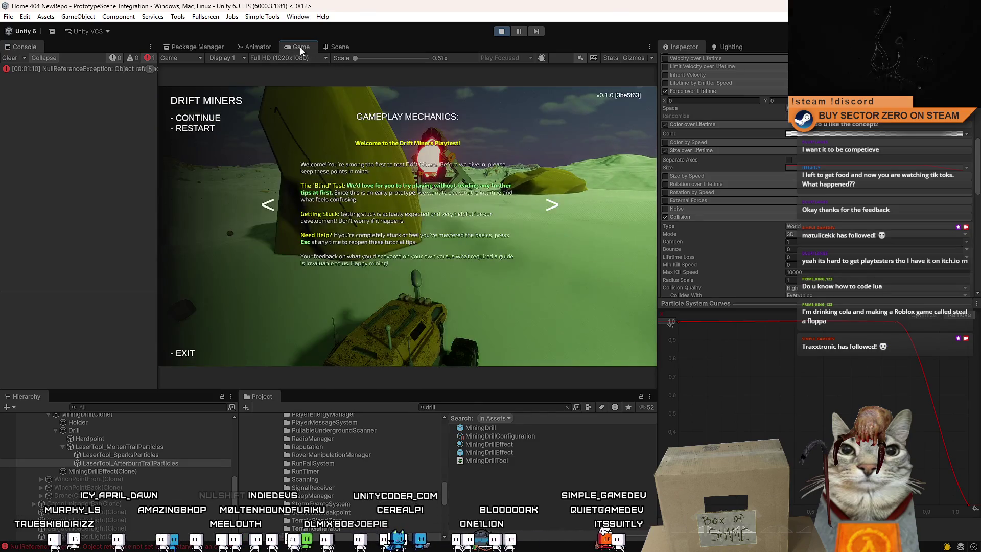
key(Escape)
scroll(893, 160, up, 10)
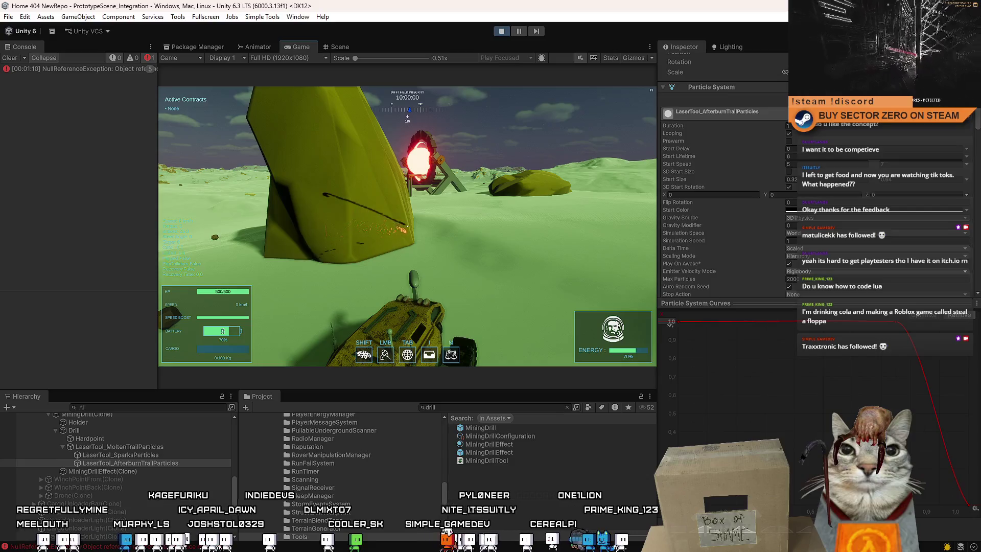
key(Escape)
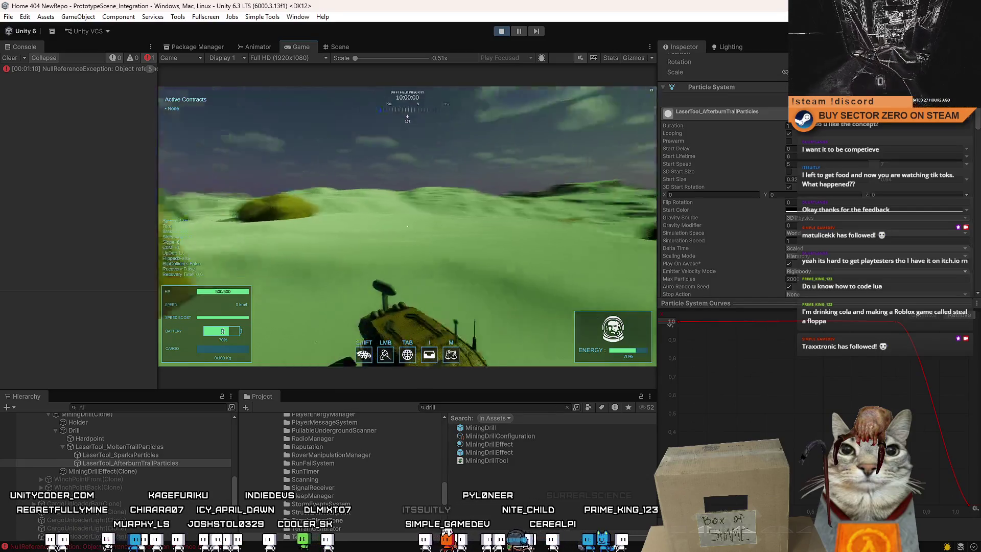
key(Escape)
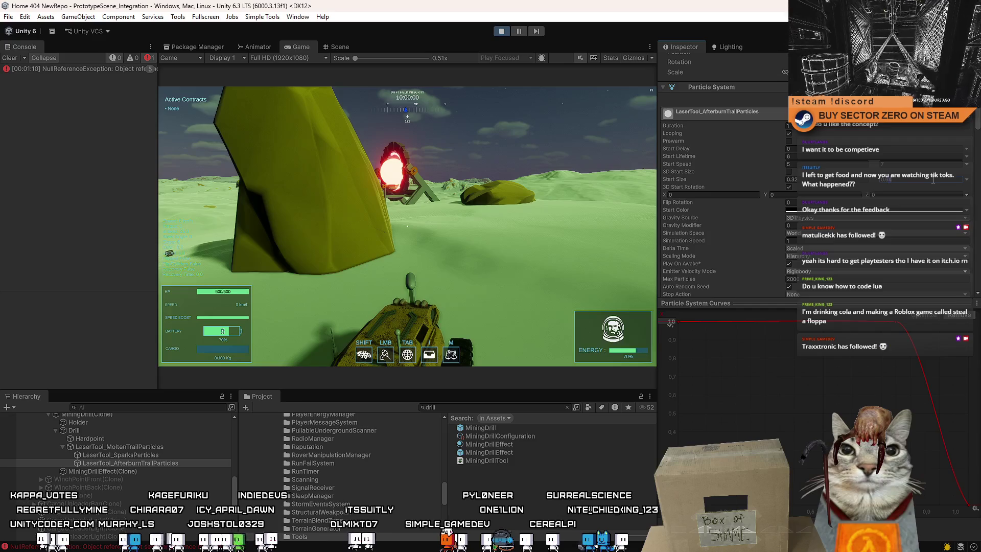
key(Escape)
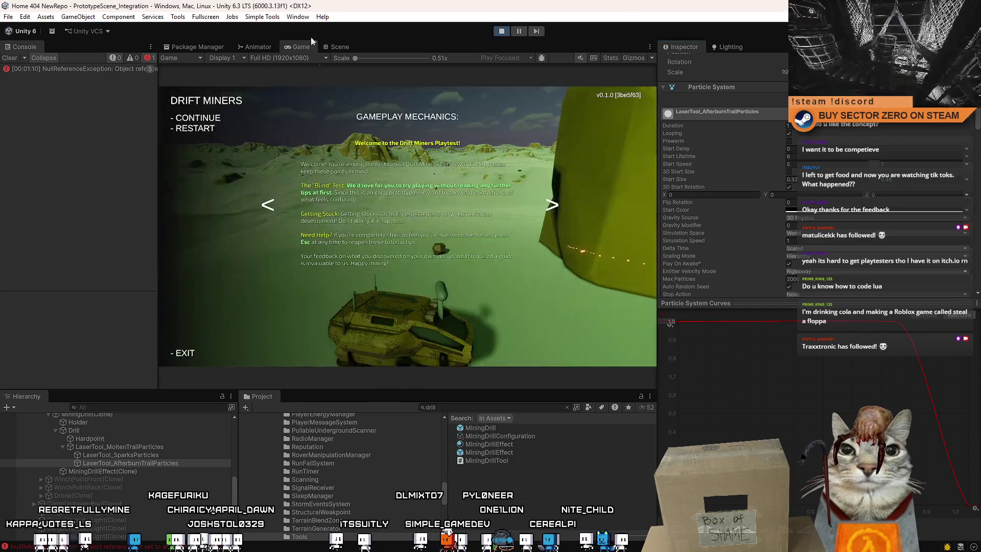
key(Escape)
key(shift+space)
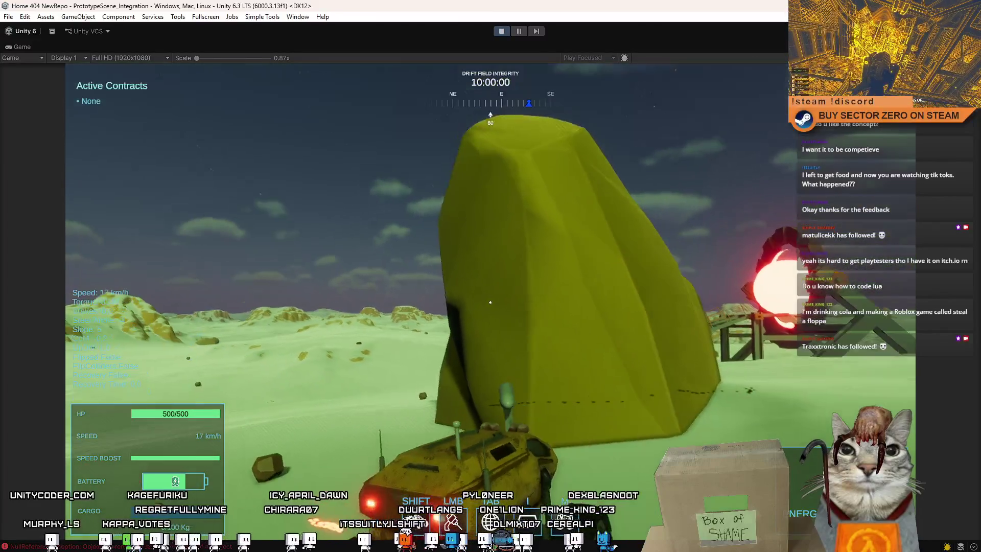
Step: Fire the laser repeatedly at the yellow rock while driving past it, then open the pause menu
click(490, 301)
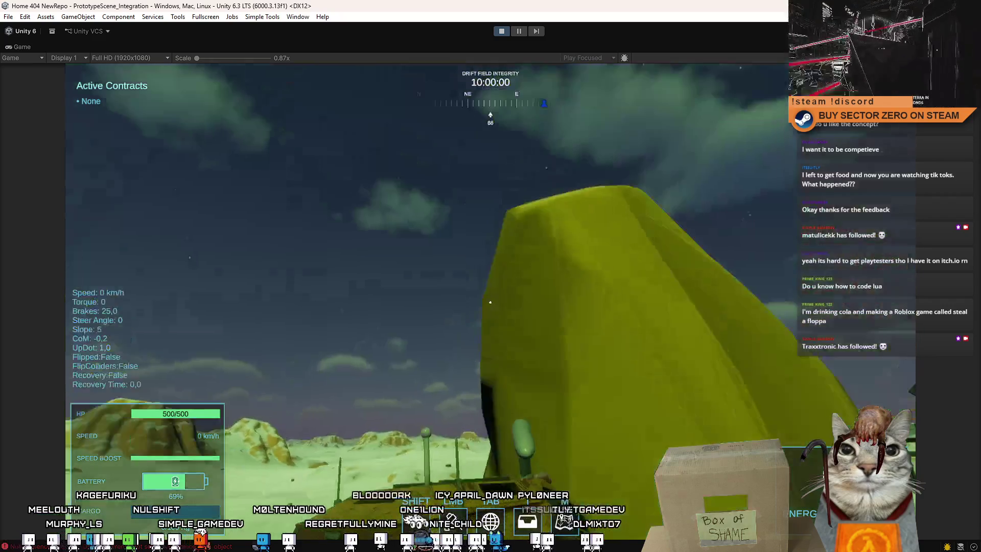
click(490, 301)
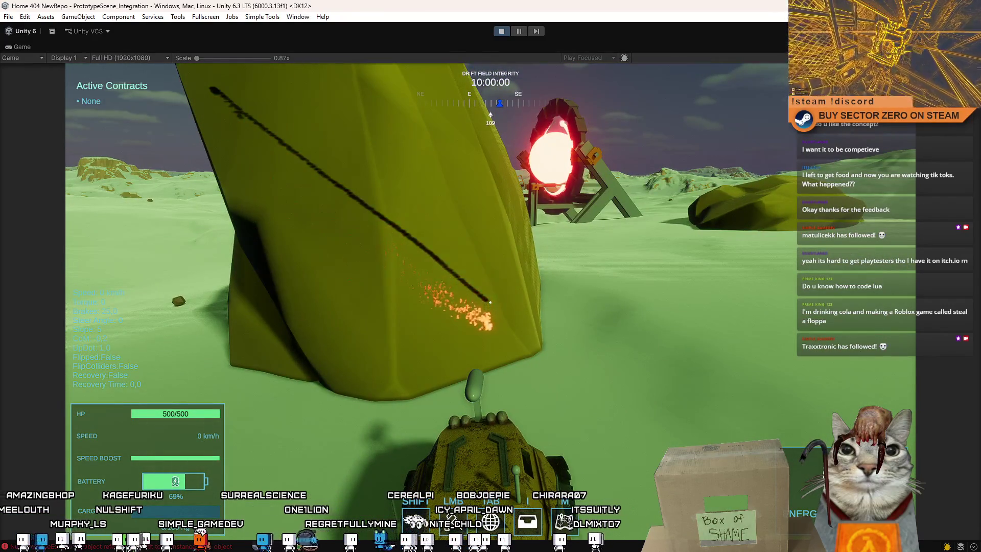
click(491, 302)
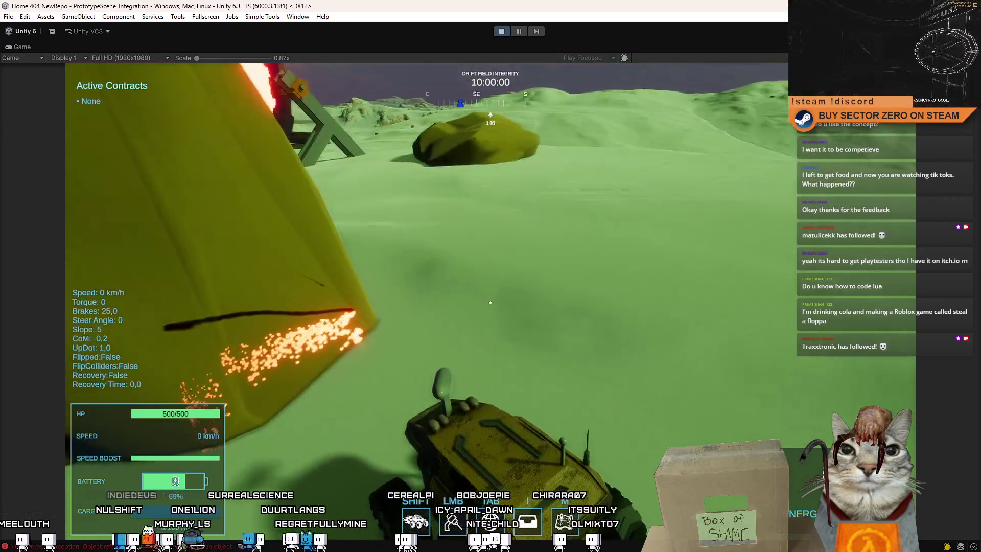
click(490, 302)
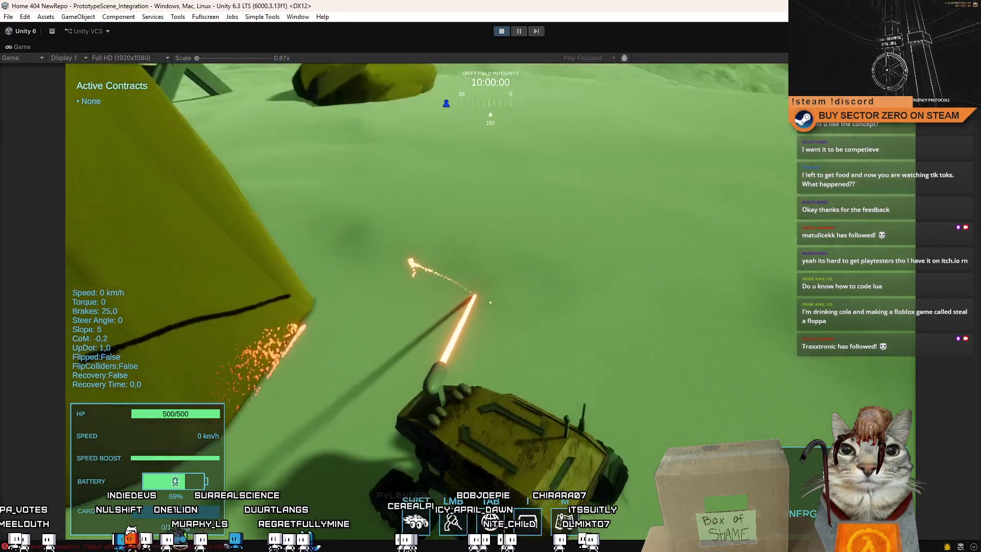
key(w)
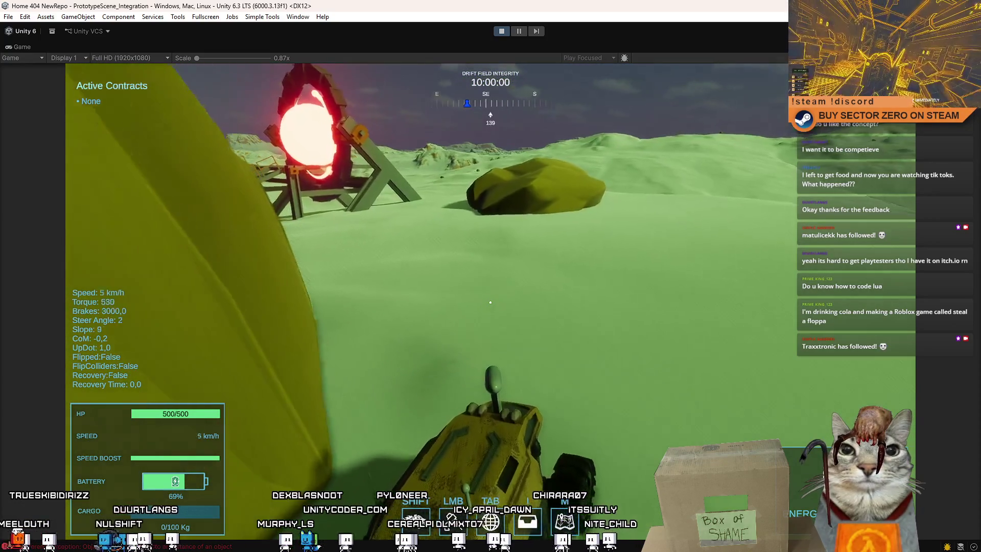
click(490, 302)
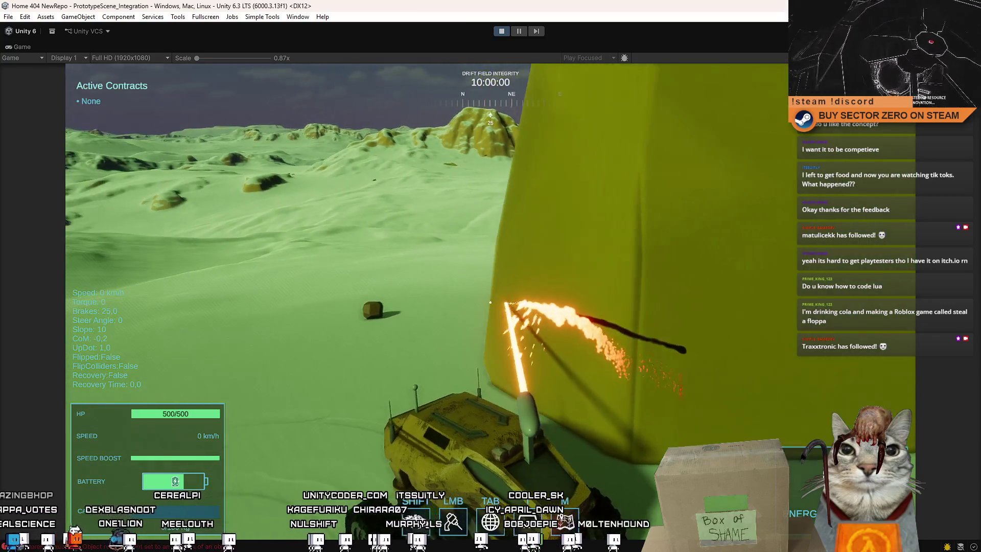
key(w)
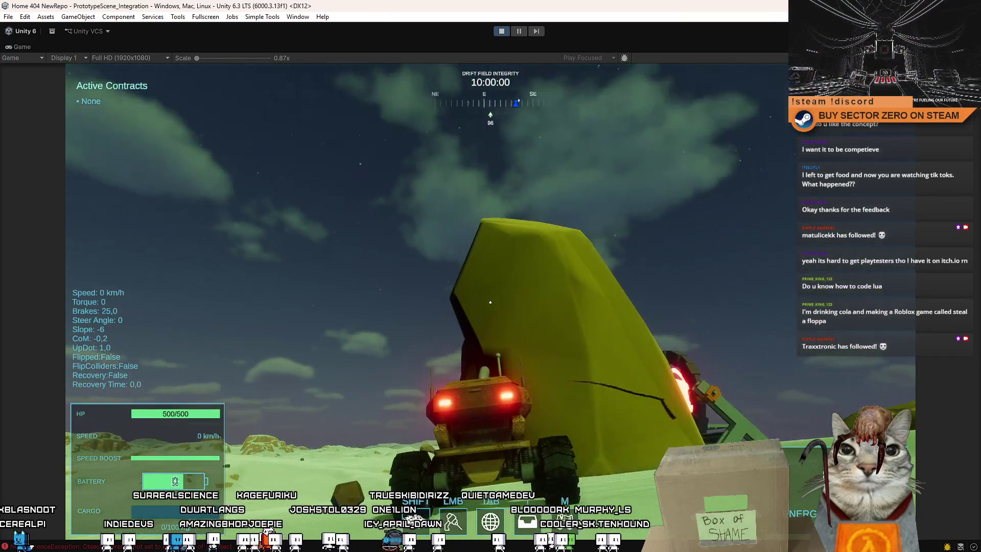
click(490, 302)
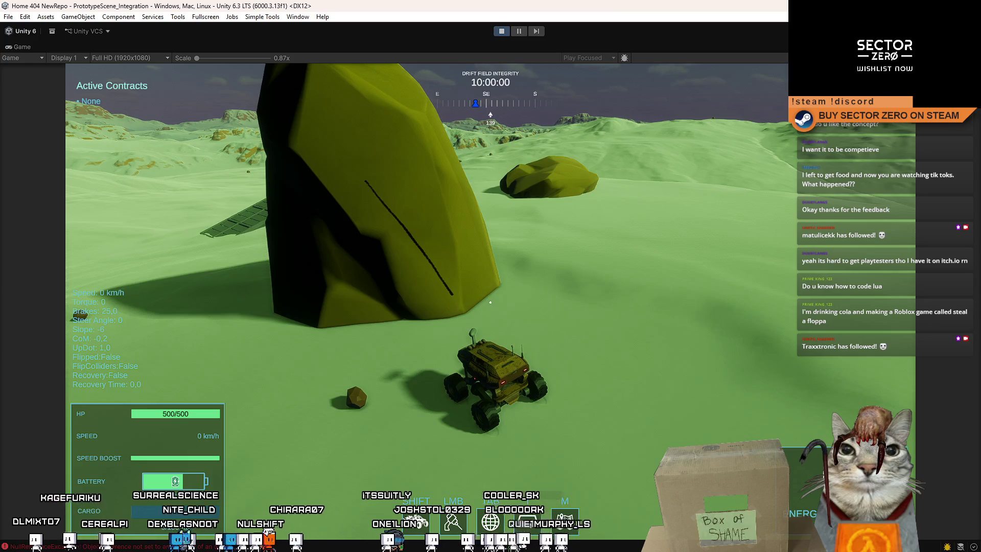
key(Escape)
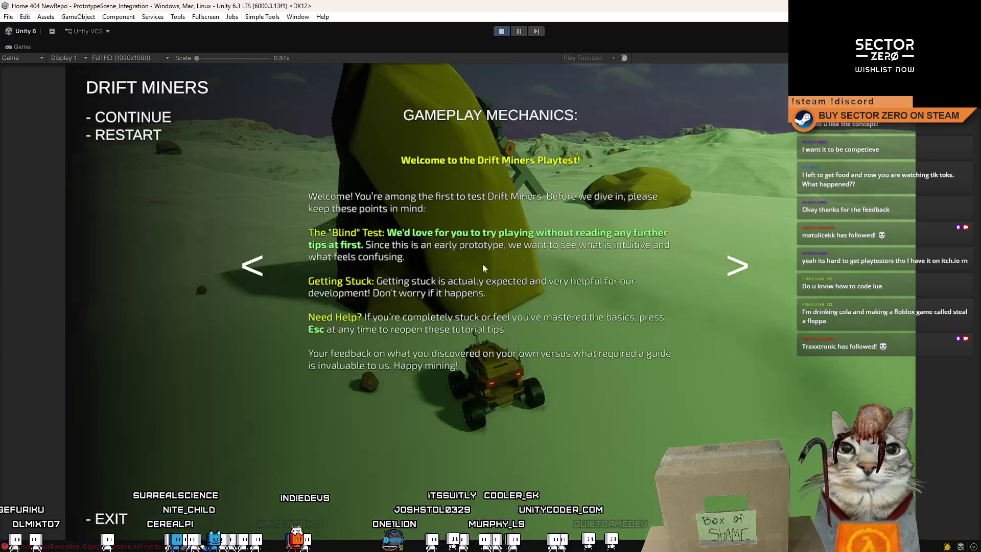
Step: Pause play and inspect the afterburn trail particles' start colour
click(519, 31)
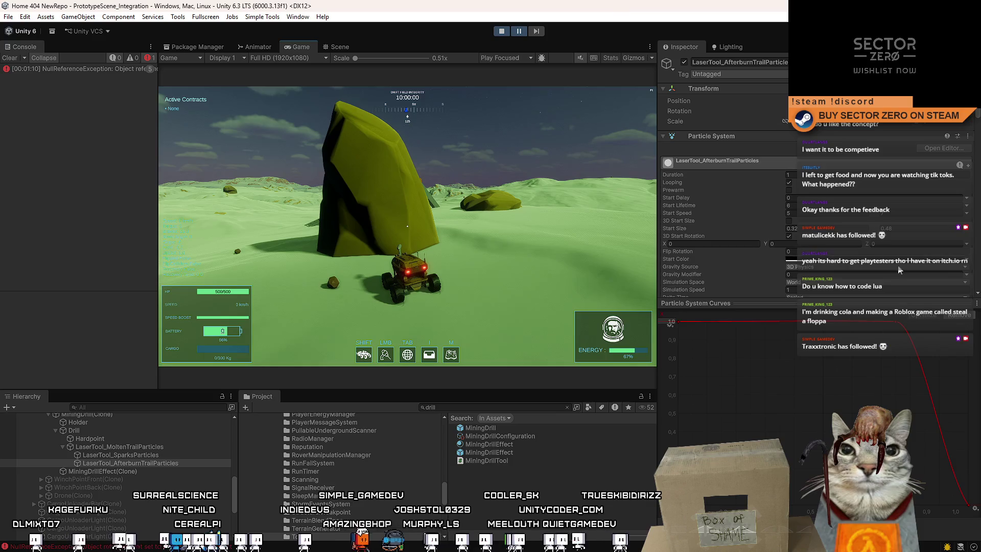
click(911, 263)
key(Escape)
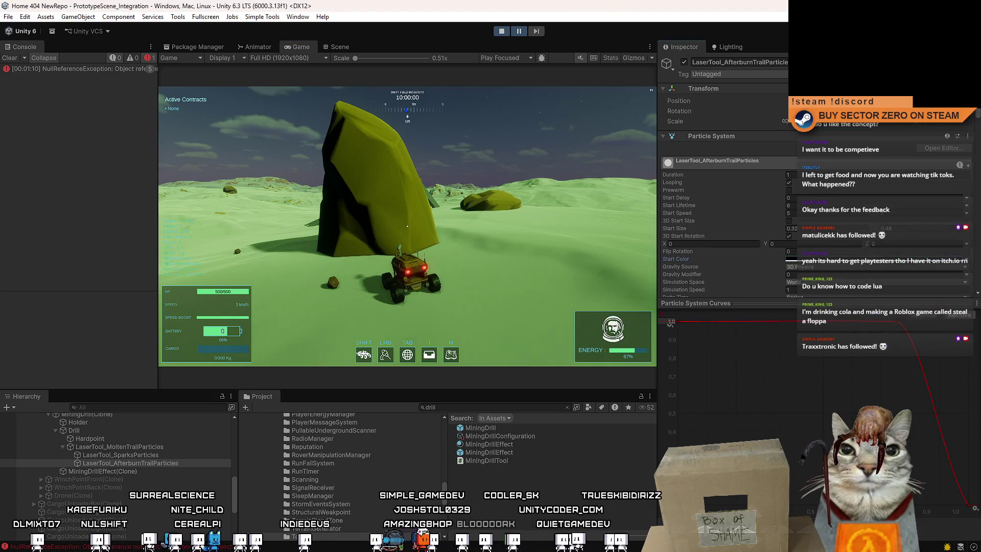
scroll(962, 181, down, 15)
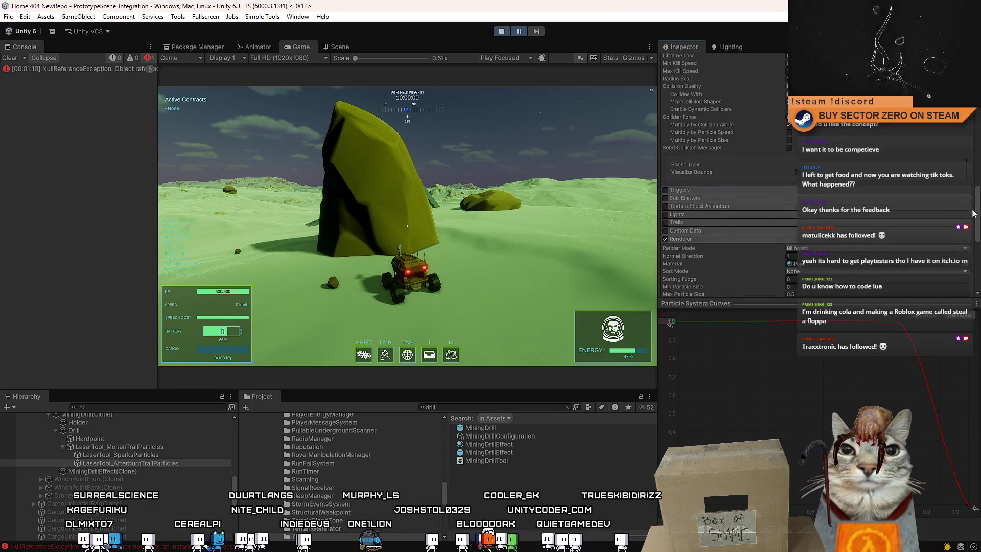
scroll(963, 181, up, 8)
Step: Lower the 69.7% and 87.1% colour-over-lifetime alpha keys to 211, then resume play
click(882, 227)
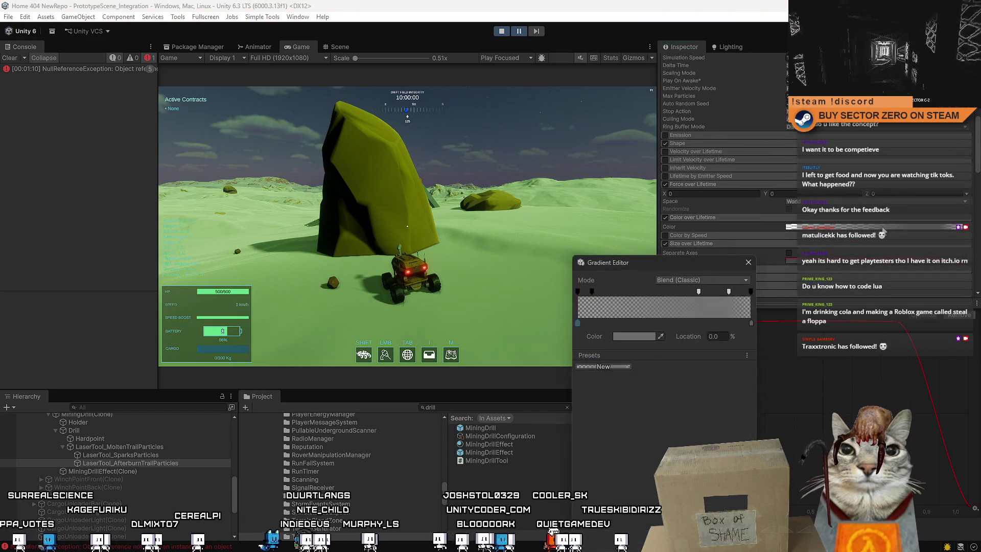
click(698, 290)
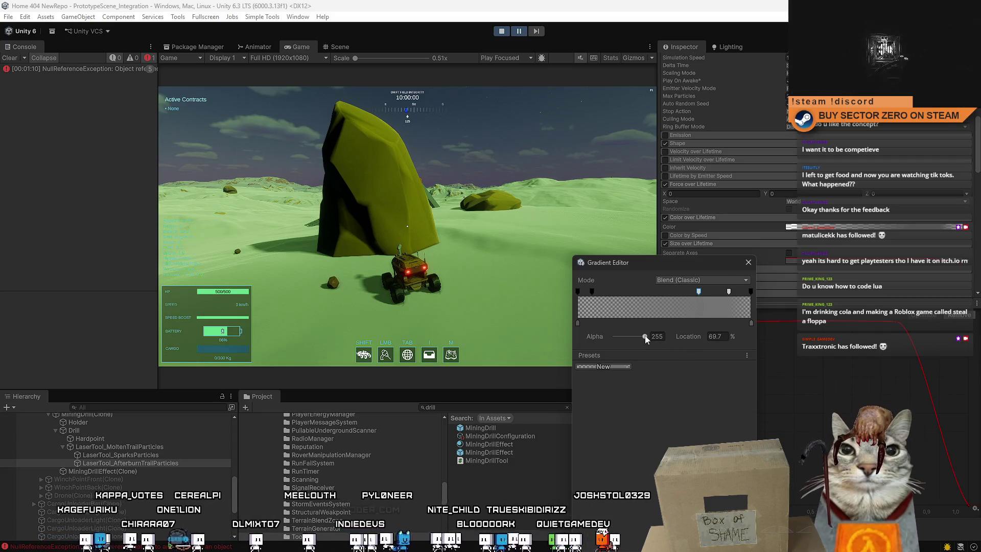
drag(644, 335, 640, 342)
click(728, 293)
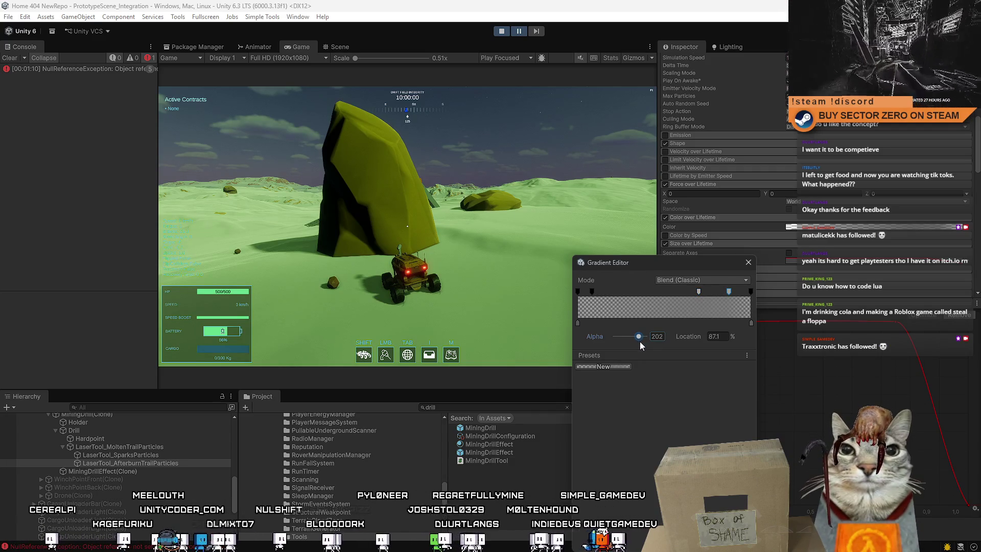
click(748, 262)
click(519, 31)
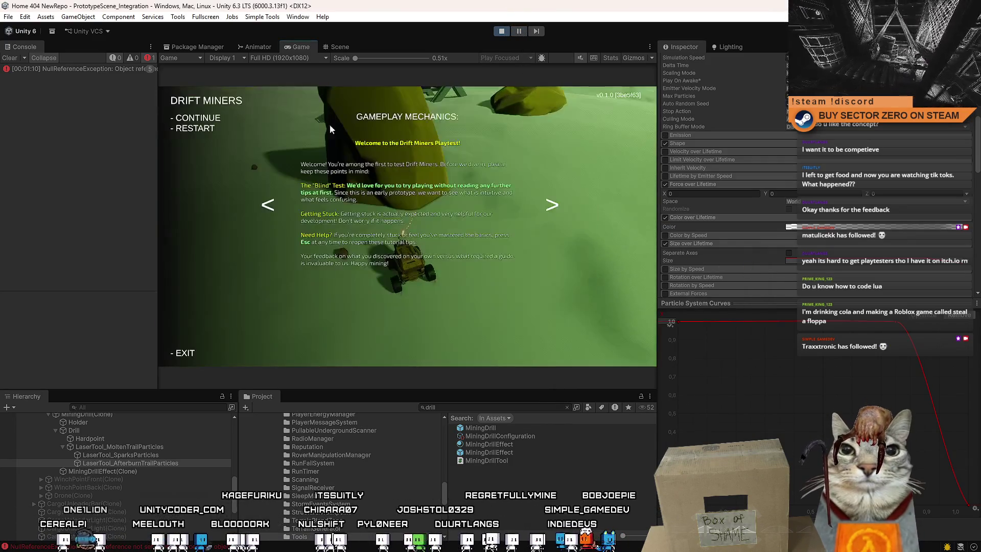
Step: In the maximized Game view, burn several laser lines across the rock and ground
double_click(298, 45)
click(455, 172)
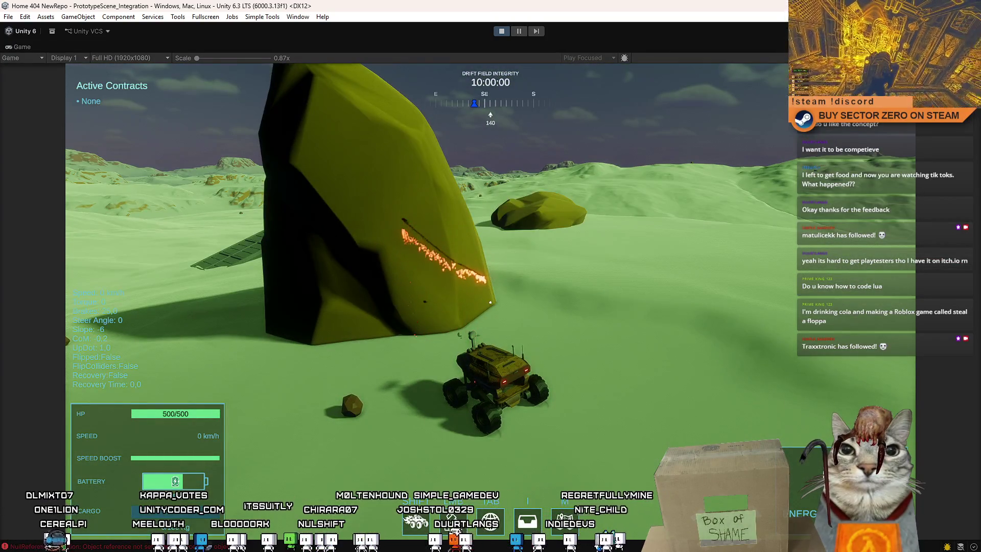
scroll(490, 302, up, 5)
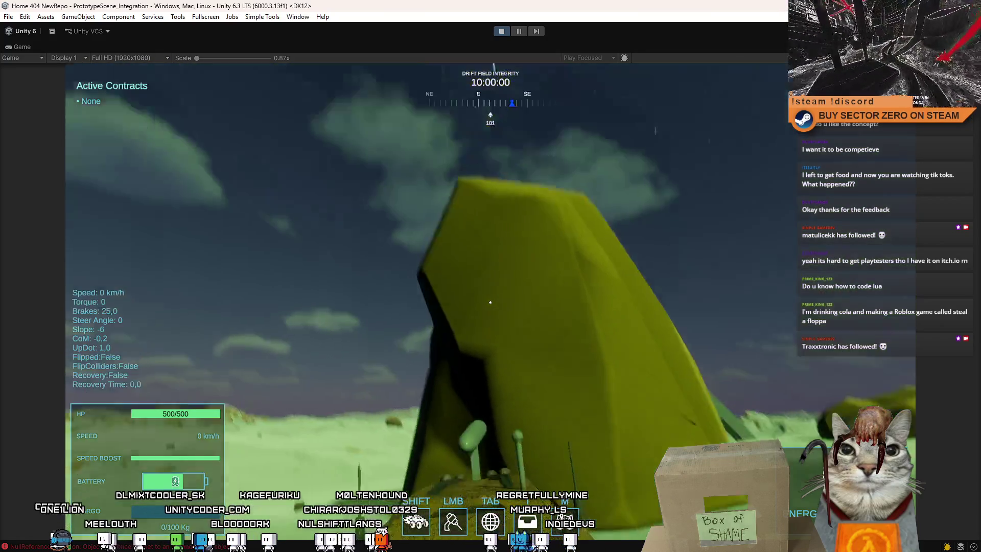
click(490, 302)
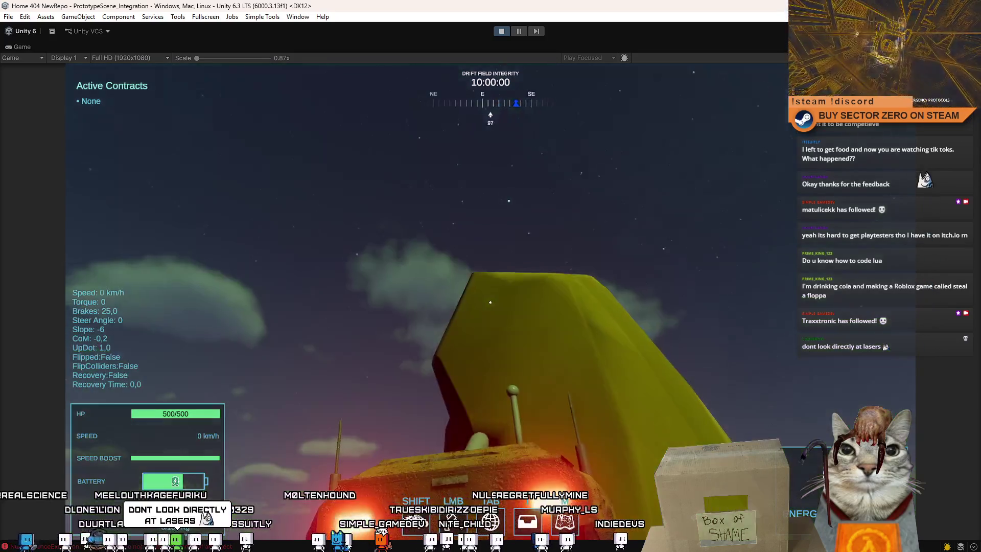
click(491, 301)
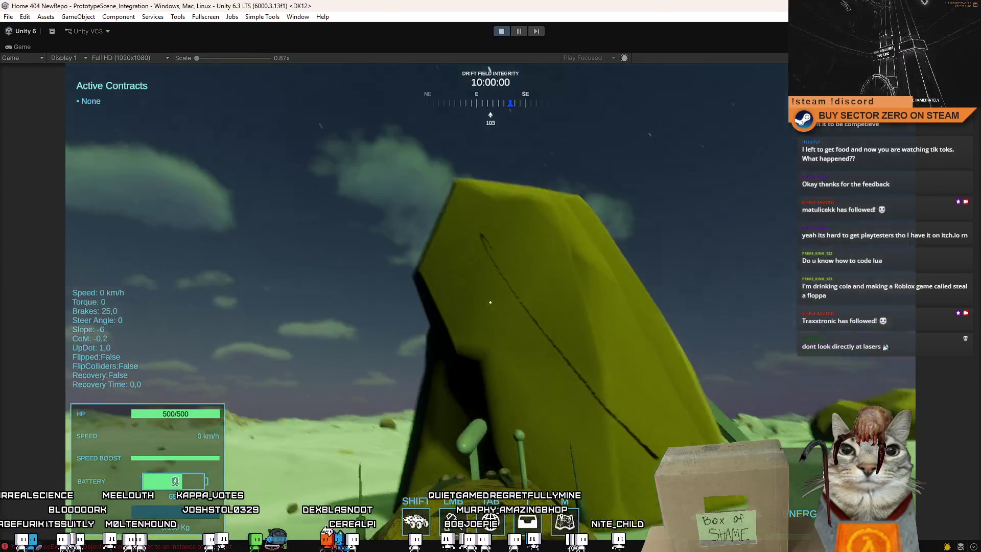
click(490, 302)
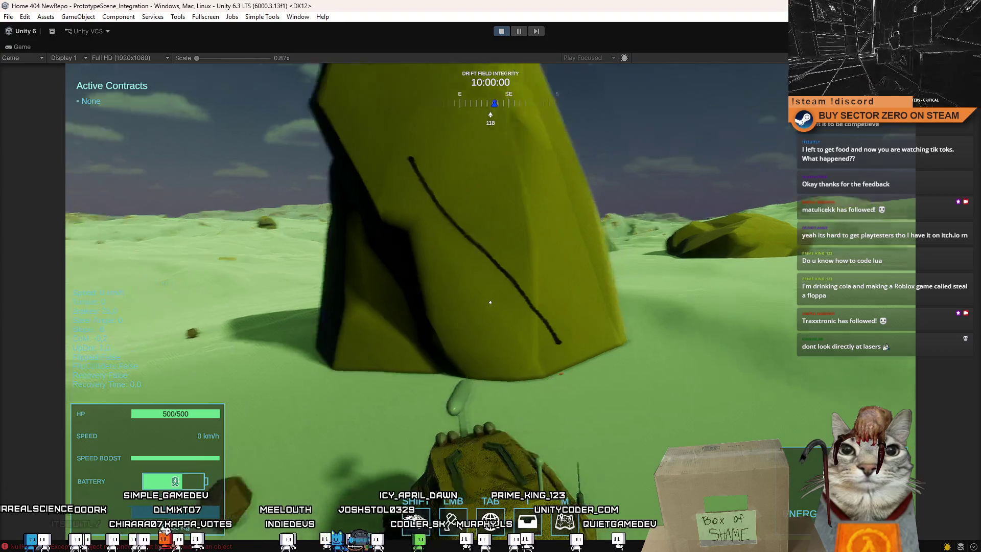
click(490, 302)
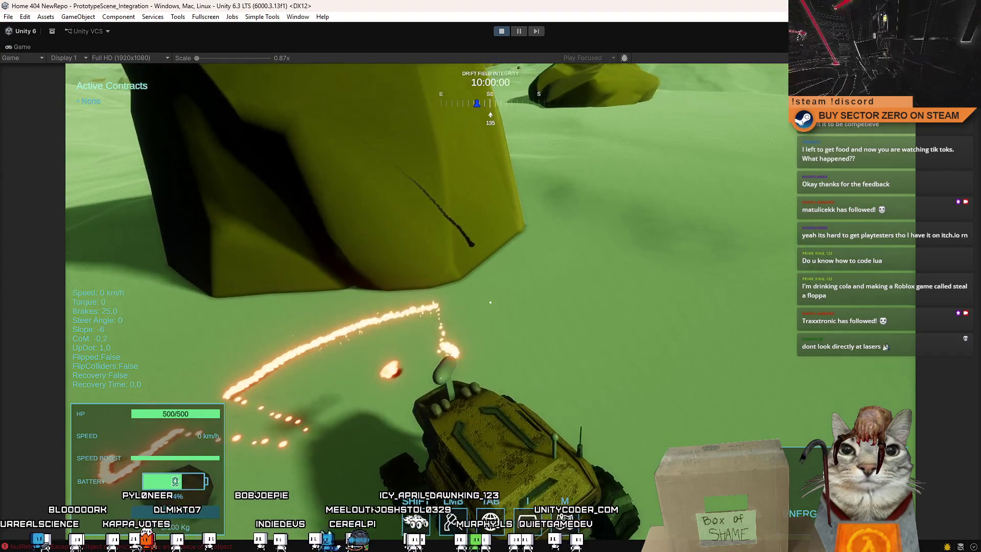
Step: Leave game control and restore the full editor layout
key(Escape)
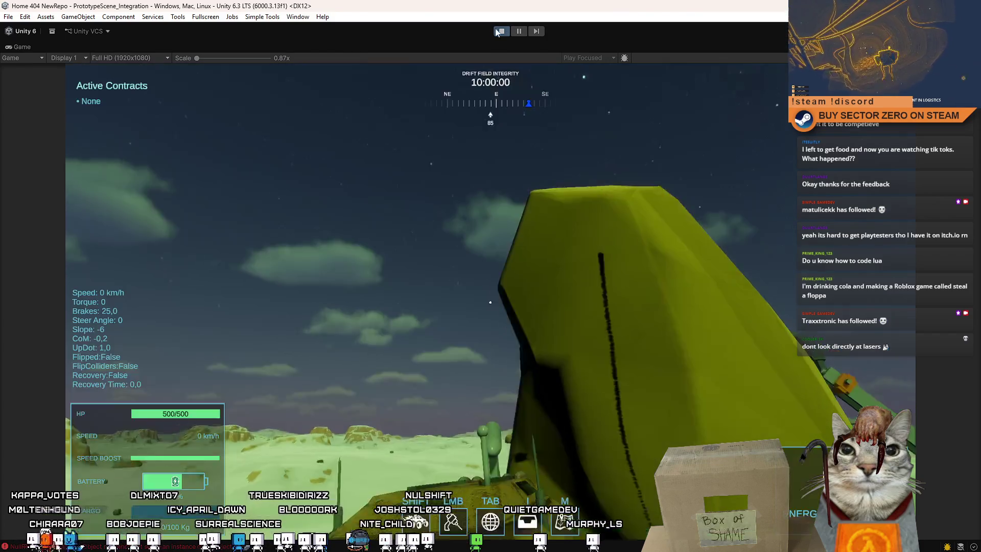
key(shift+space)
scroll(923, 263, down, 8)
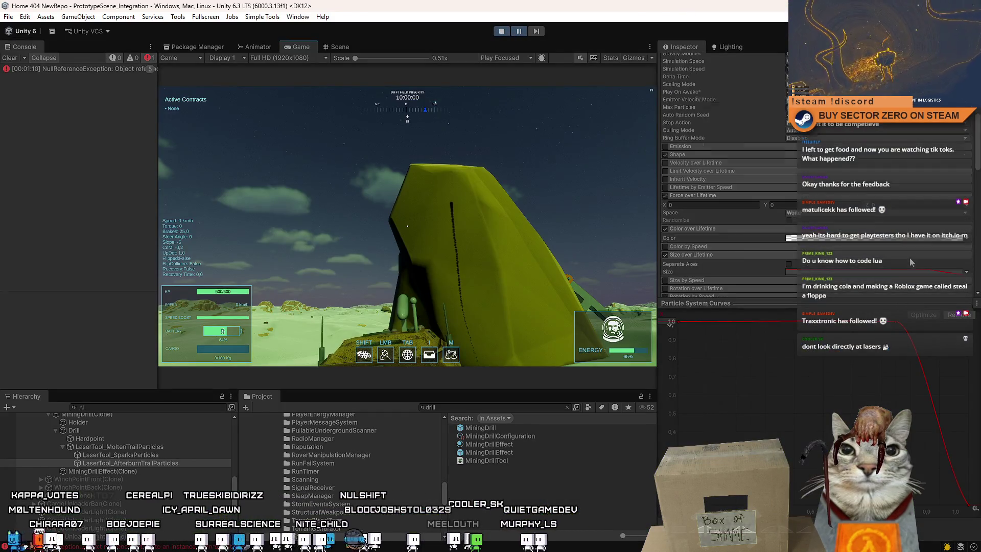
Step: Adjust the colour-over-lifetime gradient, moving the alpha key earlier and lowering its opacity to about 185
click(889, 238)
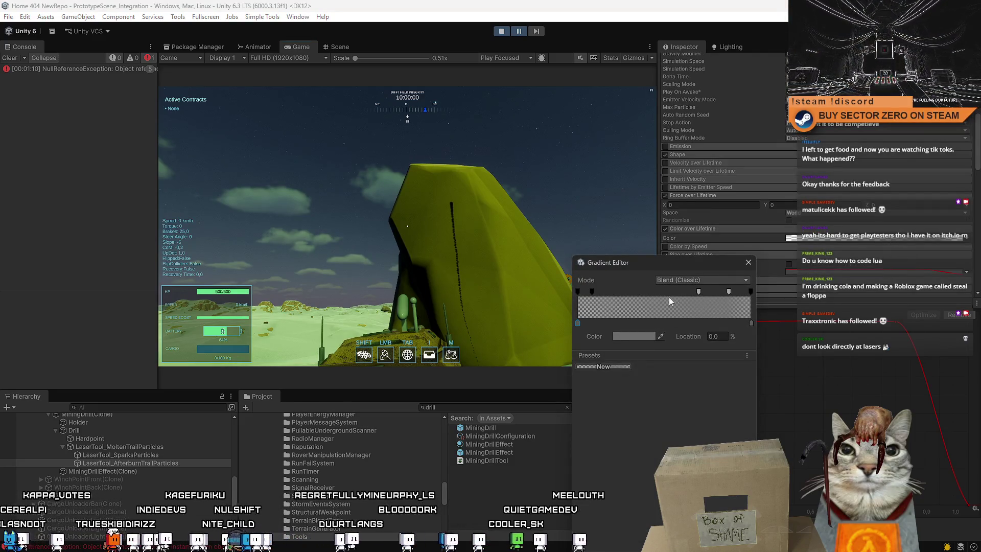
drag(697, 289, 691, 292)
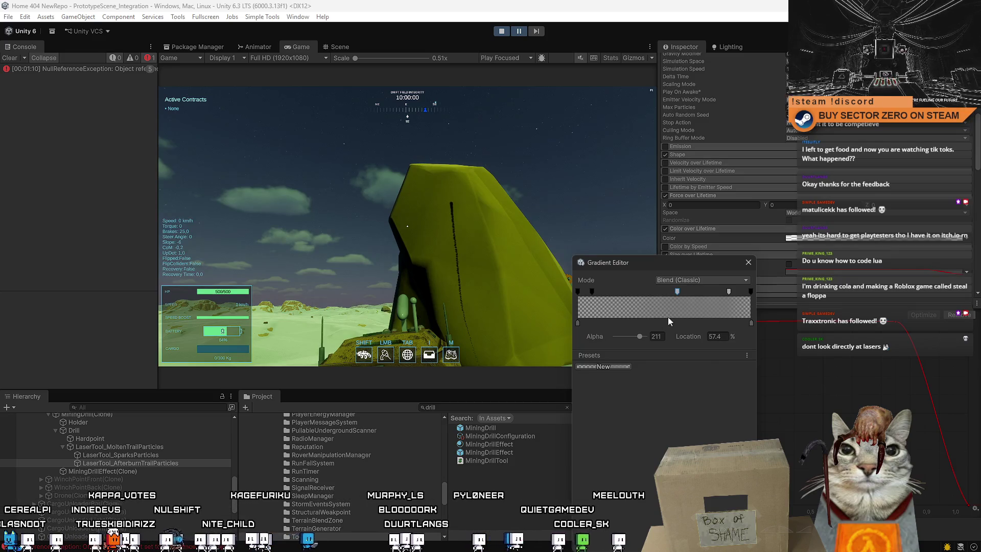
drag(641, 334, 636, 336)
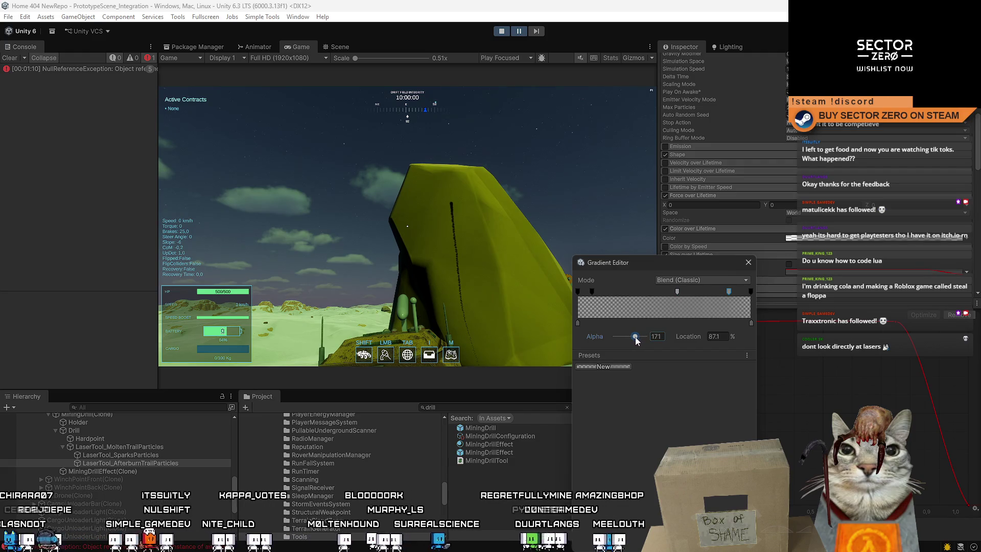
click(748, 262)
Step: Resume play in a maximized Game view and sweep the drill laser across the rock
click(517, 31)
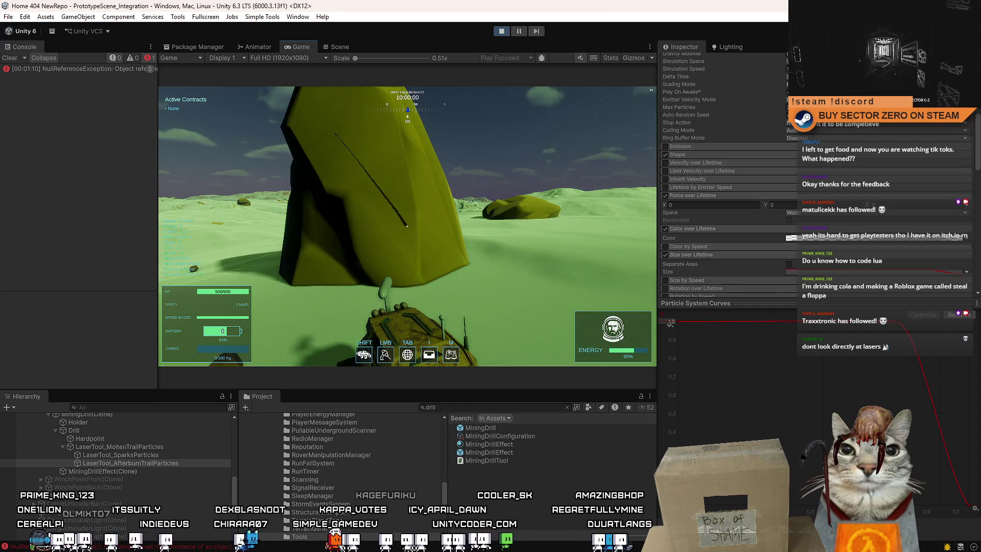
double_click(302, 48)
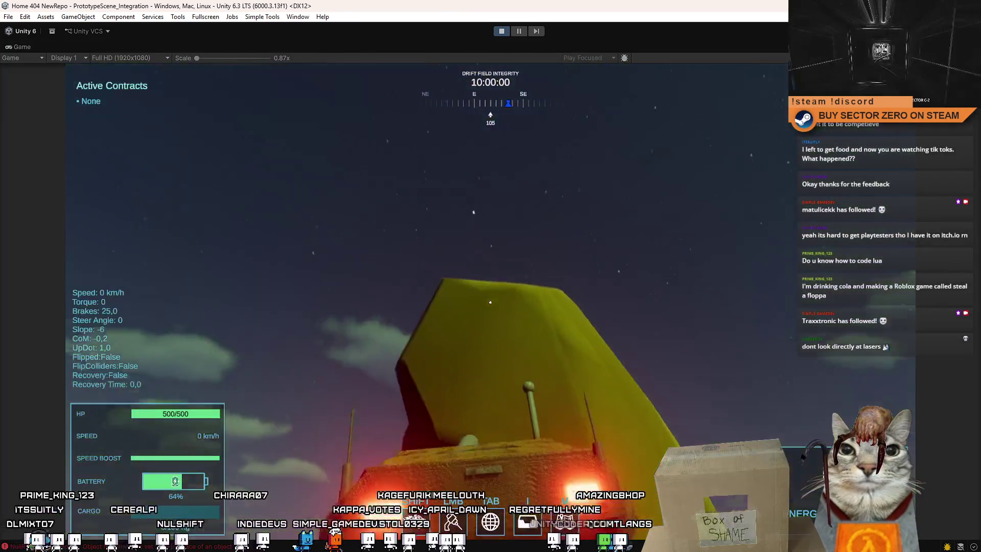
click(490, 302)
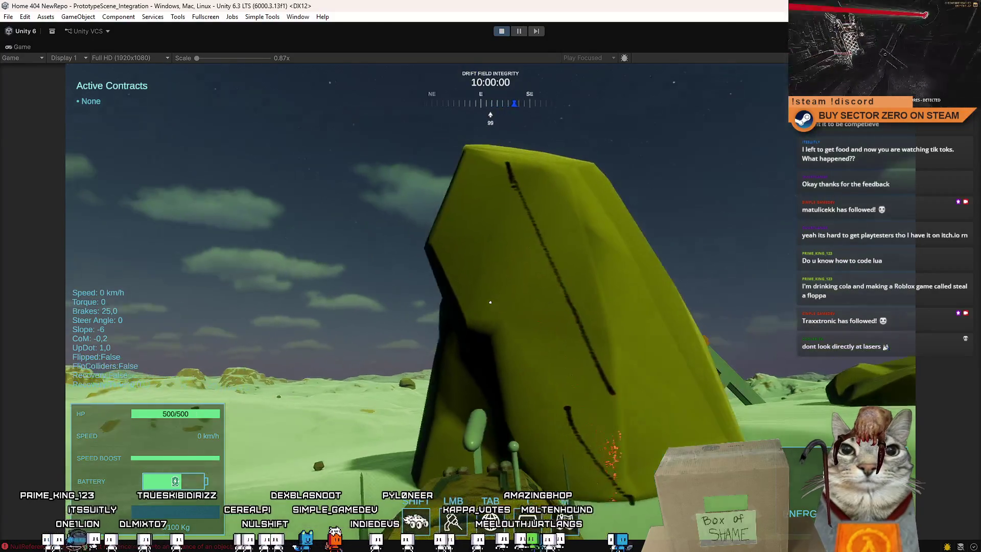
click(490, 302)
drag(490, 302, 490, 302)
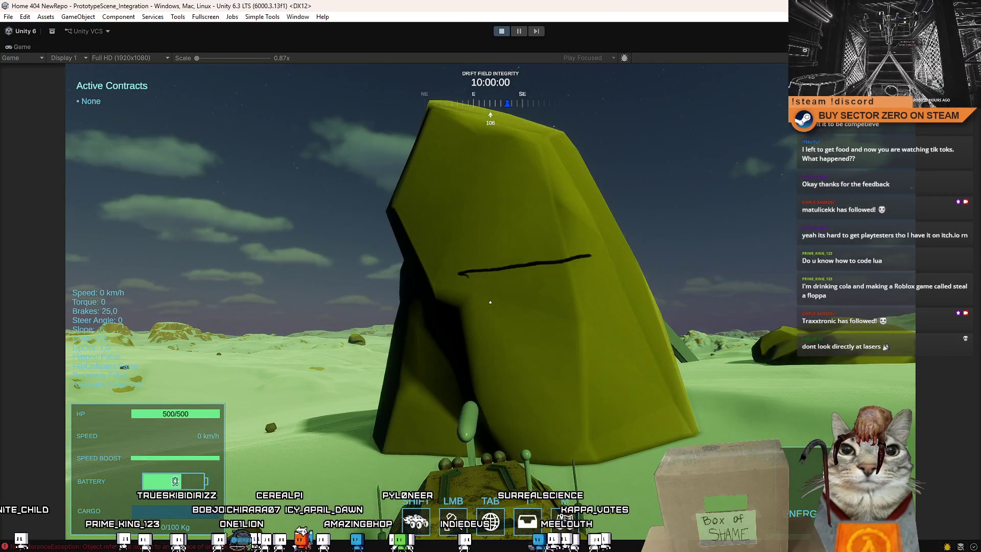
key(Escape)
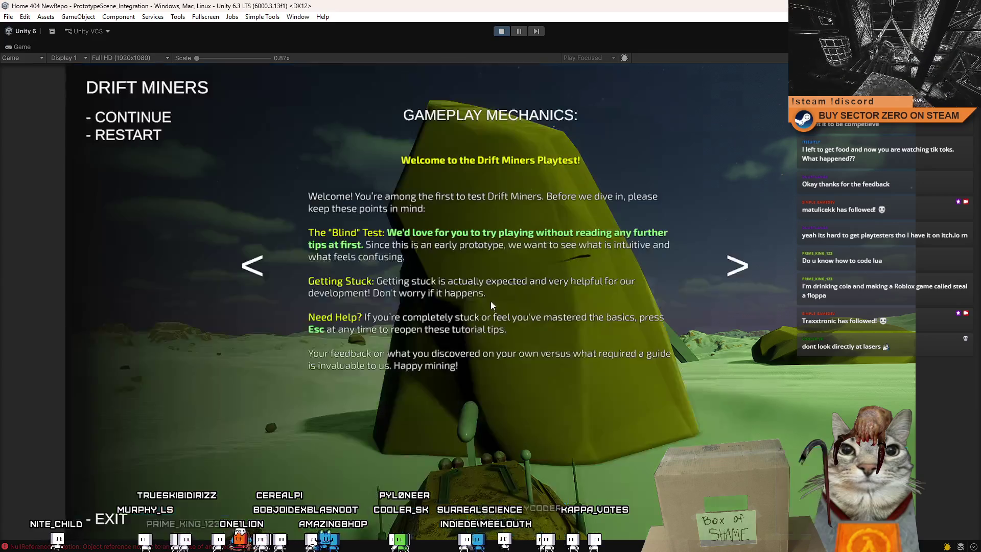
Step: While paused, set the trail particles' Start Size to 0.48, then resume and retest the laser
click(519, 31)
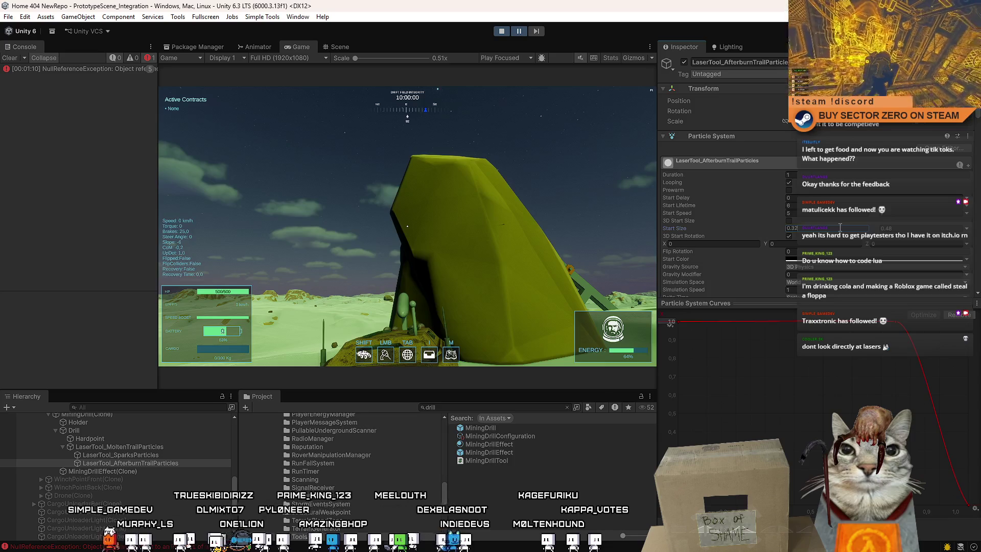
key(Return)
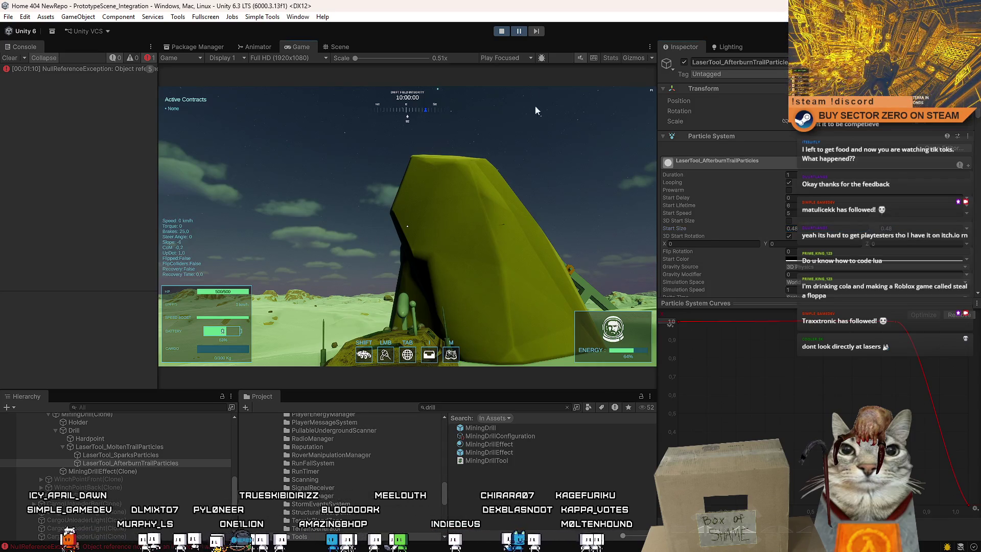
click(519, 32)
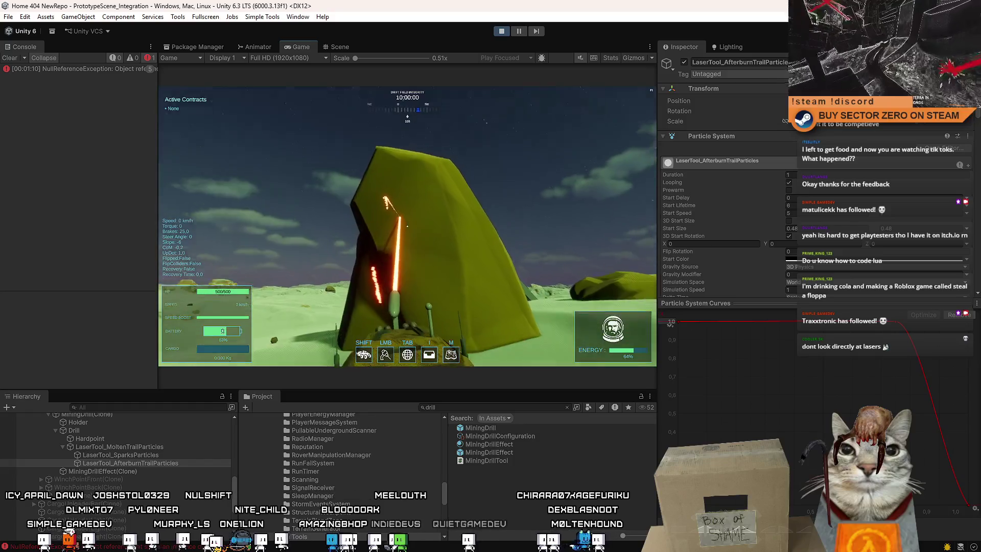
drag(407, 226, 407, 225)
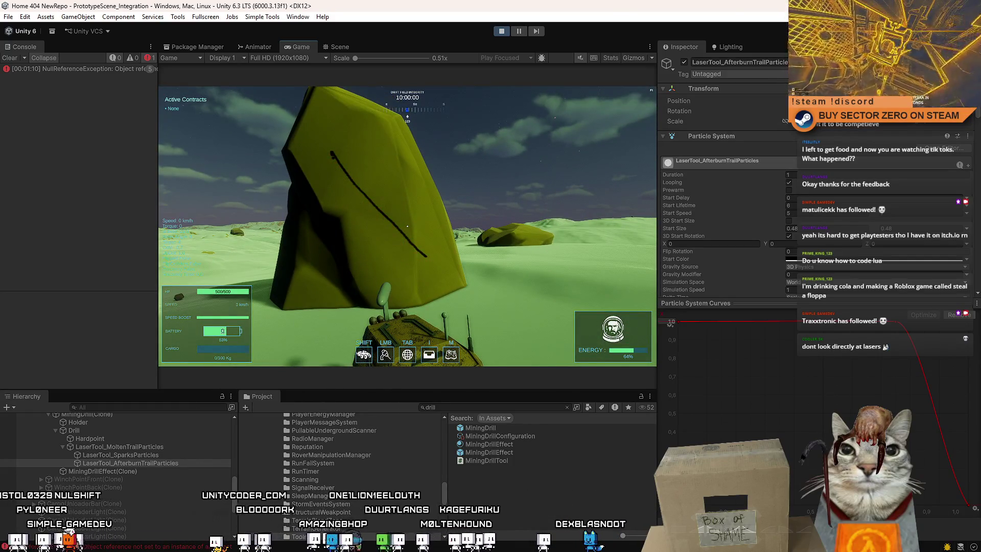
key(Escape)
key(Escape)
double_click(311, 46)
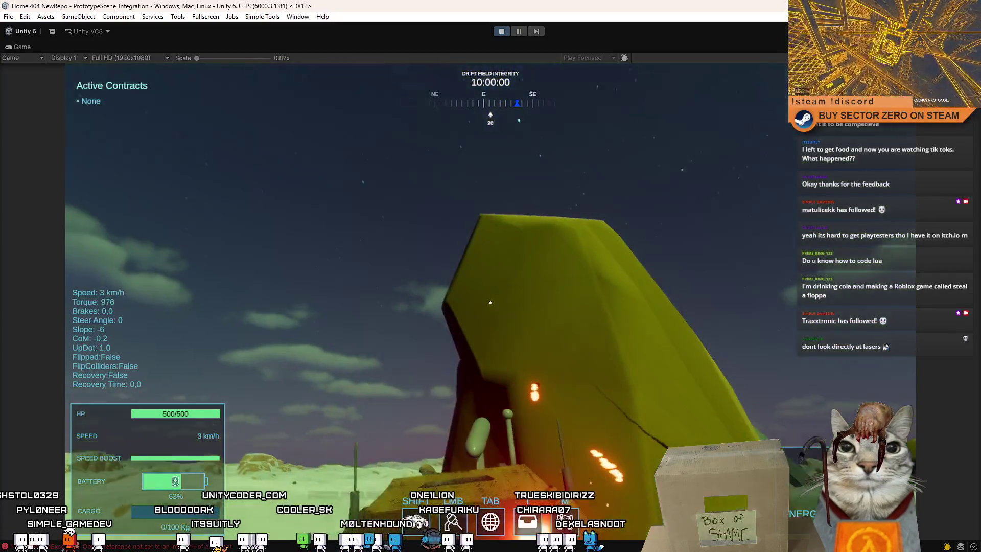
Step: Drive the rover with W and A while firing laser sweeps across the rock, then pause
drag(490, 302, 490, 302)
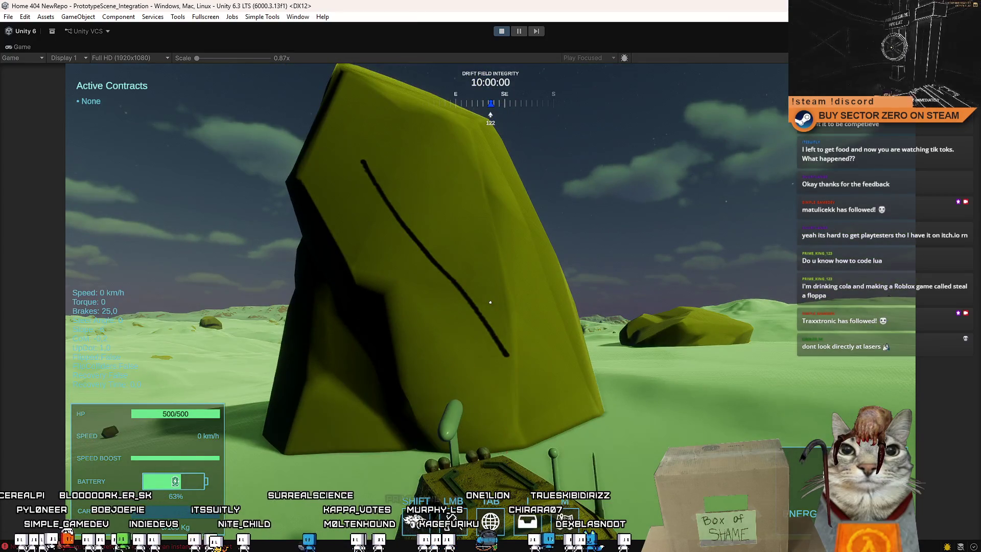
key(w)
key(a)
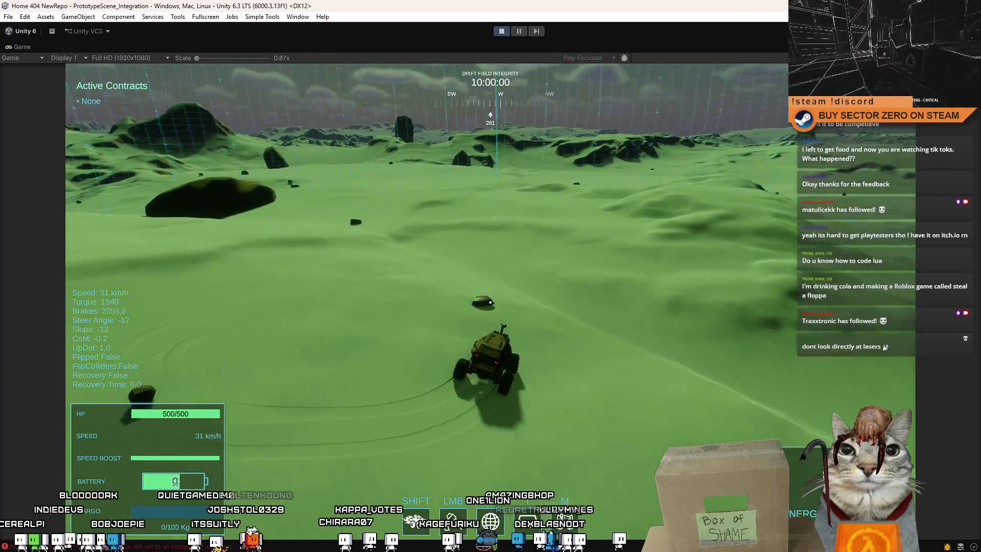
click(490, 301)
key(w)
key(a)
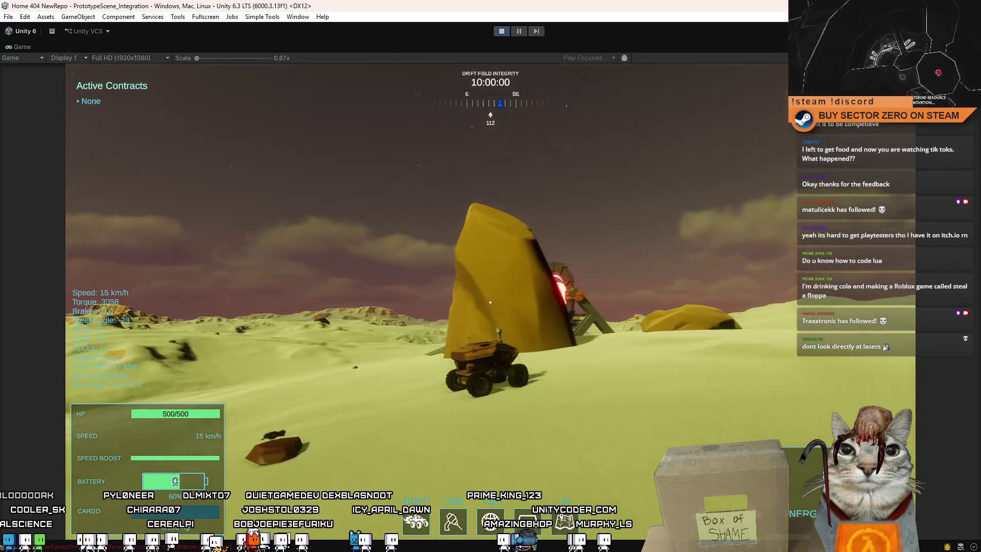
click(489, 302)
drag(489, 302, 490, 302)
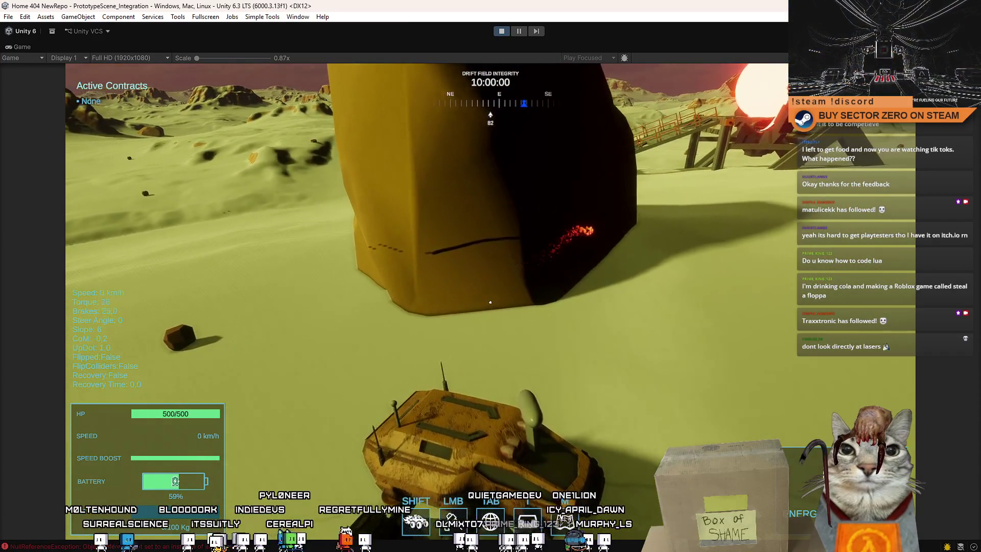
key(Escape)
click(519, 31)
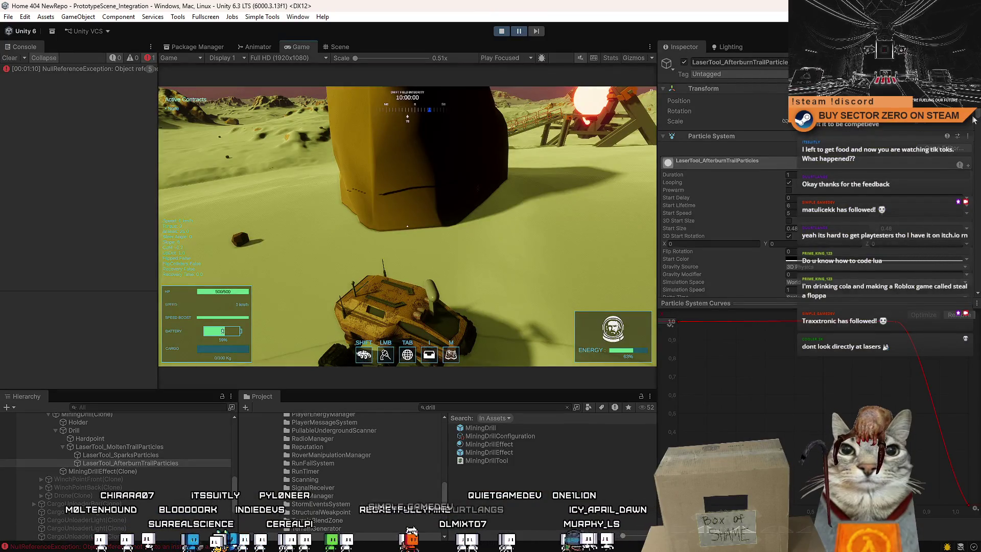
Step: Look at the trail's Start Color picker, then resume and aim the laser at the rock
click(818, 262)
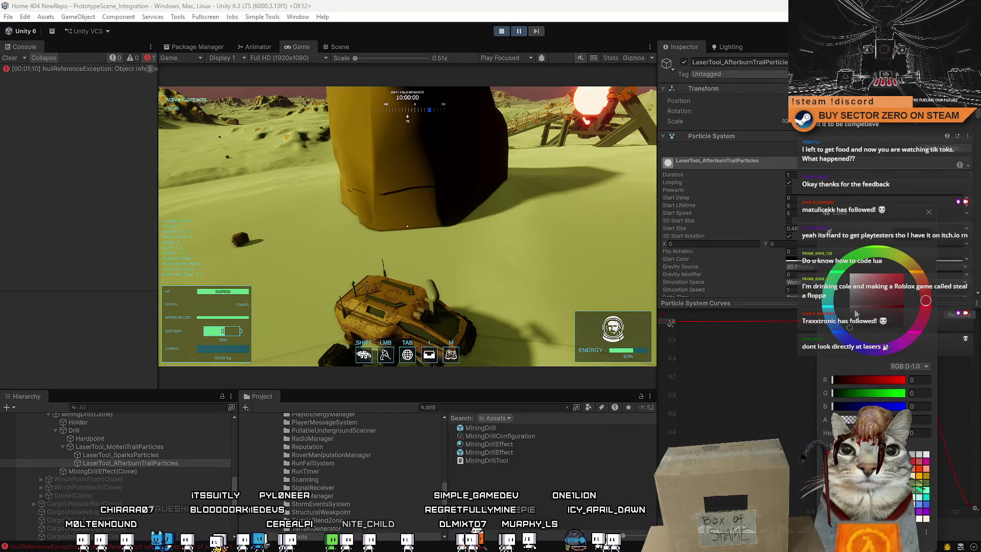
click(927, 212)
click(519, 31)
drag(407, 225, 407, 225)
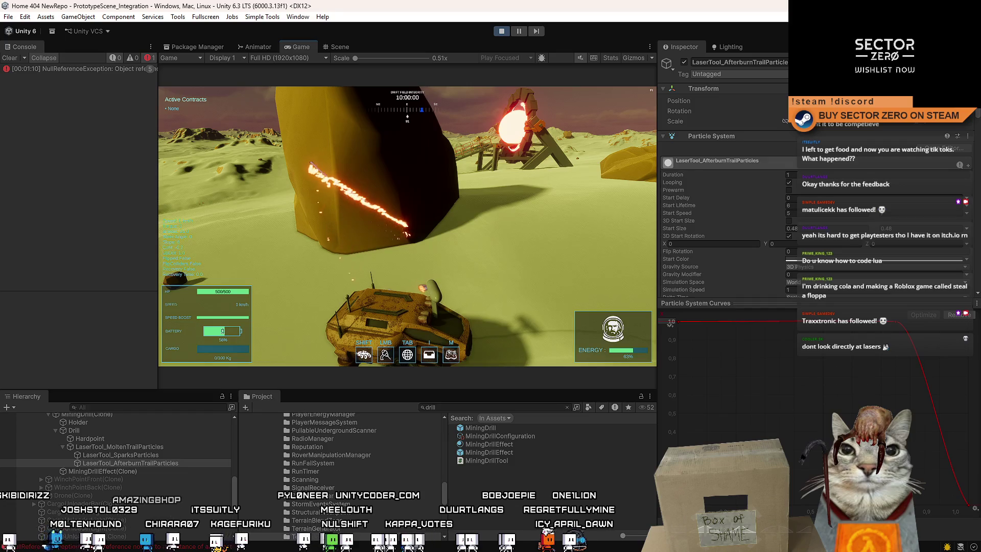
key(Escape)
key(Escape)
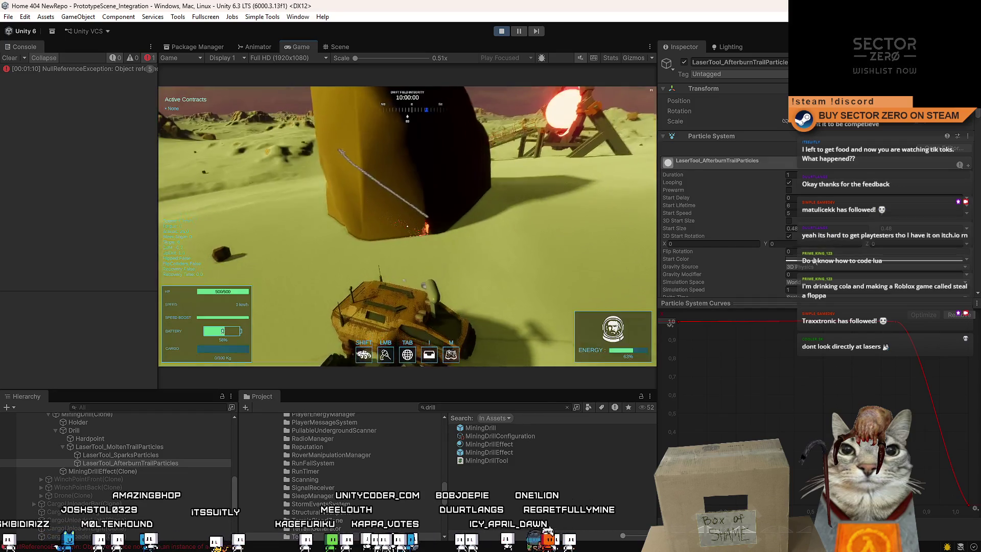
Step: Darken the trail's start colour and test-fire the laser while driving around the rock
click(868, 259)
drag(854, 309, 820, 327)
click(915, 211)
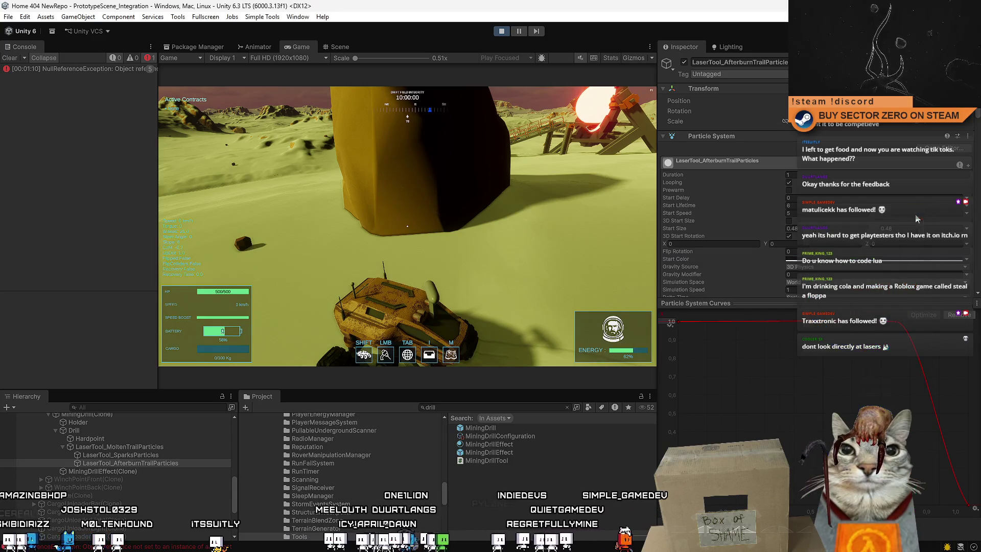
click(407, 226)
drag(407, 226, 407, 225)
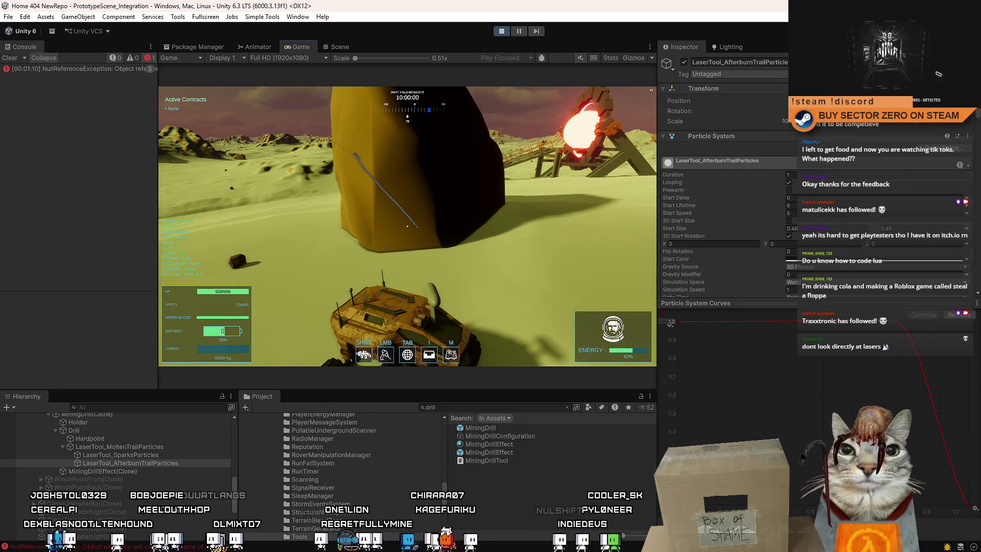
key(w)
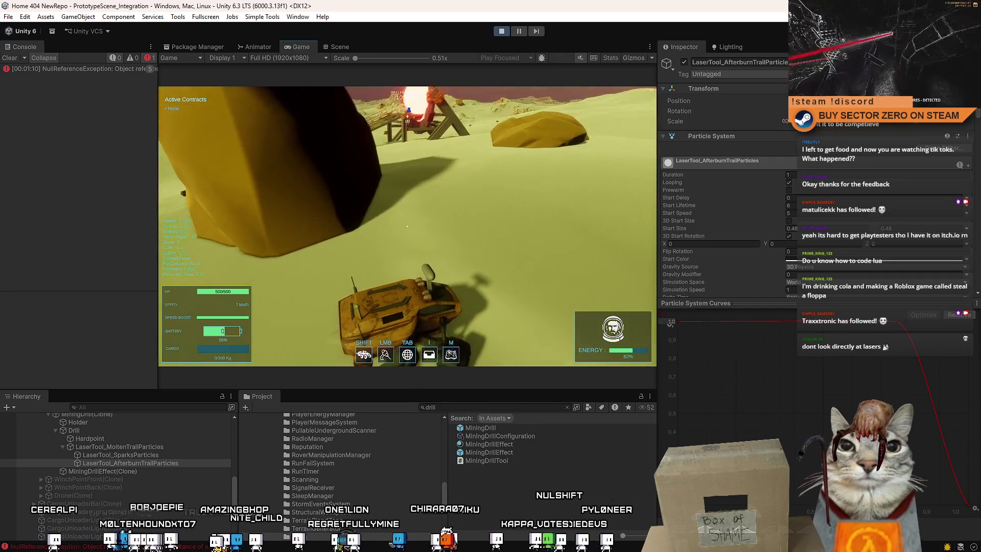
drag(407, 226, 407, 226)
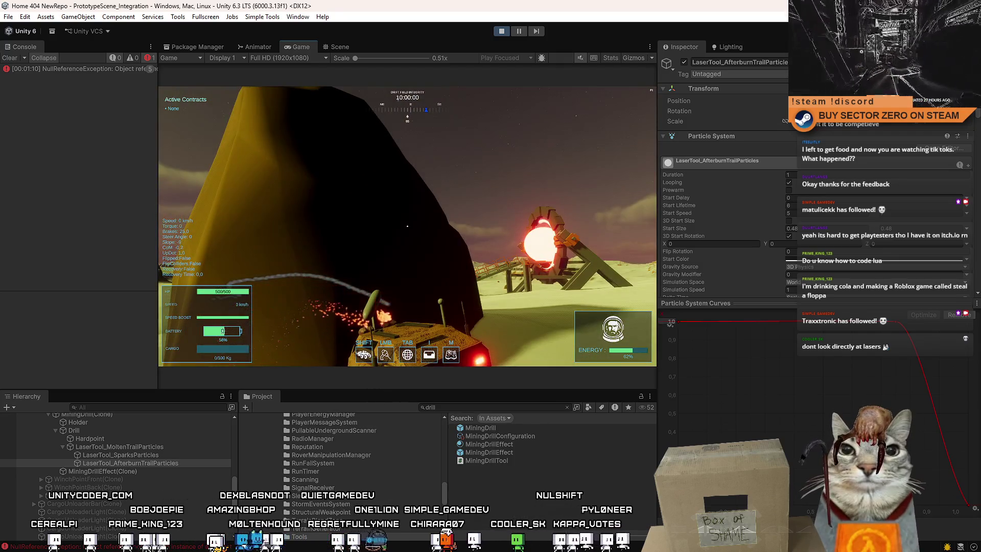
key(w)
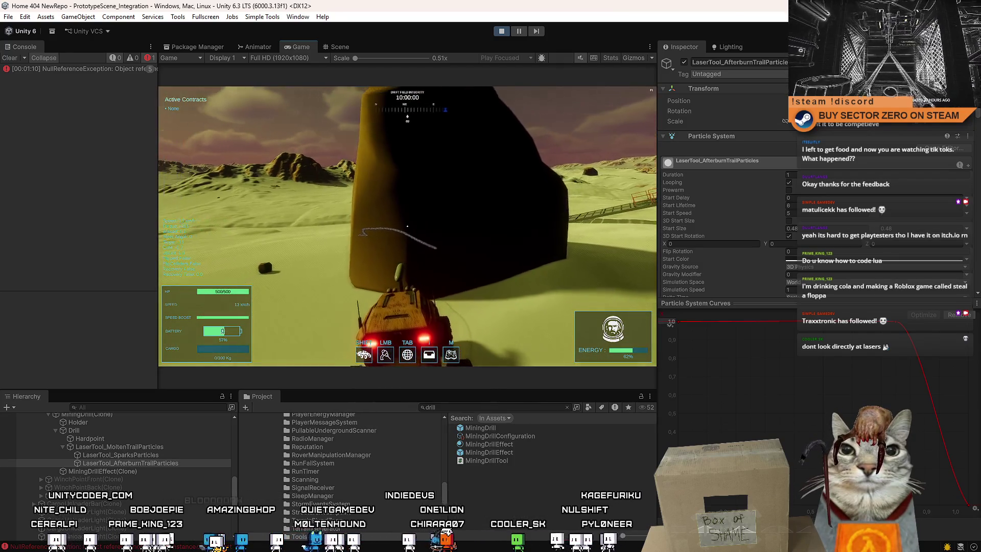
key(Escape)
key(Escape)
Step: Recheck the start colour, then fire the laser and drive toward the rock again
click(866, 261)
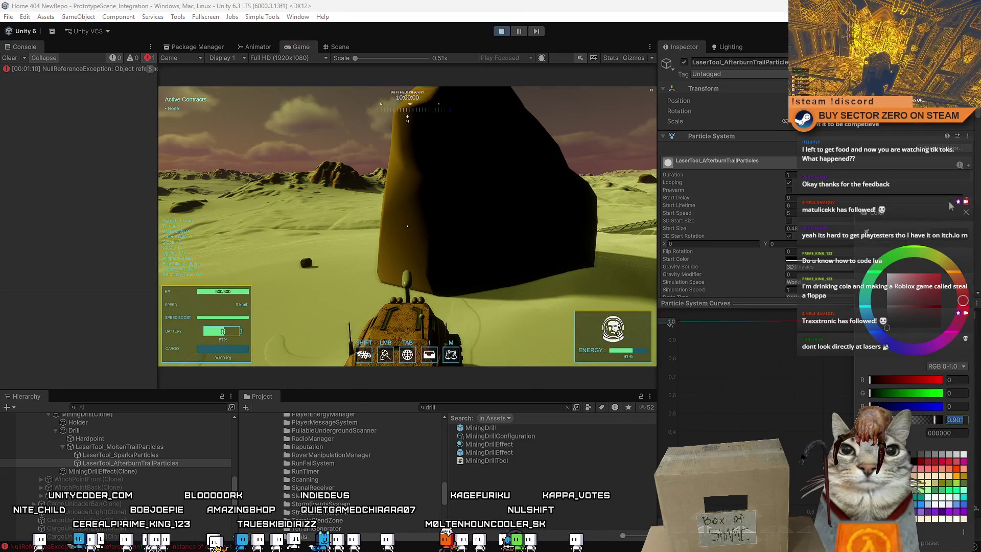
click(966, 212)
drag(407, 226, 407, 226)
key(w)
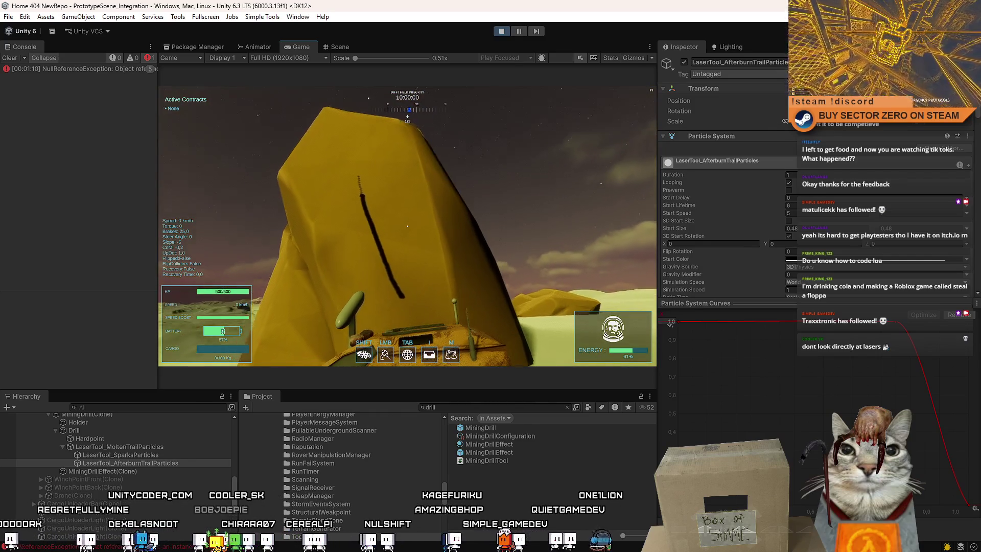
key(Escape)
key(Escape)
key(Escape)
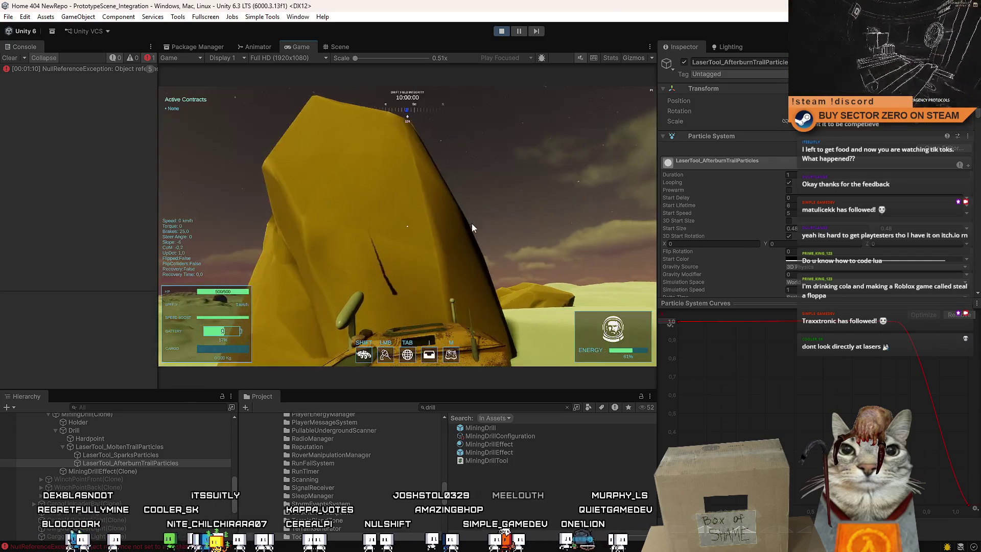
Step: Check the trail's start colour and test-fire the laser across the rock twice
click(860, 262)
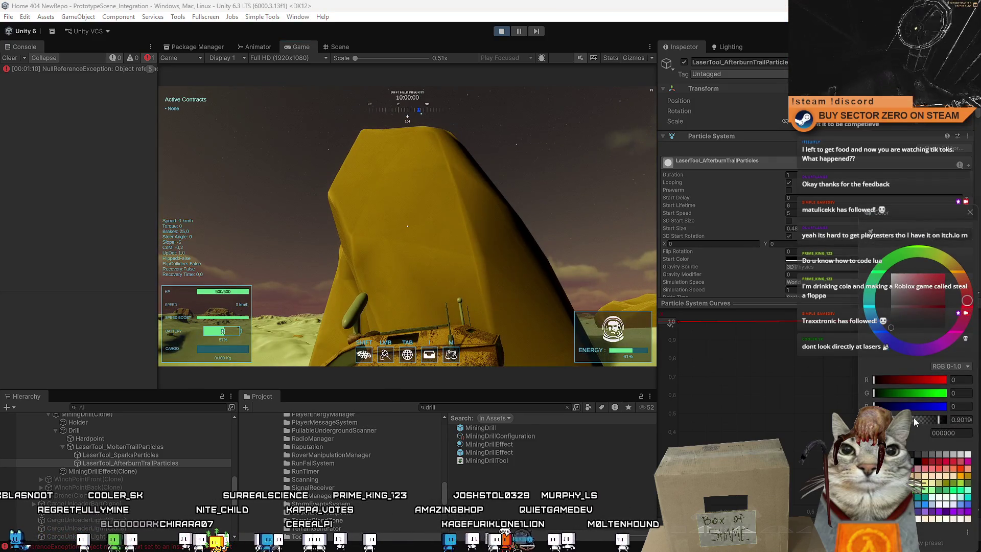
click(433, 207)
drag(433, 207, 433, 207)
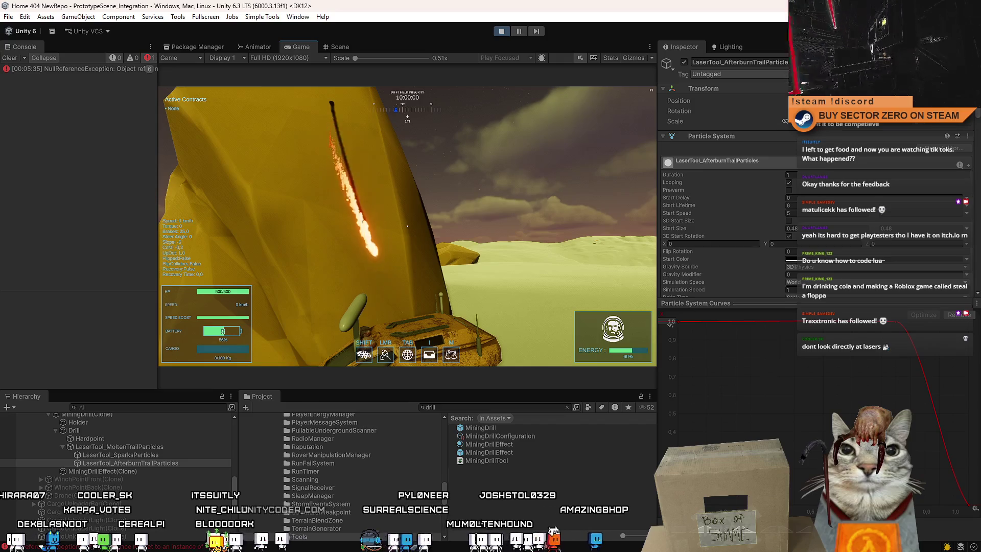
key(Escape)
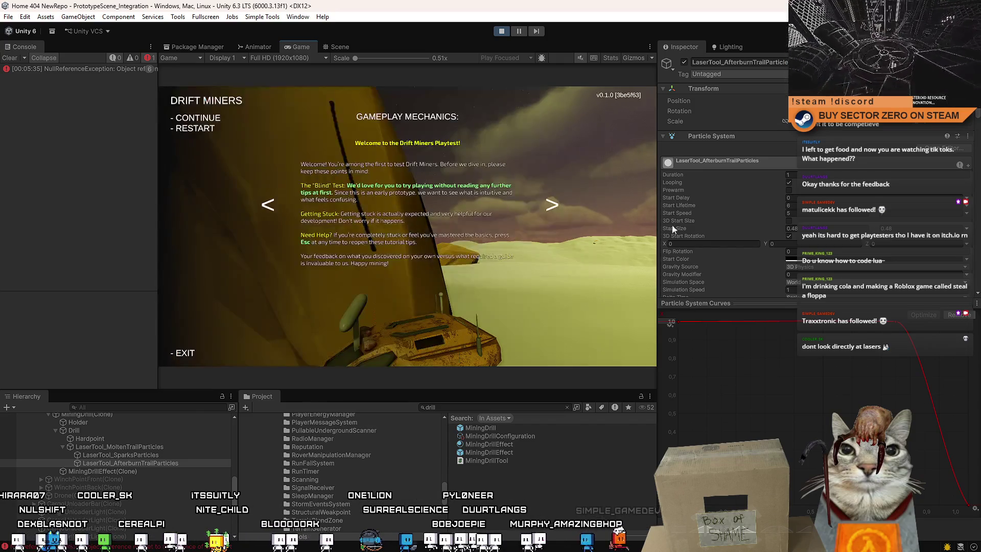
key(Escape)
click(823, 263)
drag(437, 234, 437, 234)
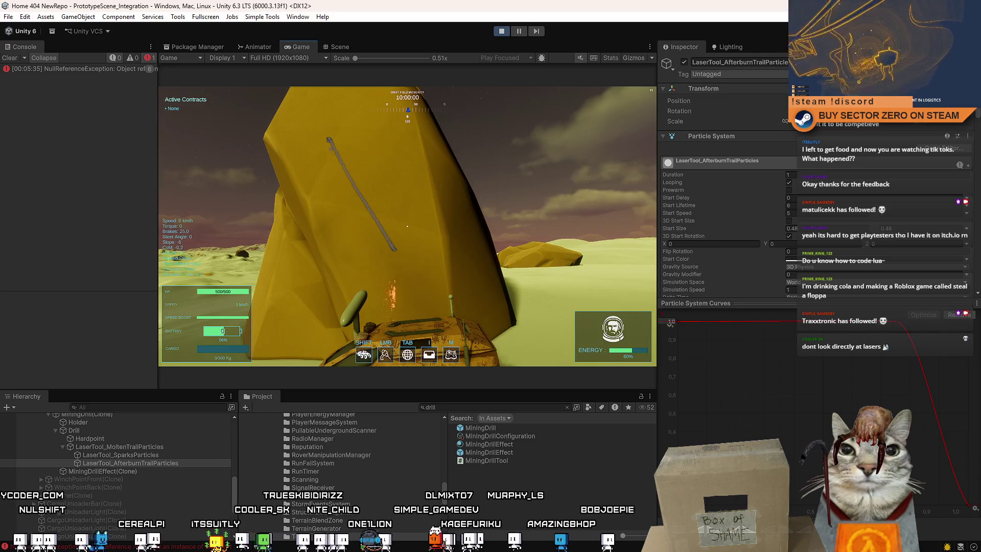
key(Escape)
Step: Inspect the orange start colour again and fire the laser down onto the rock
click(792, 259)
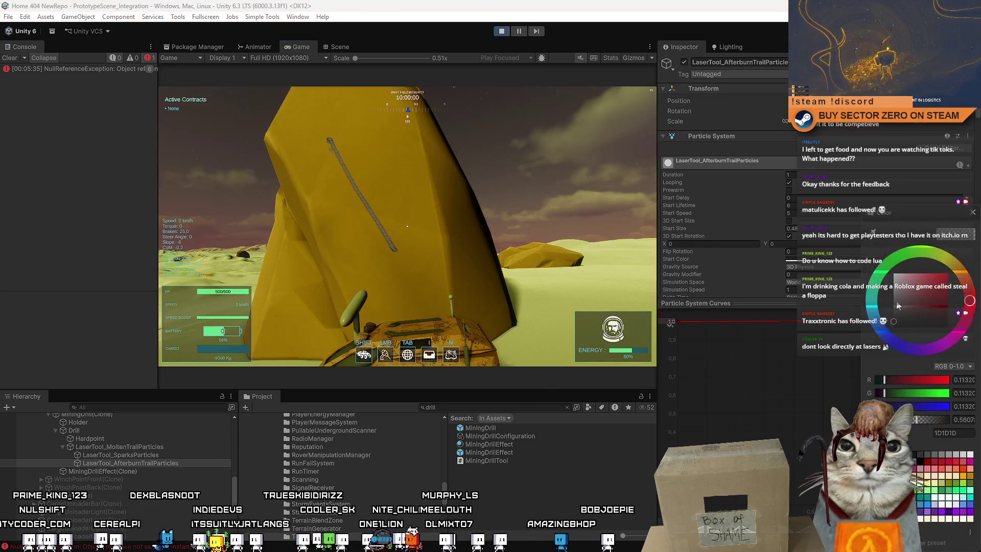
click(973, 213)
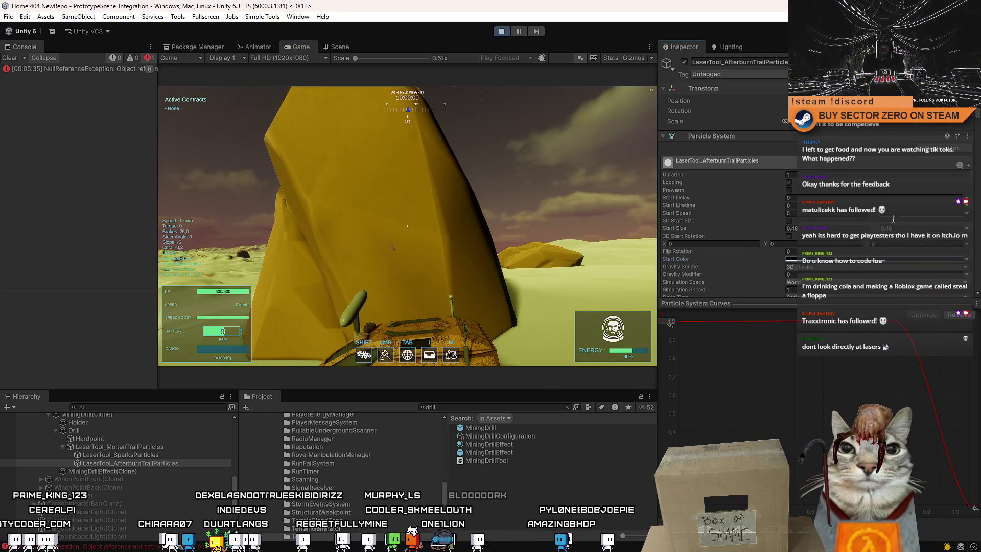
click(845, 261)
click(973, 213)
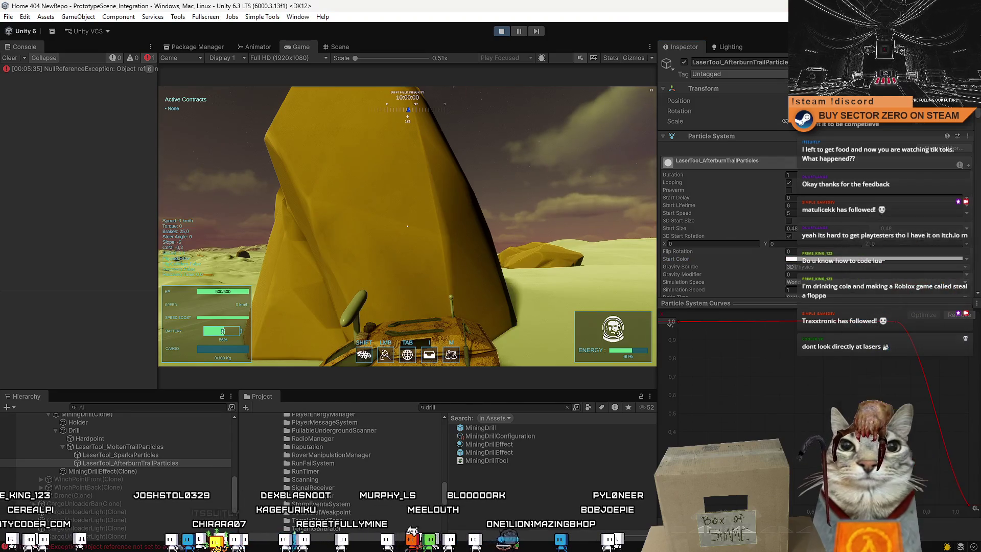
click(408, 226)
mouse_move(407, 227)
mouse_down()
mouse_move(337, 148)
mouse_move(398, 260)
mouse_move(327, 240)
mouse_move(408, 233)
mouse_up()
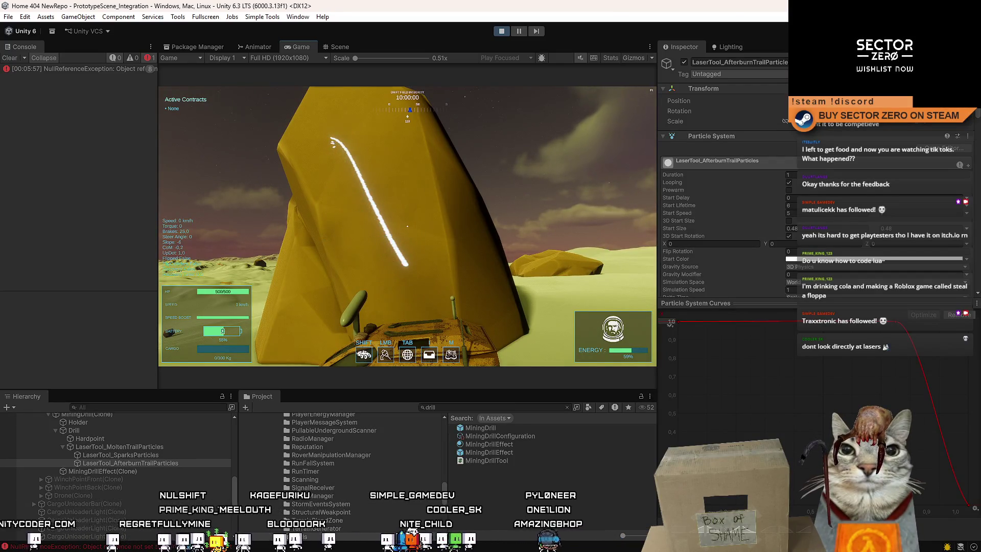
key(Escape)
Step: Verify the orange start colour (FF8D00) around another laser burn on the rock
click(847, 261)
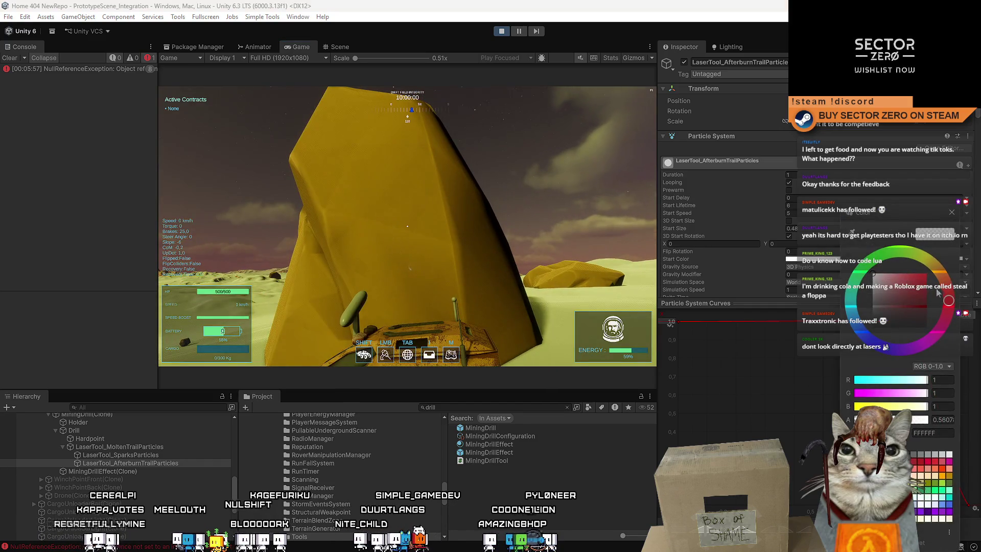
click(951, 212)
click(372, 210)
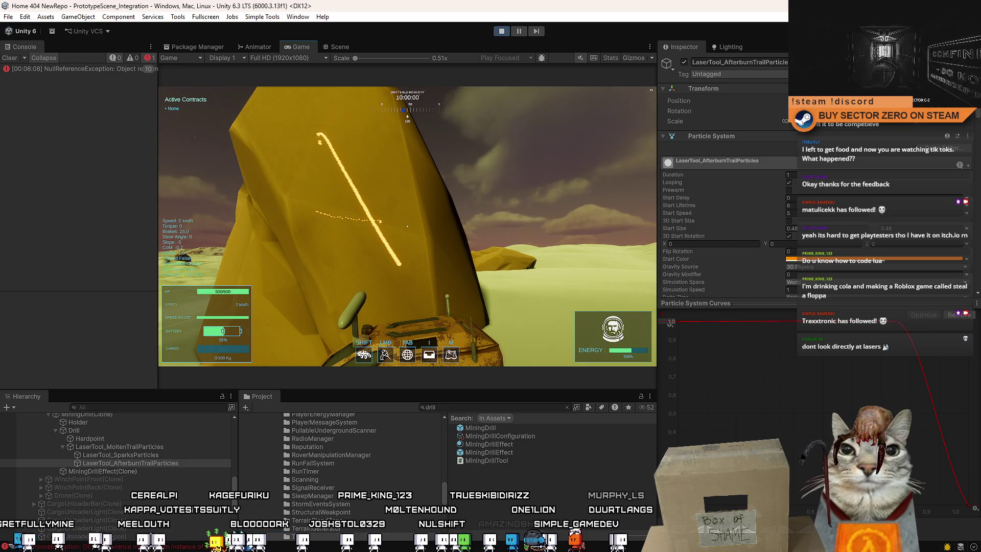
key(Escape)
key(Escape)
click(817, 258)
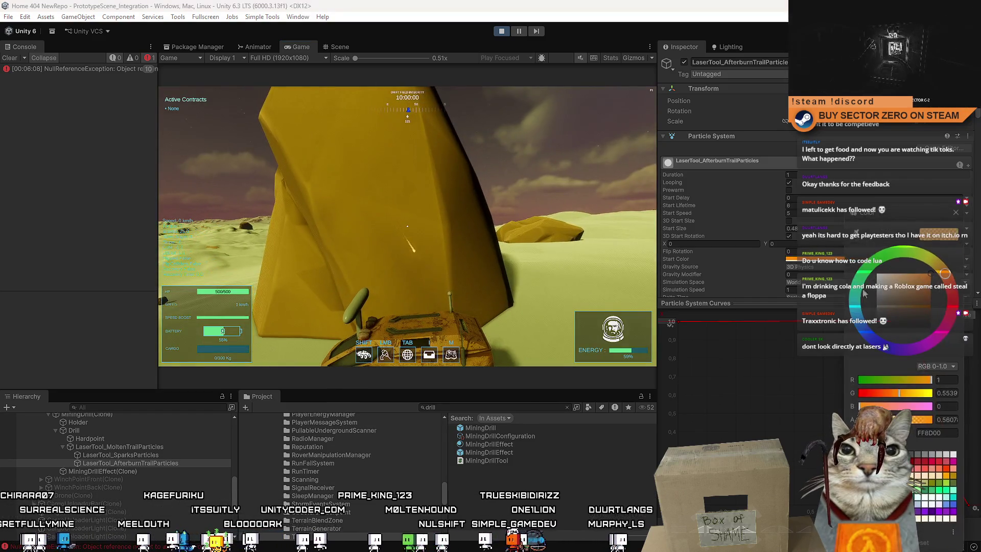
click(955, 212)
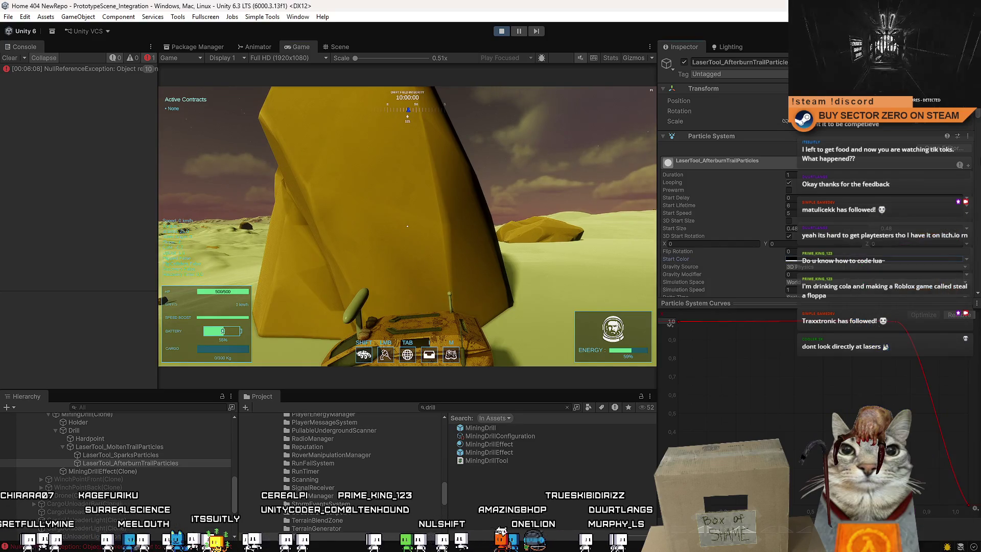
scroll(895, 163, down, 5)
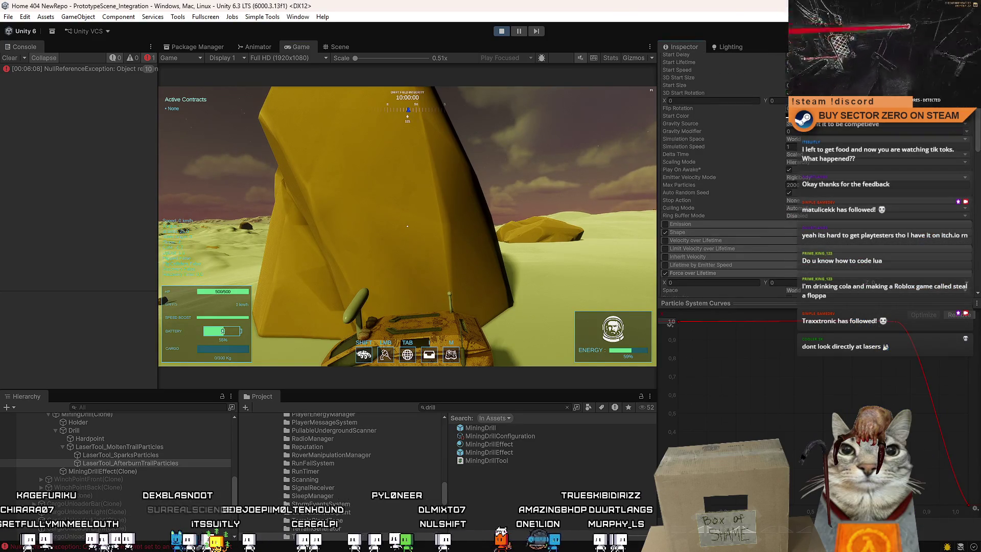
scroll(895, 162, down, 5)
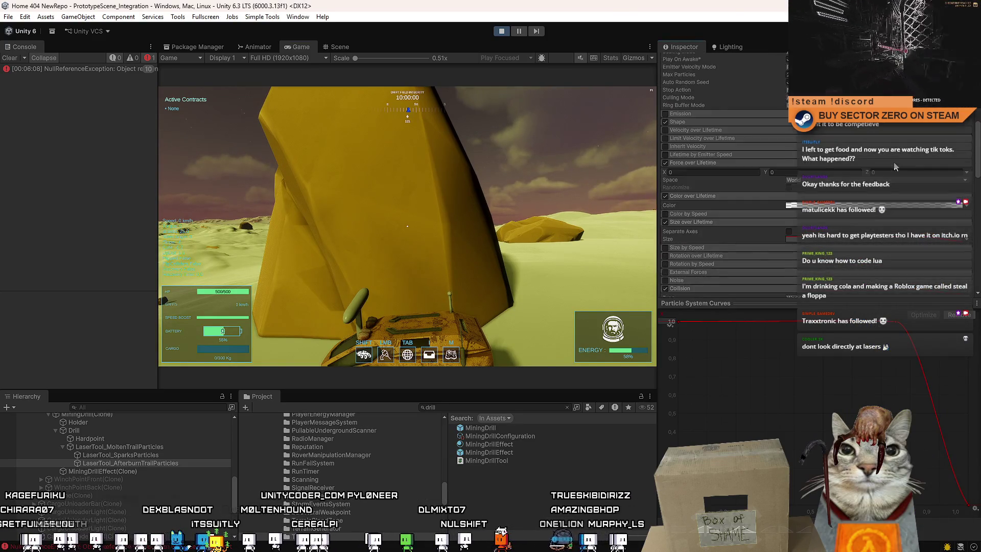
click(859, 178)
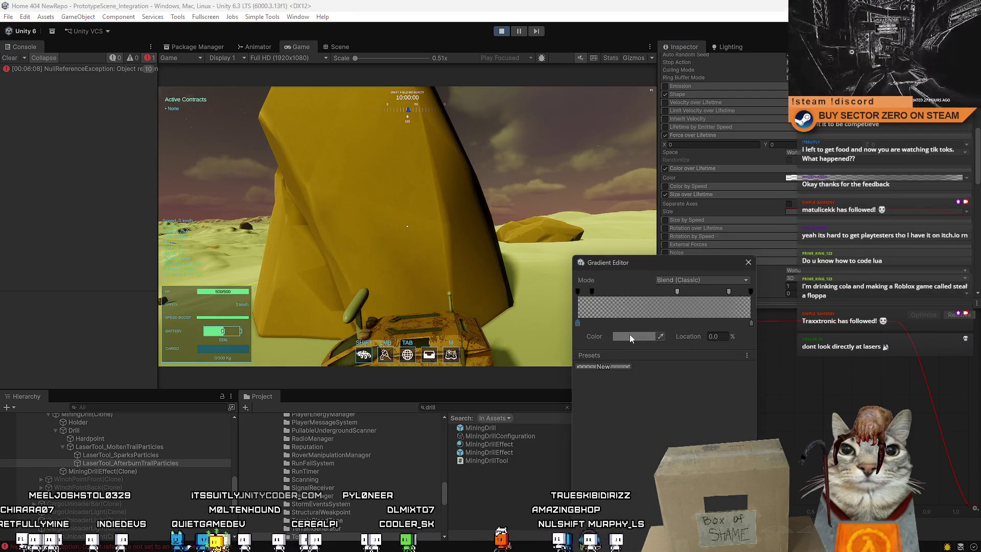
click(629, 337)
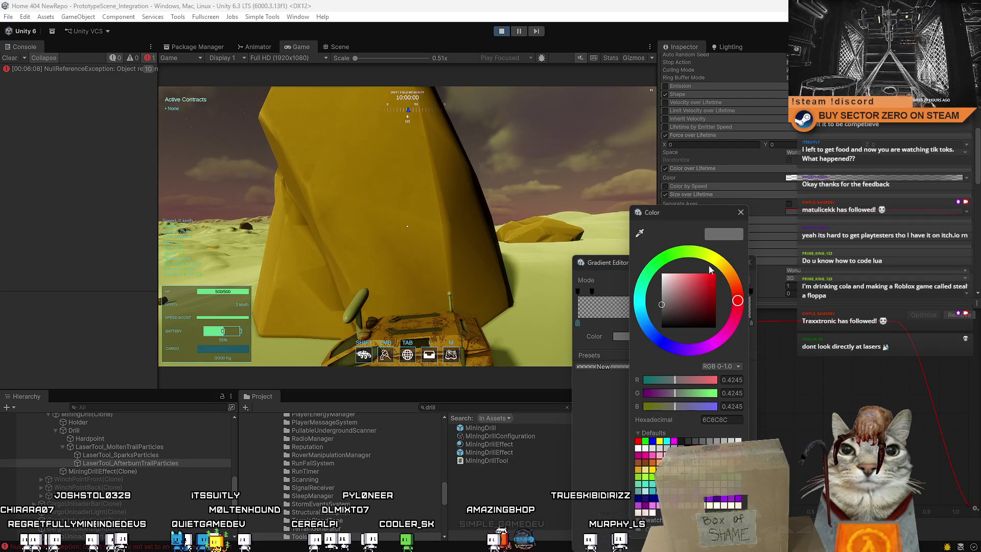
click(740, 212)
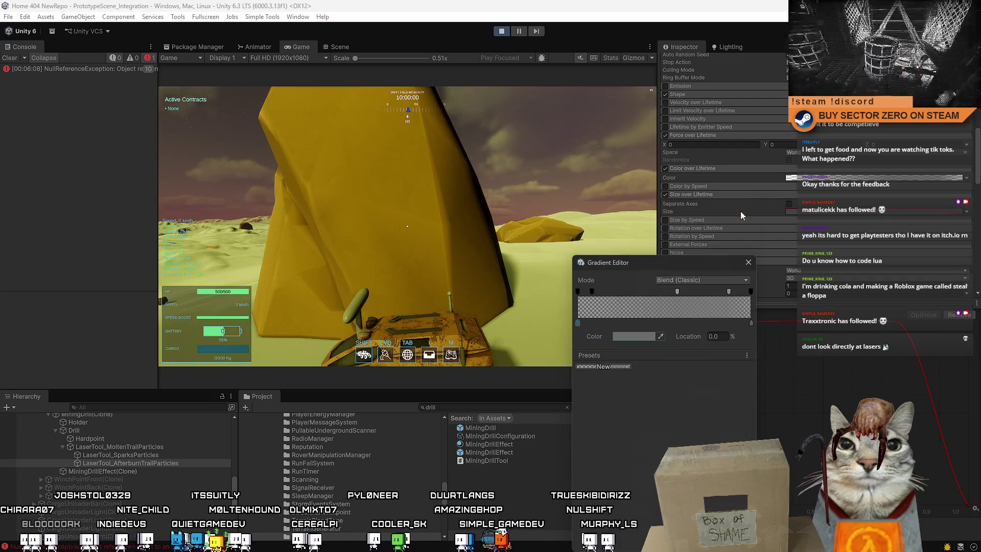
click(748, 262)
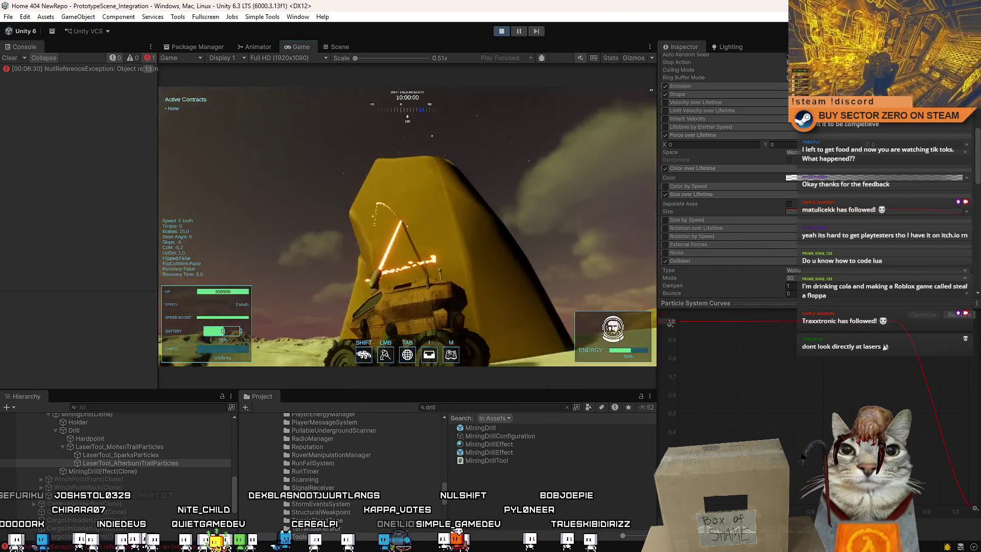
Step: Drive the rover up to the rock and burn several laser sweeps across its face
key(w)
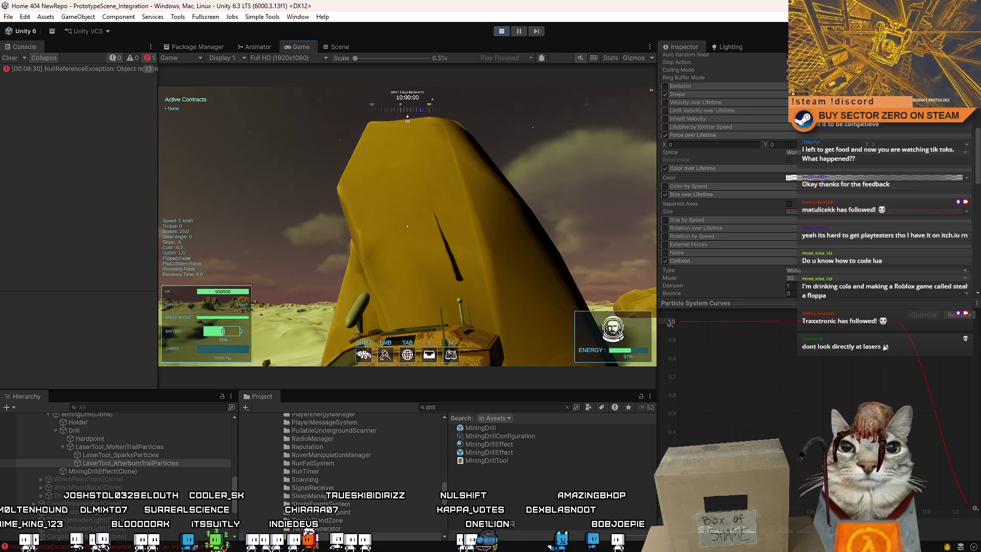
drag(407, 226, 407, 226)
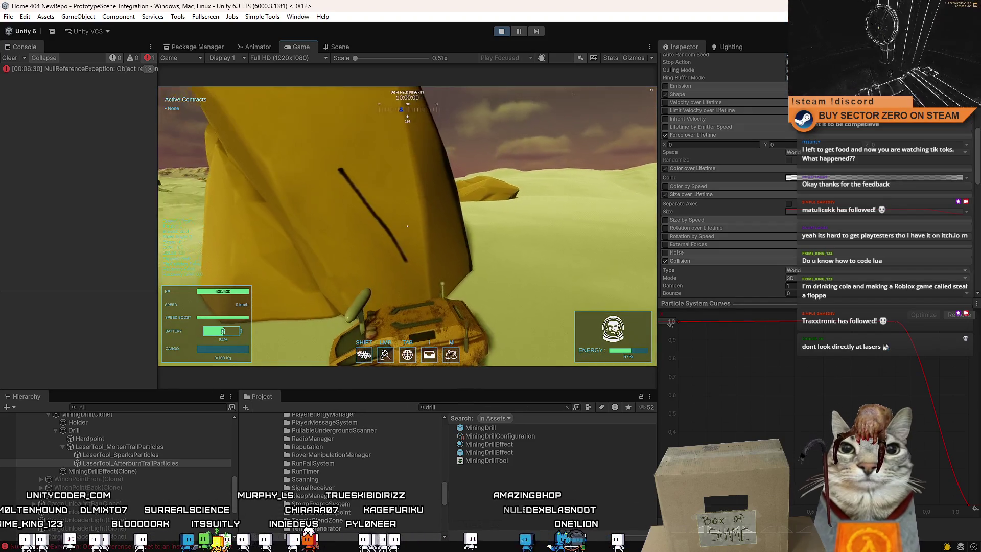
key(Escape)
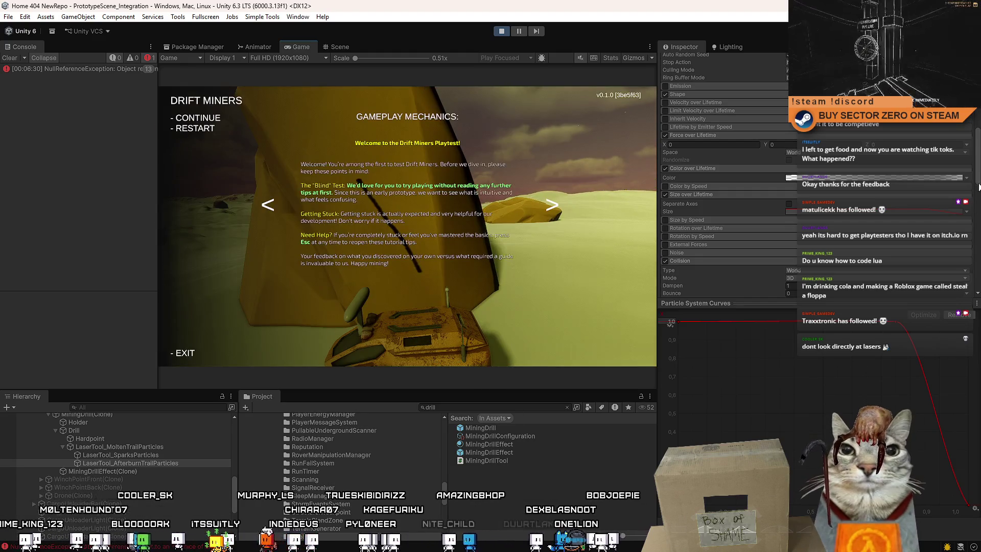
key(Escape)
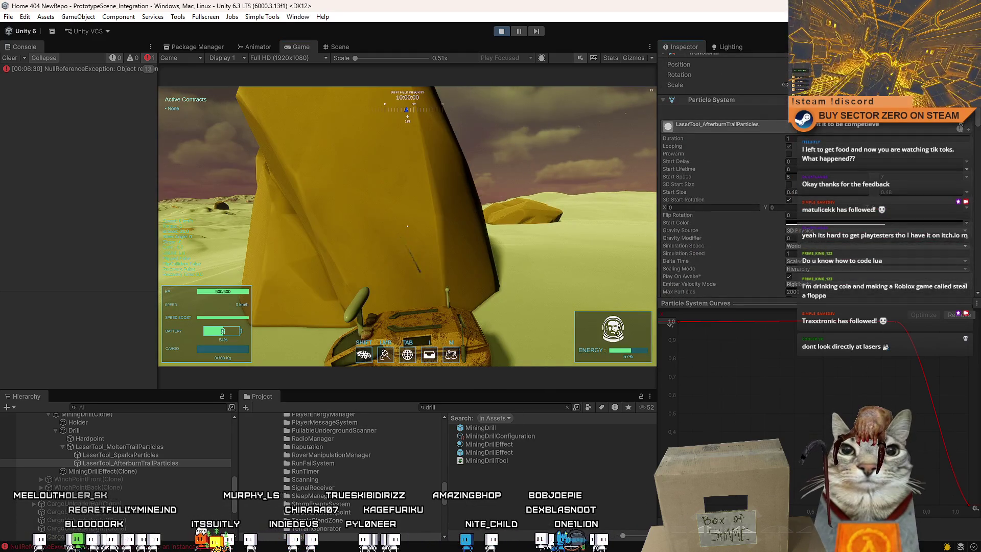
scroll(955, 190, up, 1)
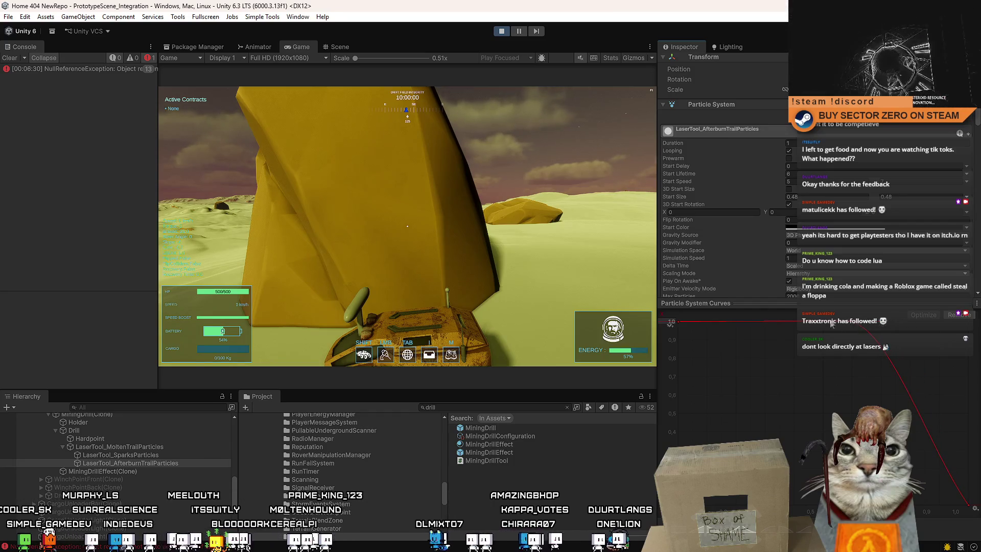
click(407, 225)
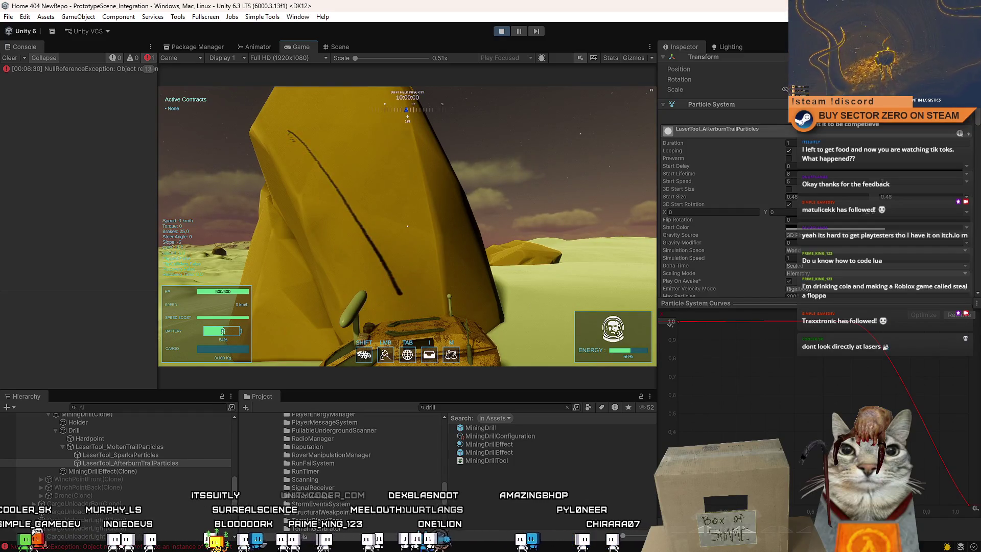
key(Escape)
key(Escape)
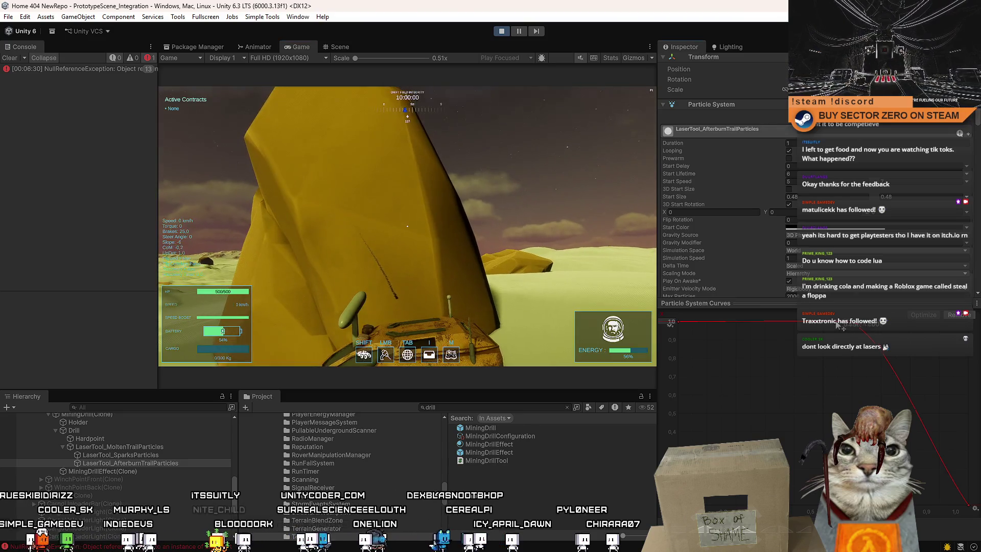
click(441, 227)
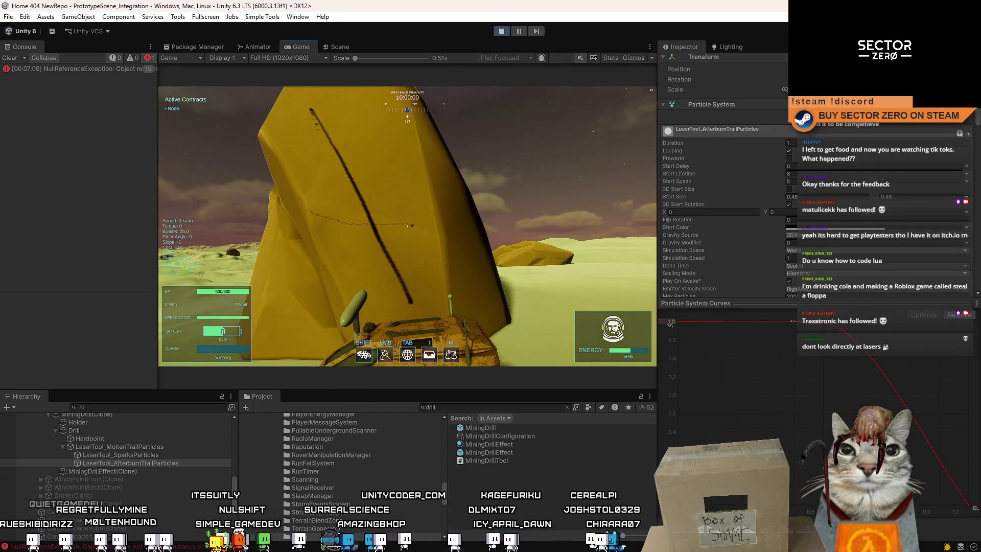
key(Escape)
key(Escape)
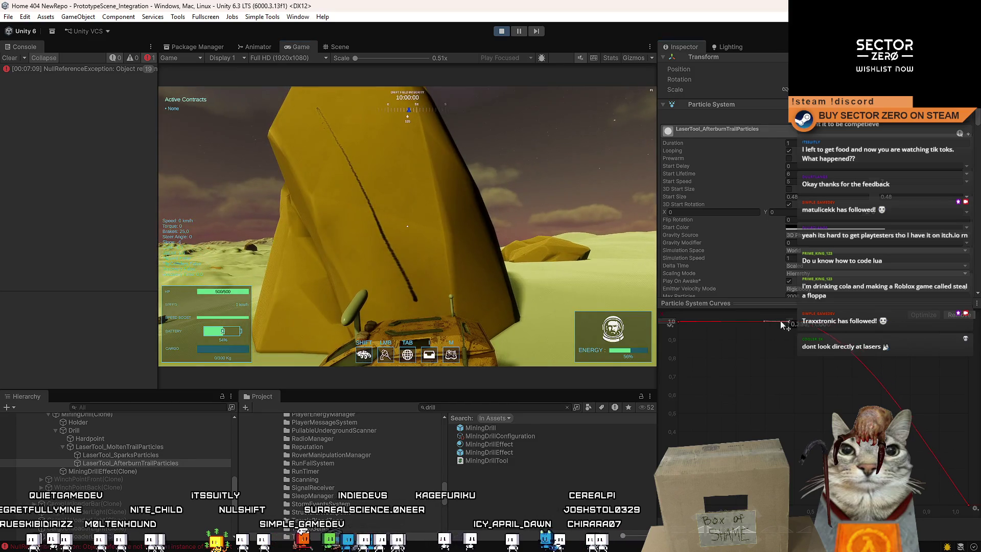
Step: Fire the laser, then select the first key on the particle curve to check its value
click(407, 225)
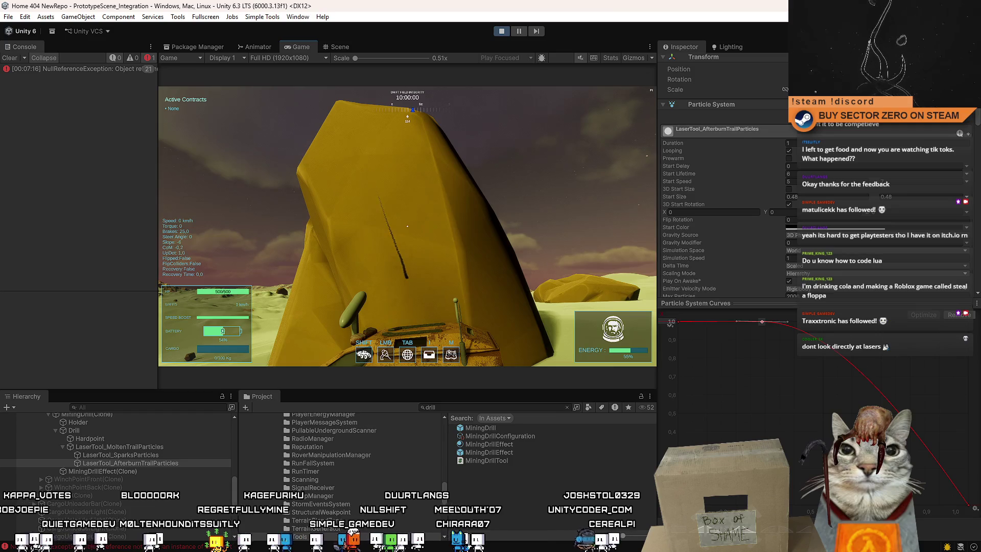
key(Escape)
click(765, 323)
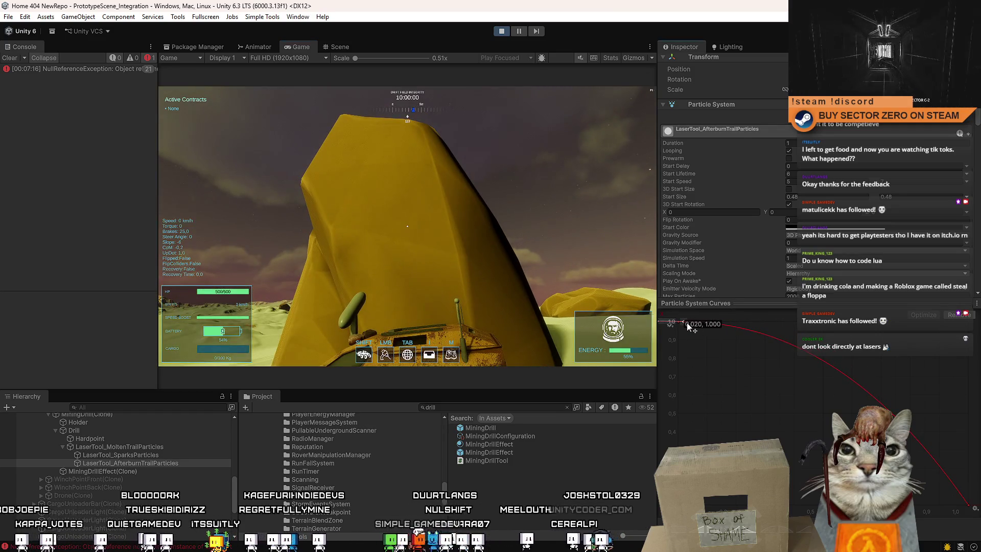
click(686, 322)
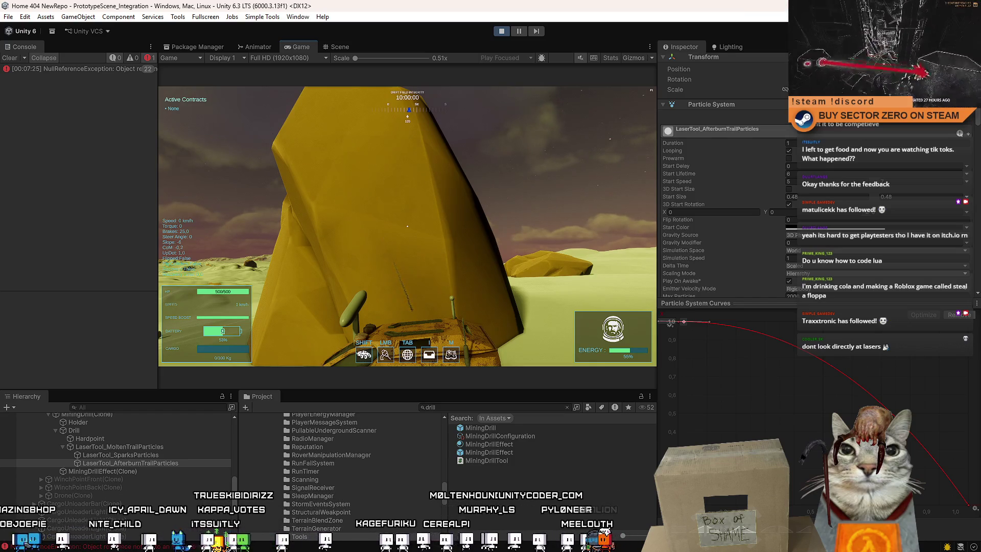
Step: Fire two more laser sweeps at the rock, then bring up the Particle System component menu
click(408, 226)
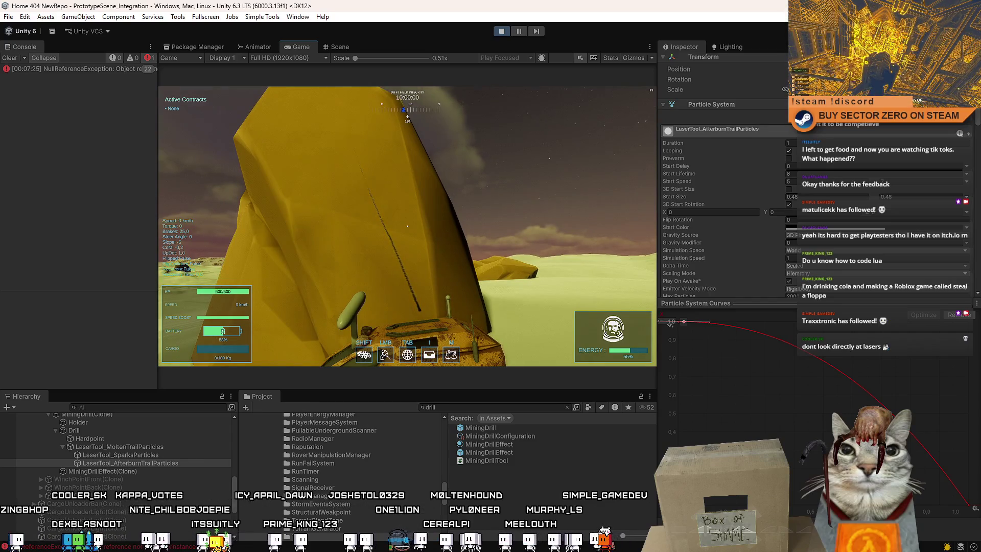
key(Escape)
key(Escape)
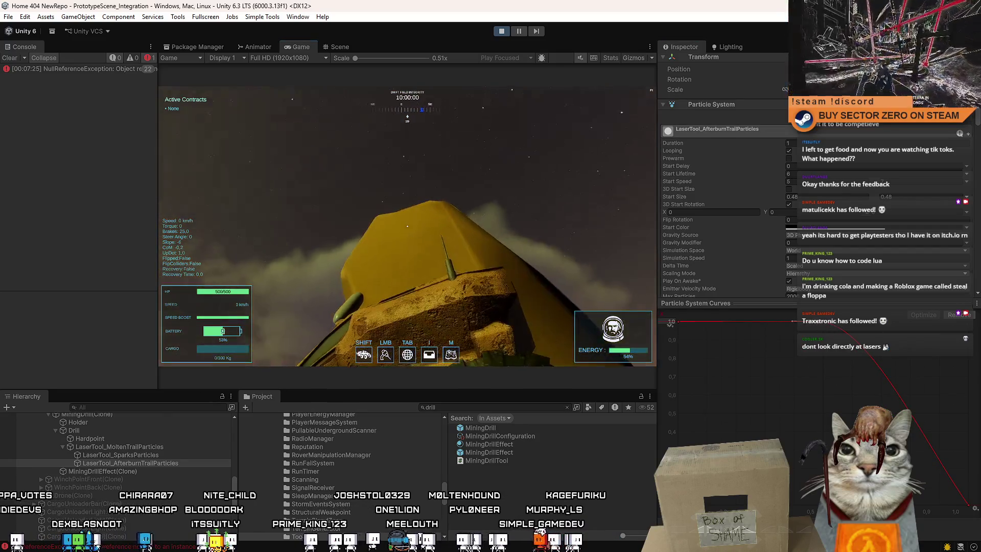
click(407, 225)
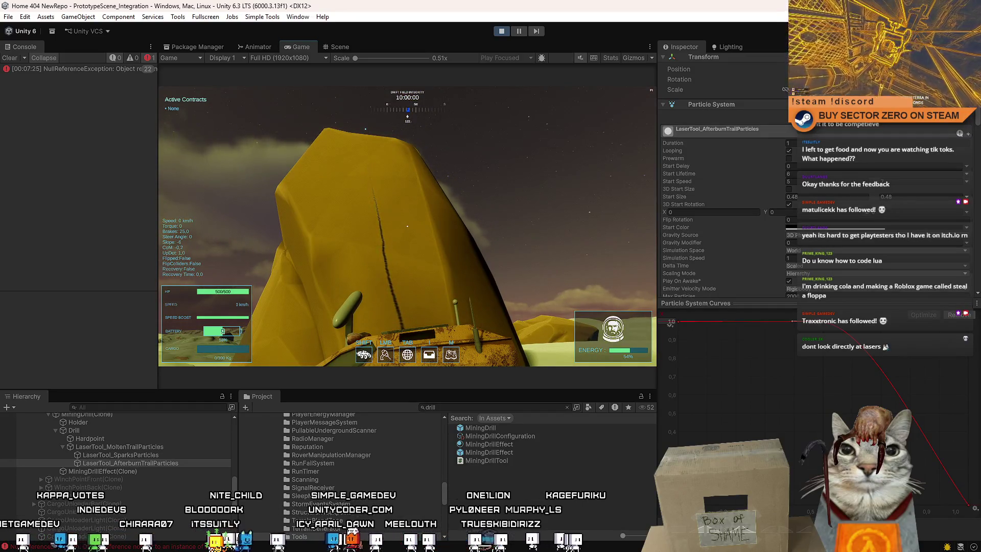
key(Escape)
key(Escape)
right_click(735, 104)
Step: Copy the Particle System settings, stop play mode, and search the Project for 'lase'
click(776, 159)
click(501, 31)
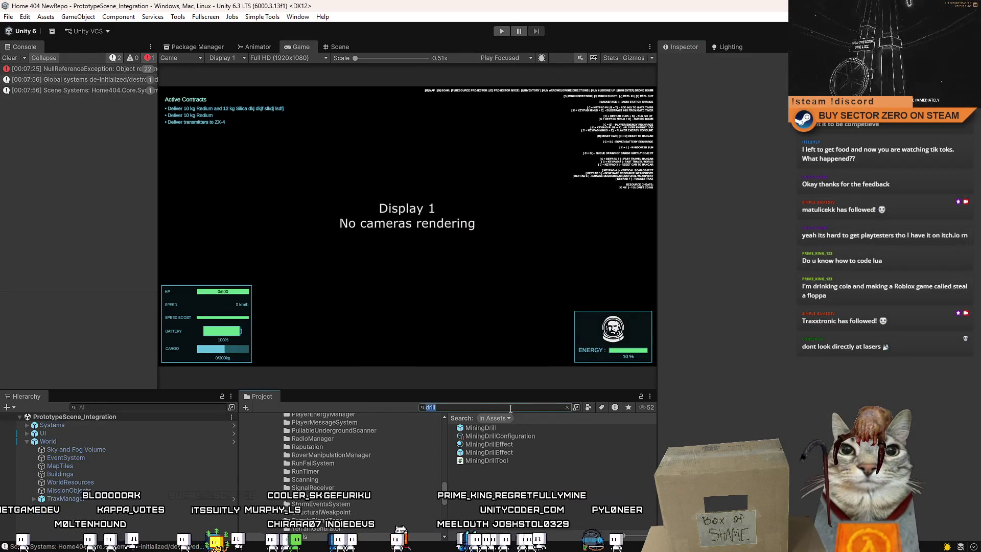
text(laser)
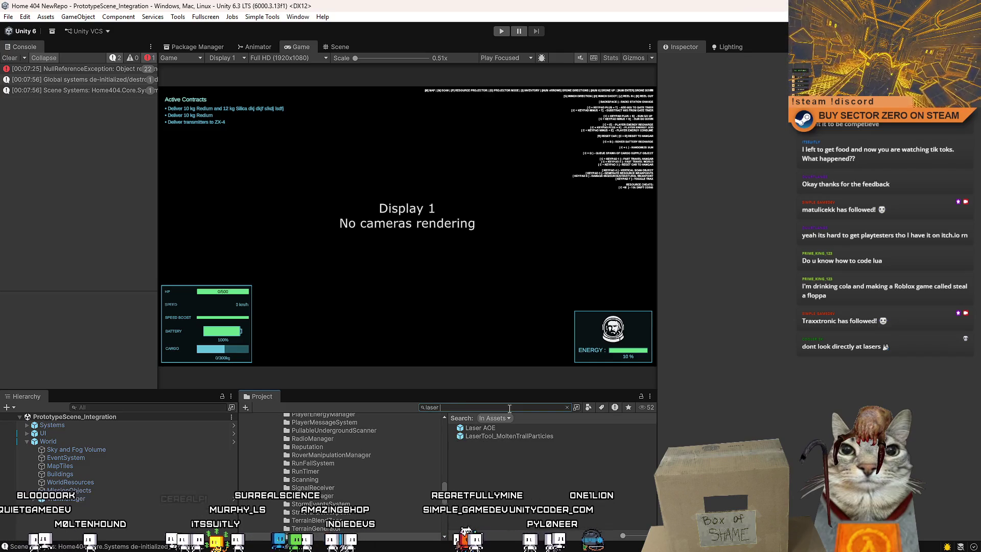
text( emission)
key(ctrl+a)
text(emission)
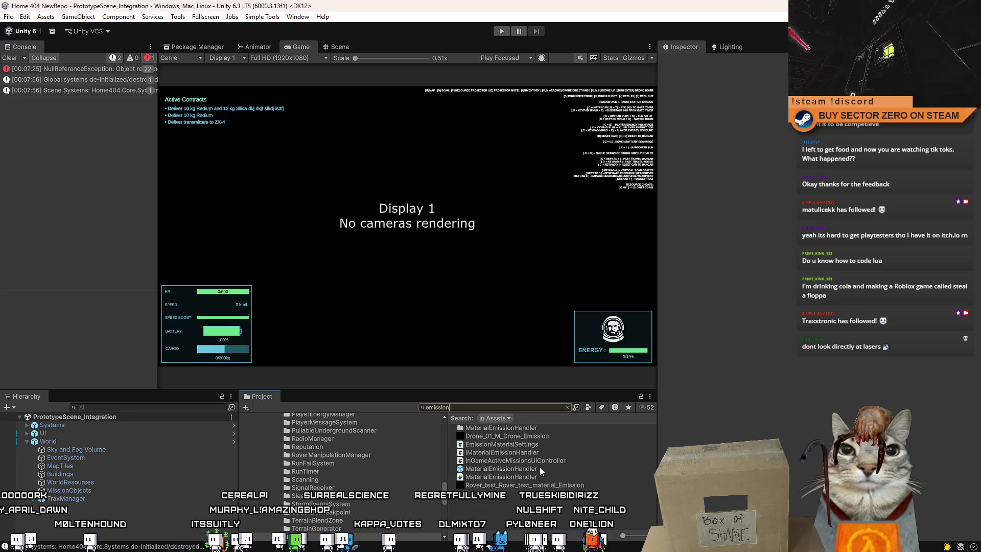
key(ctrl+a)
text(lase)
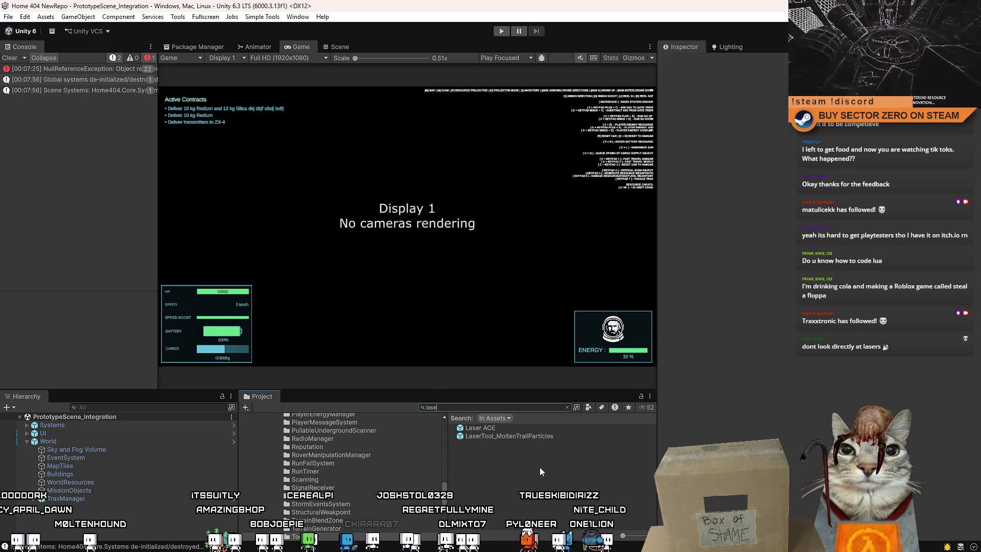
key(ctrl+a)
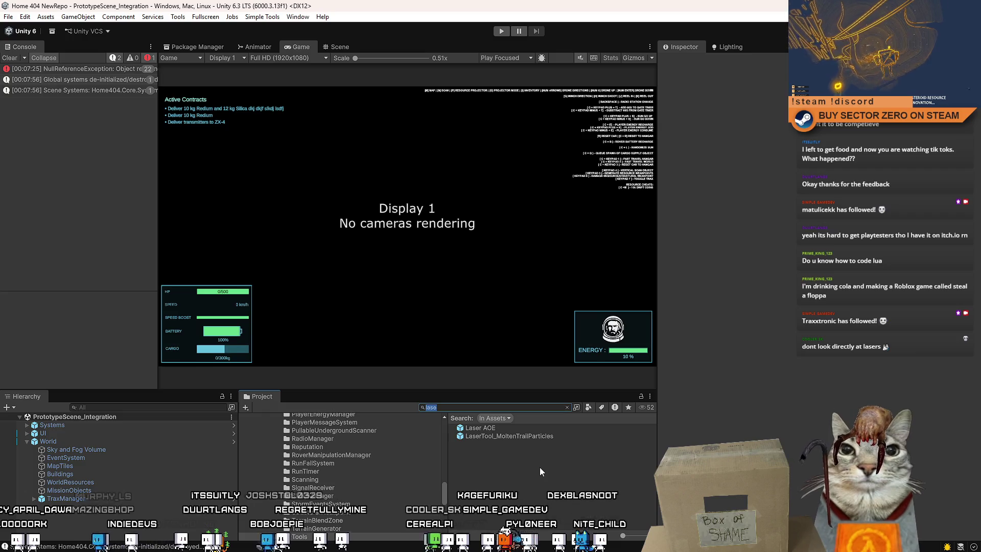
Step: Paste the values onto LaserTool_AfterburnTrailParticles in LaserTool_MoltenTrailParticles, save, and clear the console
double_click(550, 436)
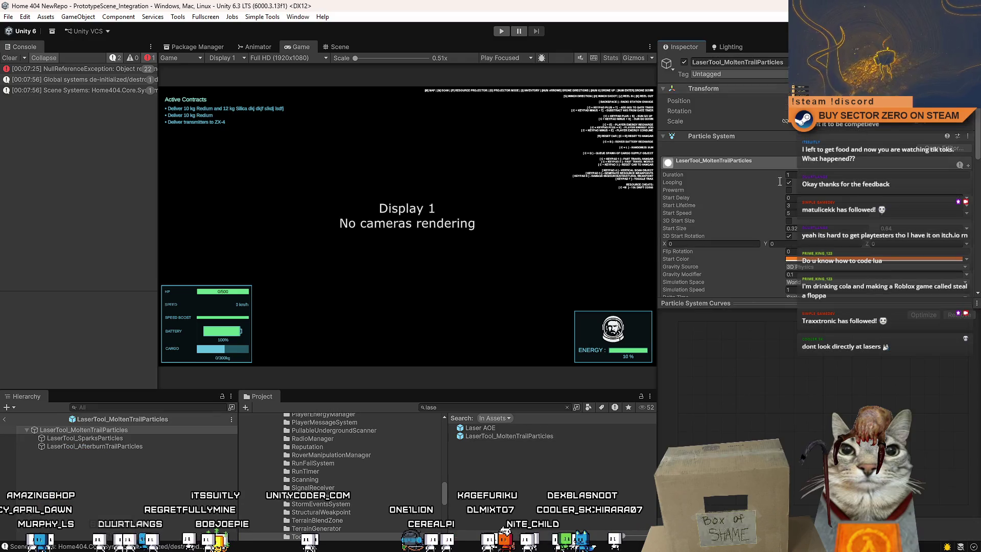
click(139, 446)
right_click(734, 136)
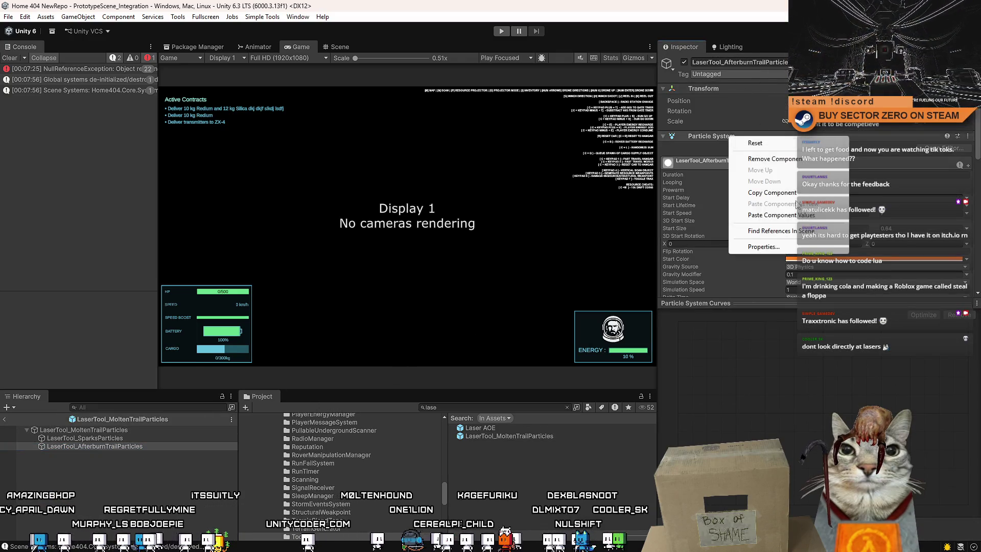
click(771, 215)
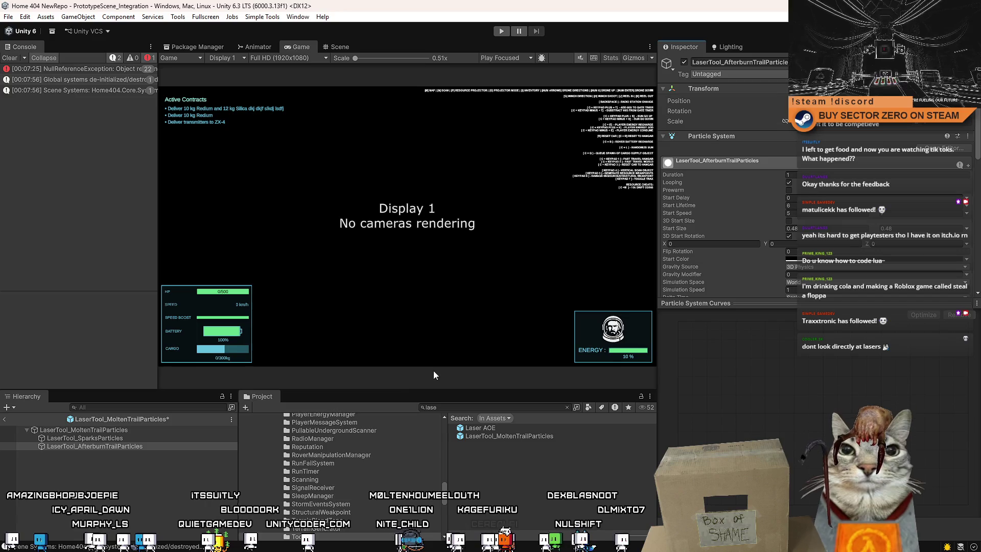
click(145, 459)
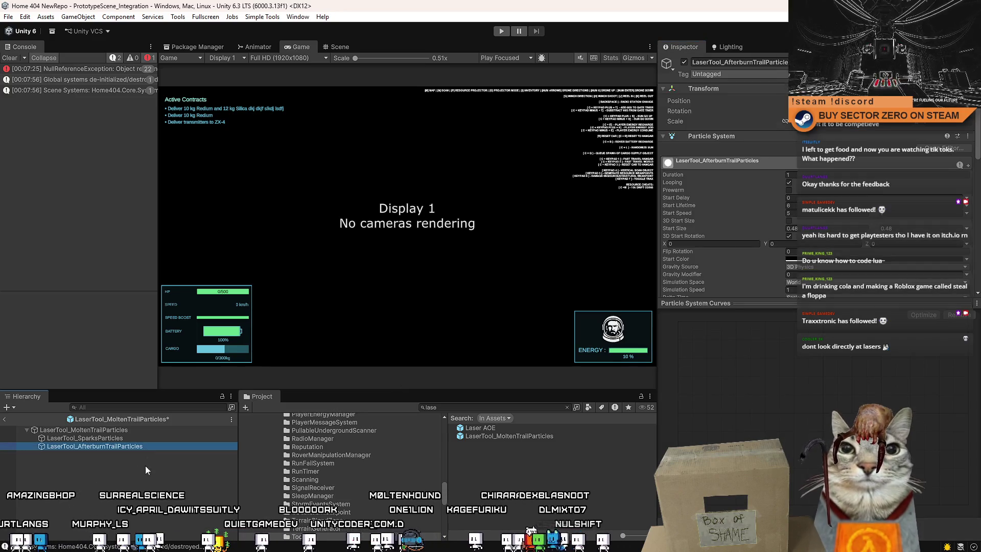
key(ctrl+s)
scroll(713, 225, down, 5)
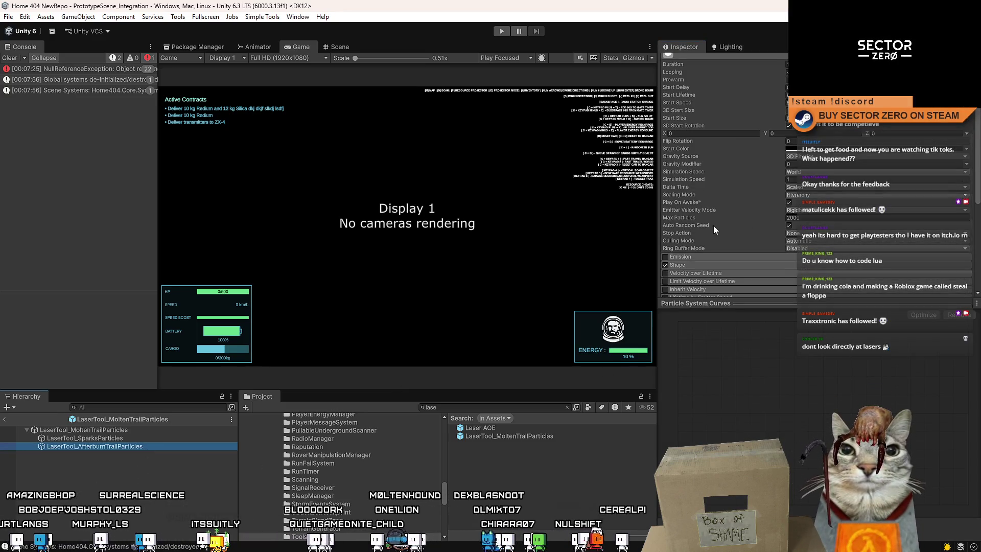
click(9, 58)
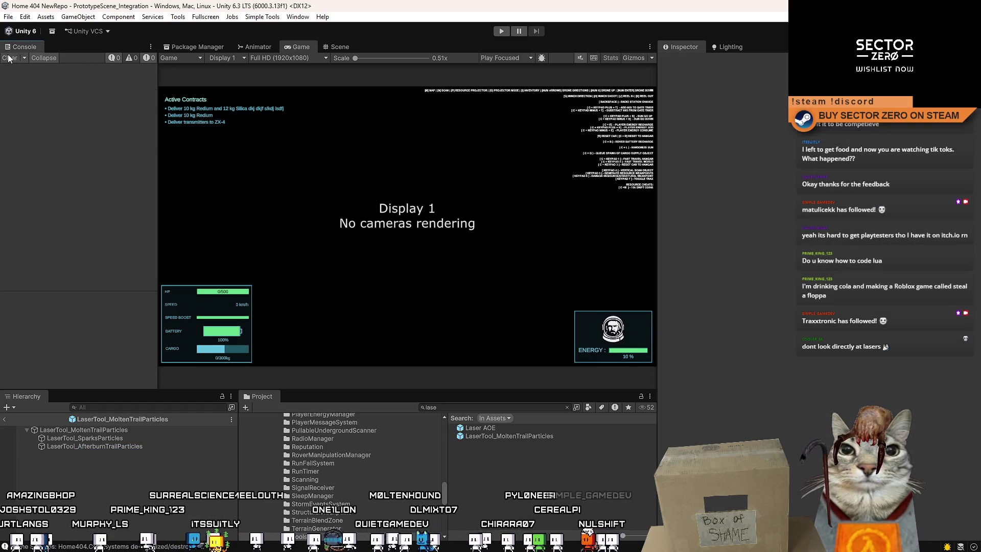
Step: Enter Play mode, start from the main menu, dismiss the tips overlay, and walk through the ship corridor
click(502, 31)
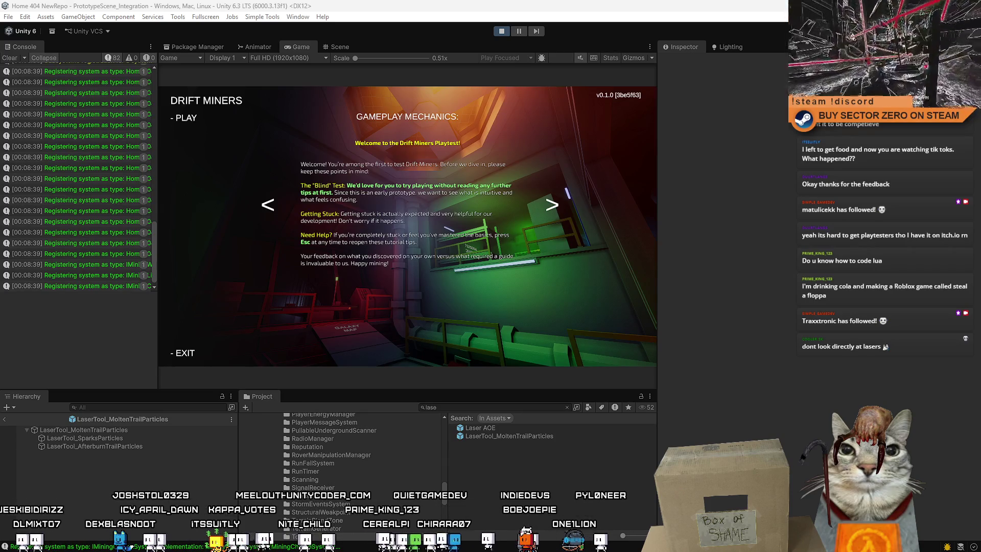
click(223, 121)
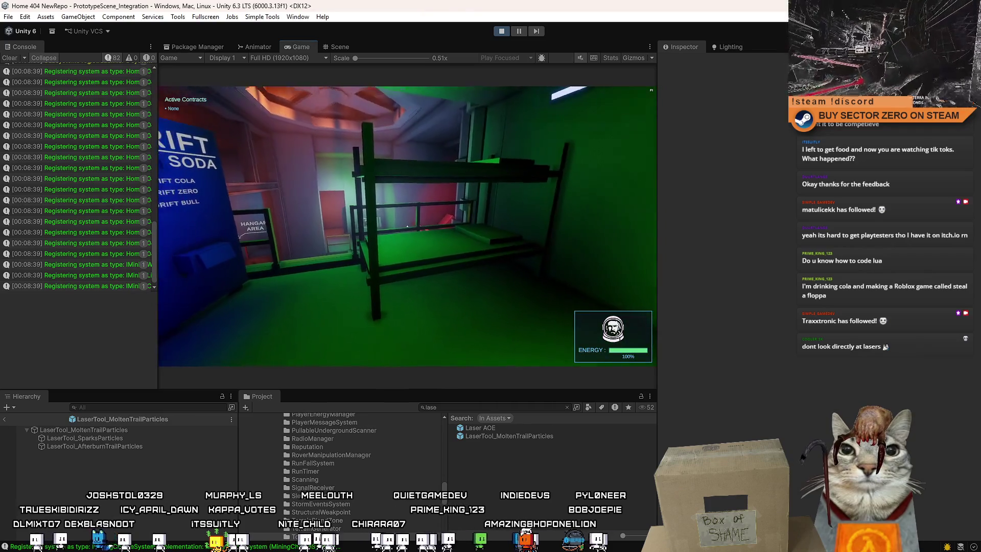
key(Escape)
key(Escape)
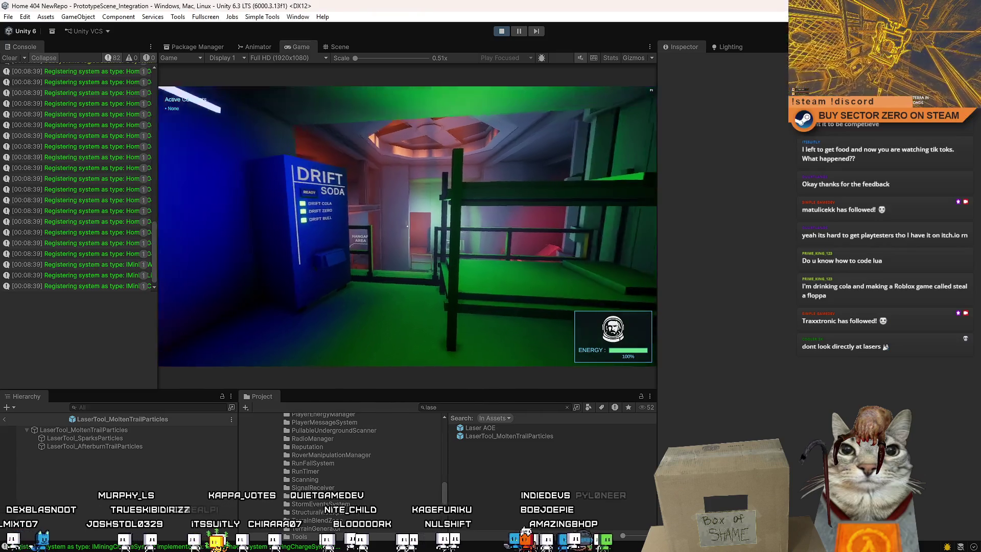
key(Escape)
key(Escape)
click(10, 58)
click(407, 226)
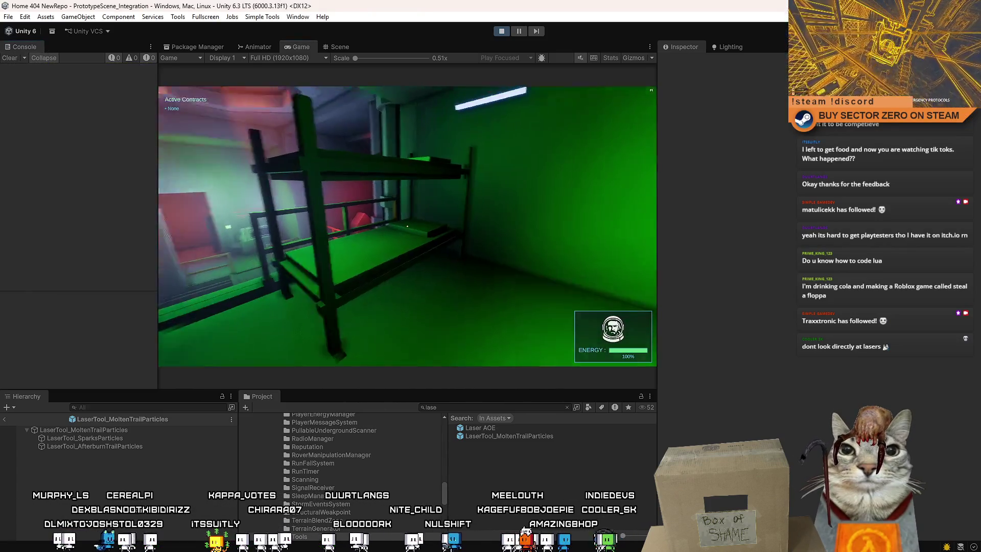
key(w)
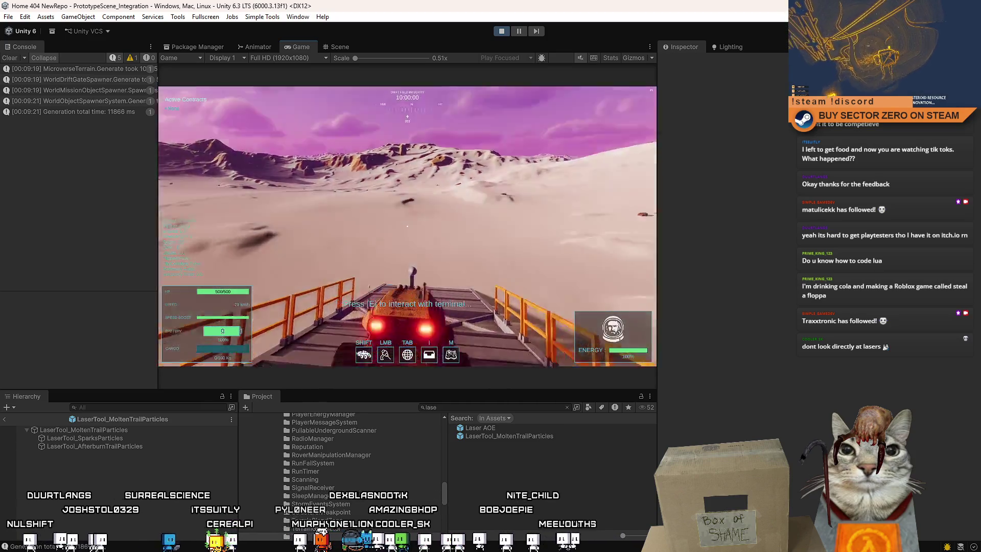
Step: Drive off the bridge and fire the laser on the sand in a maximized Game view
key(w)
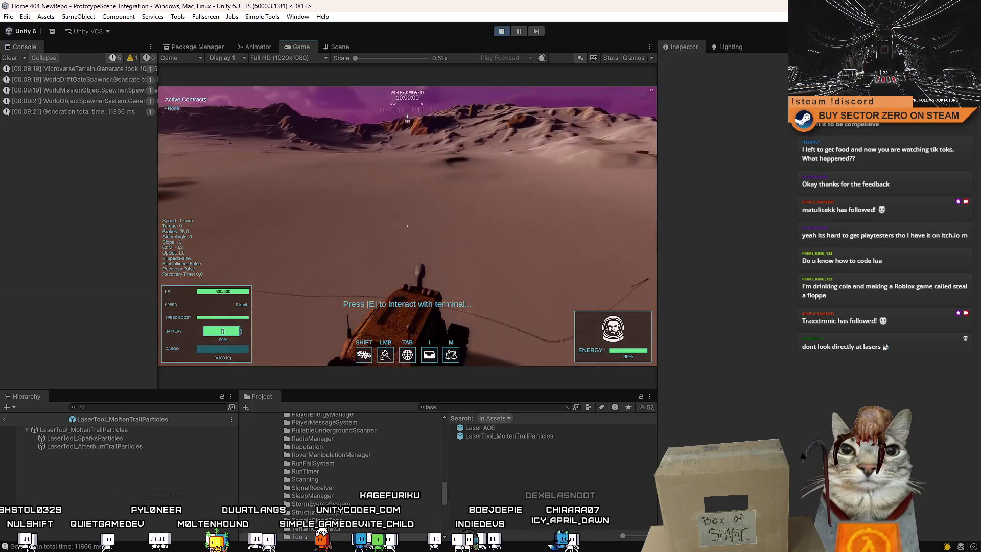
click(407, 225)
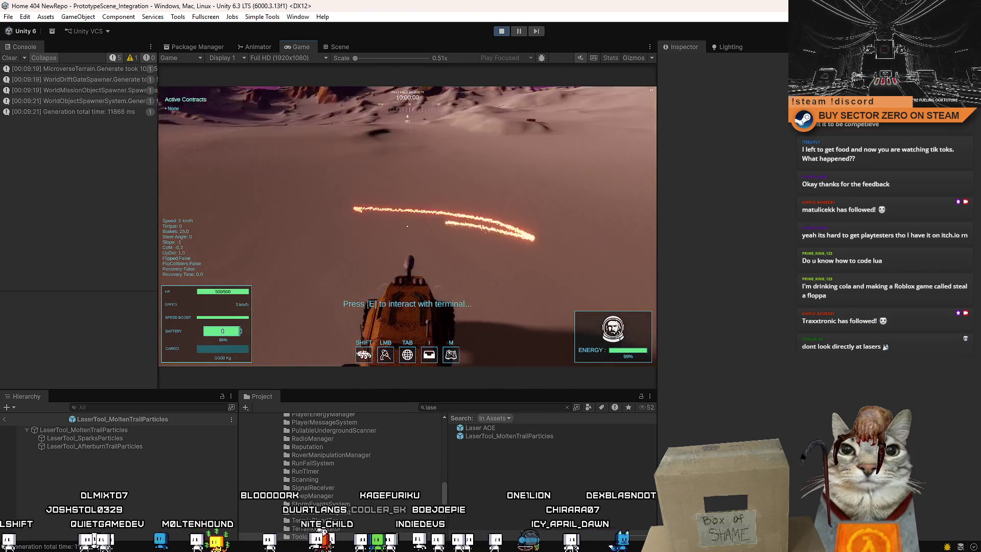
double_click(298, 48)
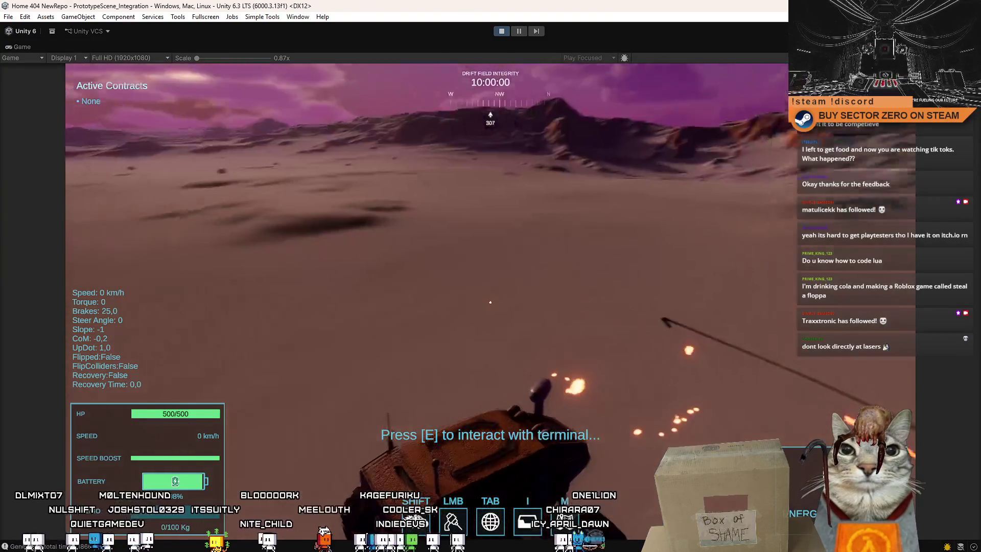
click(490, 276)
drag(490, 276, 490, 276)
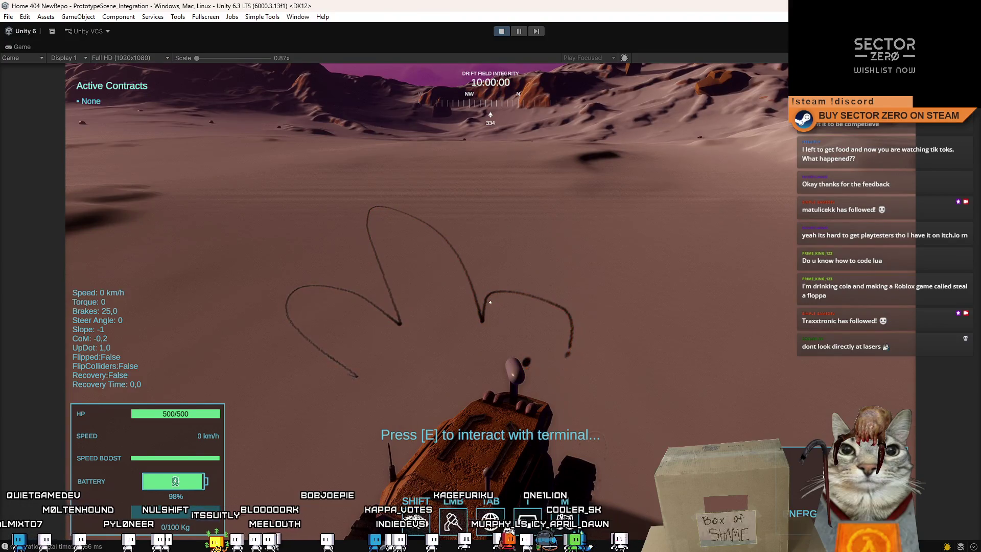
Step: Accelerate and steer the rover with WASD across the dunes, watching its trailing laser sparks
key(w)
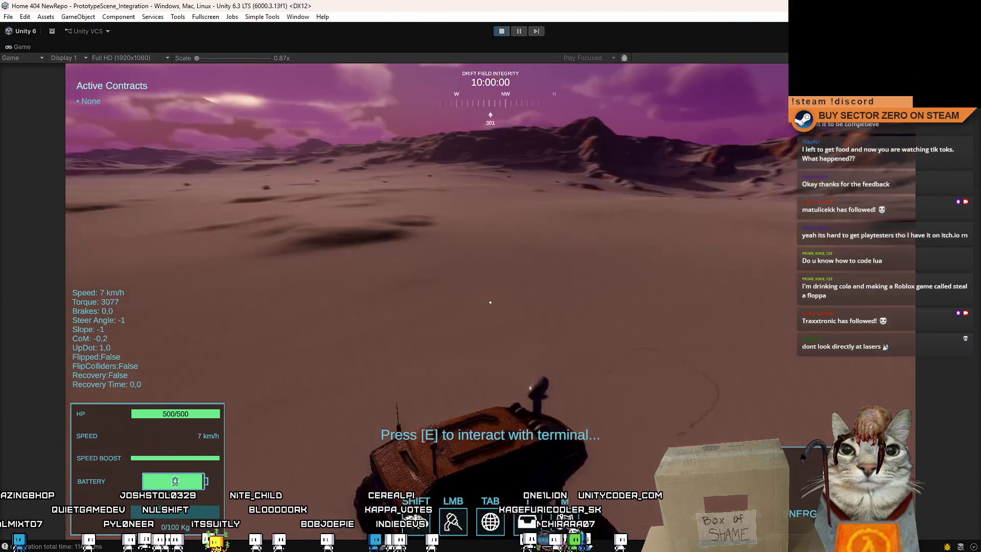
key(a)
key(w)
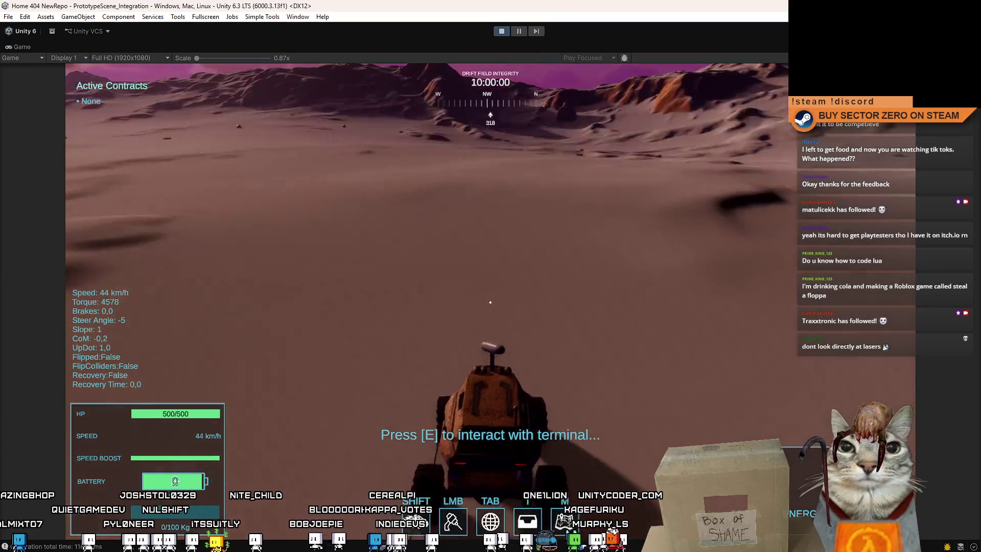
key(w)
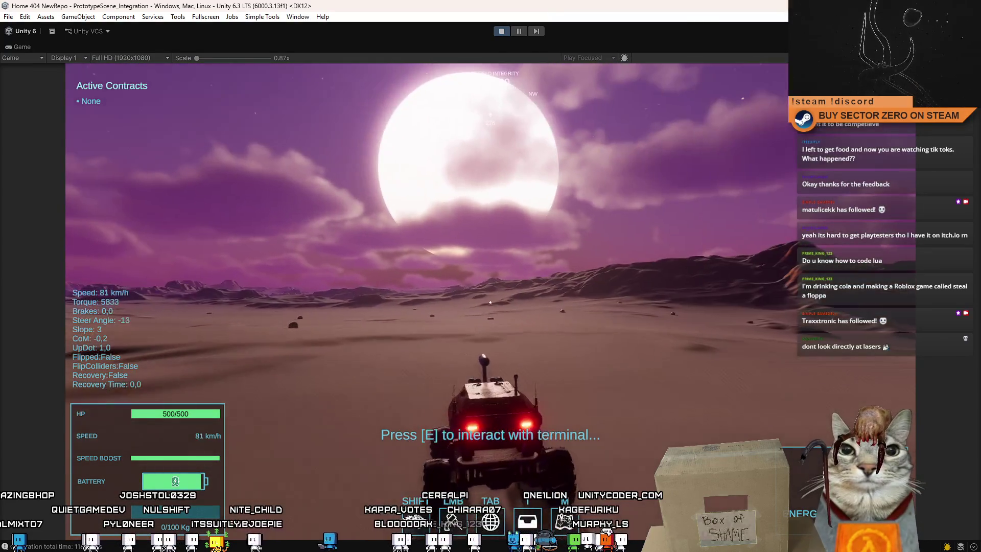
key(w)
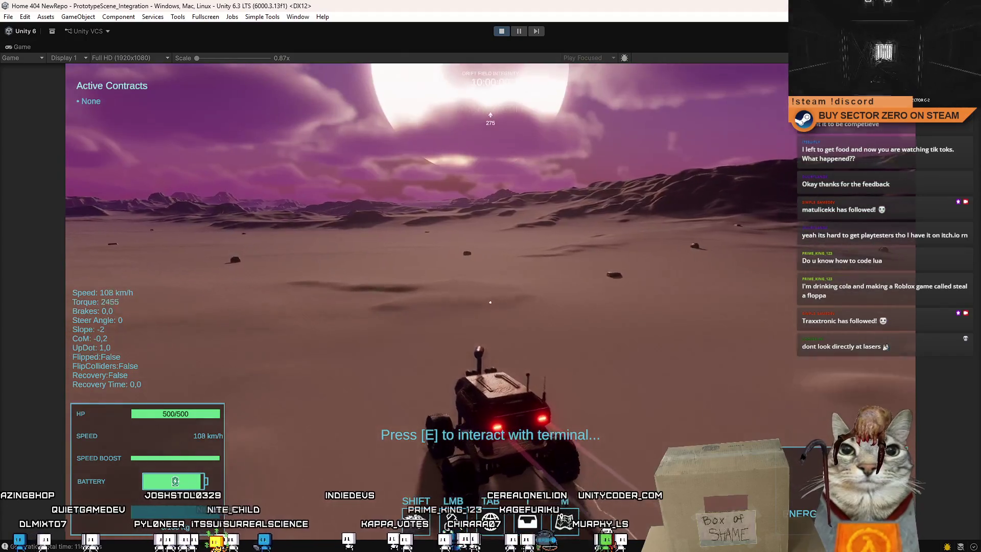
key(a)
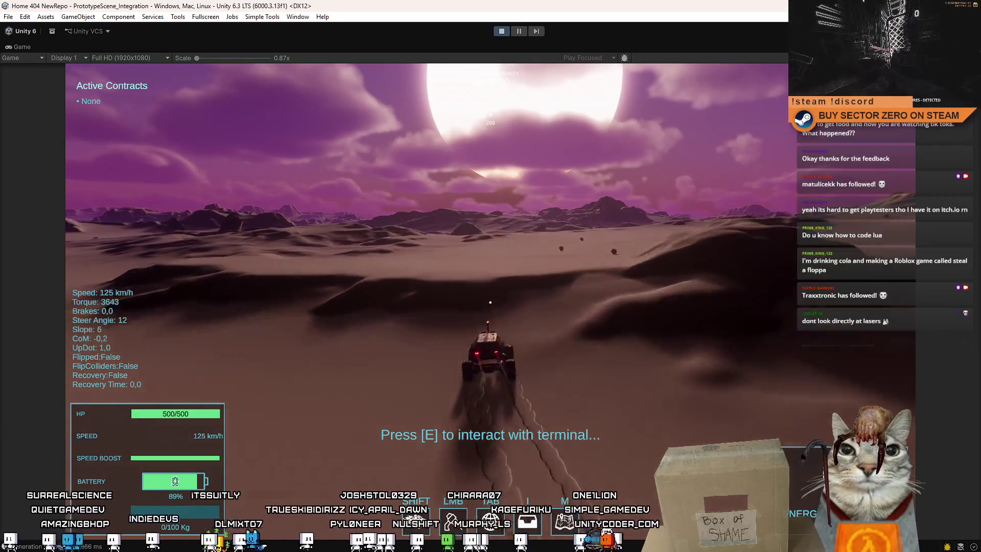
key(w)
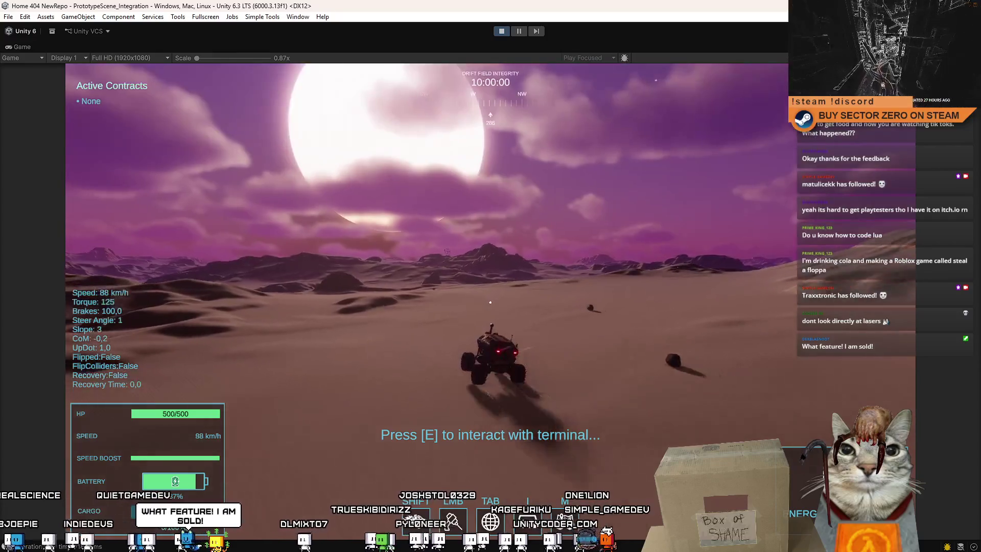
key(d)
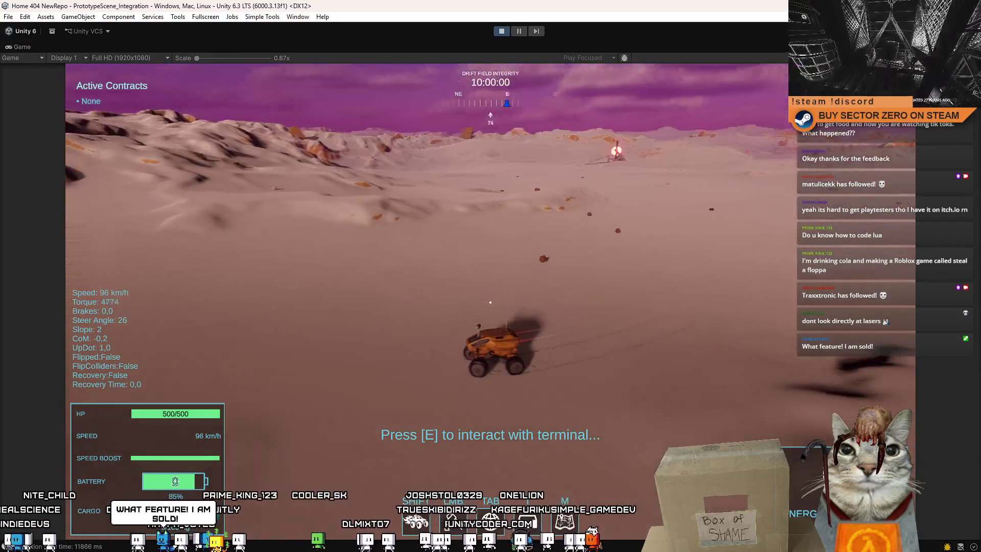
key(w)
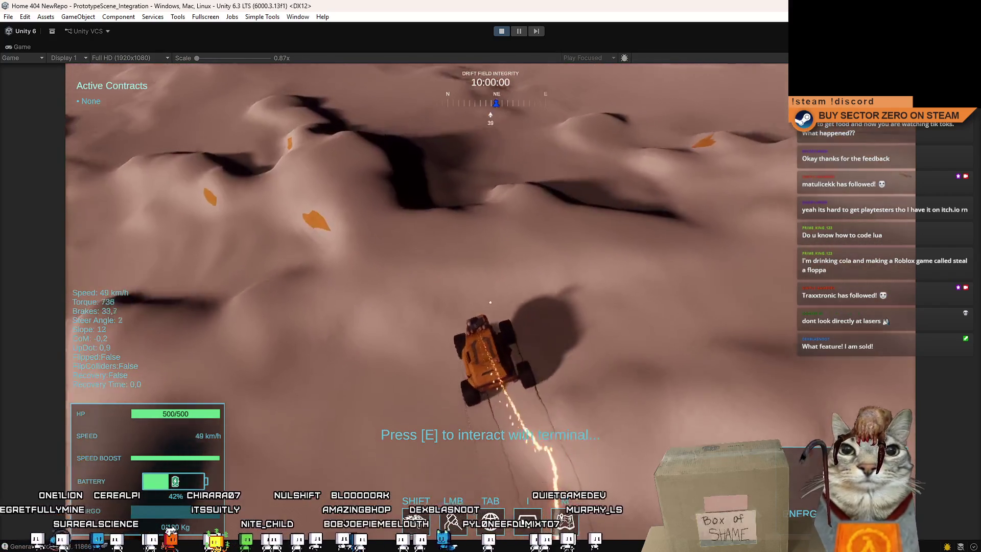
Step: Drive the rover toward the sun, turning left and firing laser tracers across the desert
key(w)
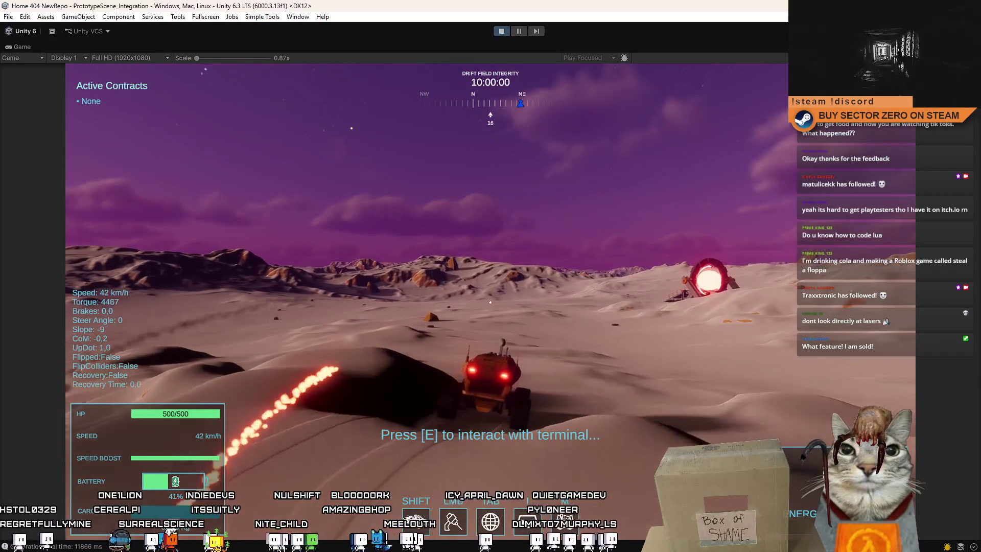
key(a)
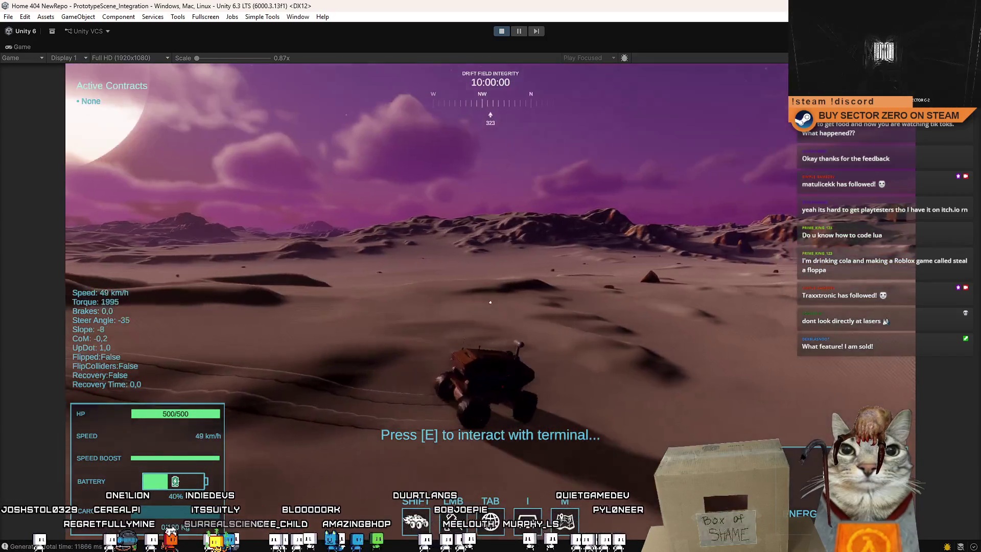
click(490, 301)
key(a)
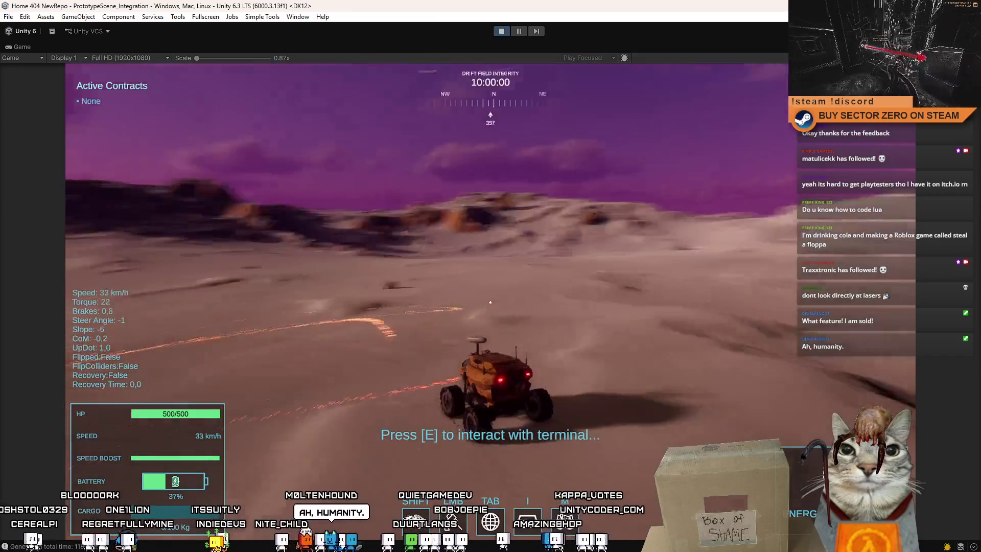
key(a)
click(490, 302)
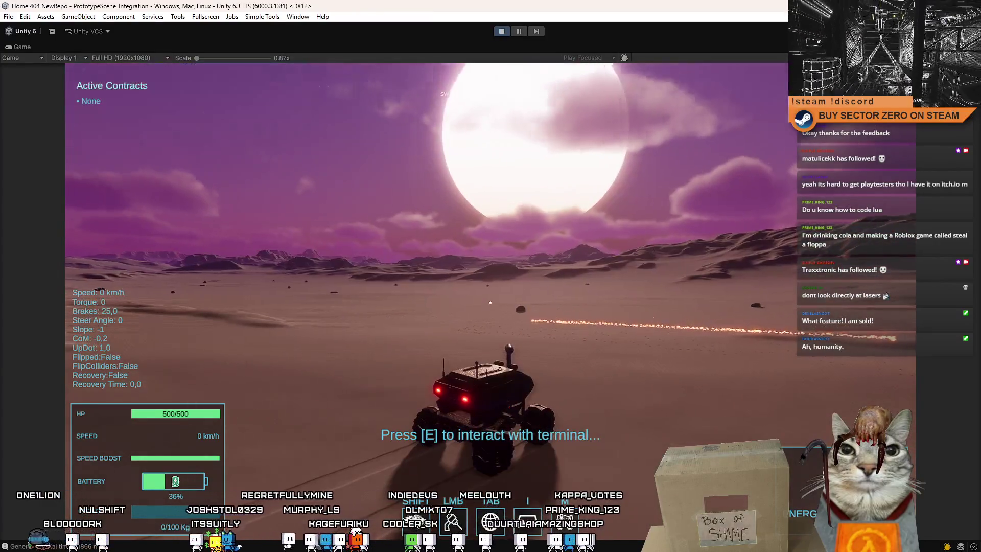
key(w)
click(490, 302)
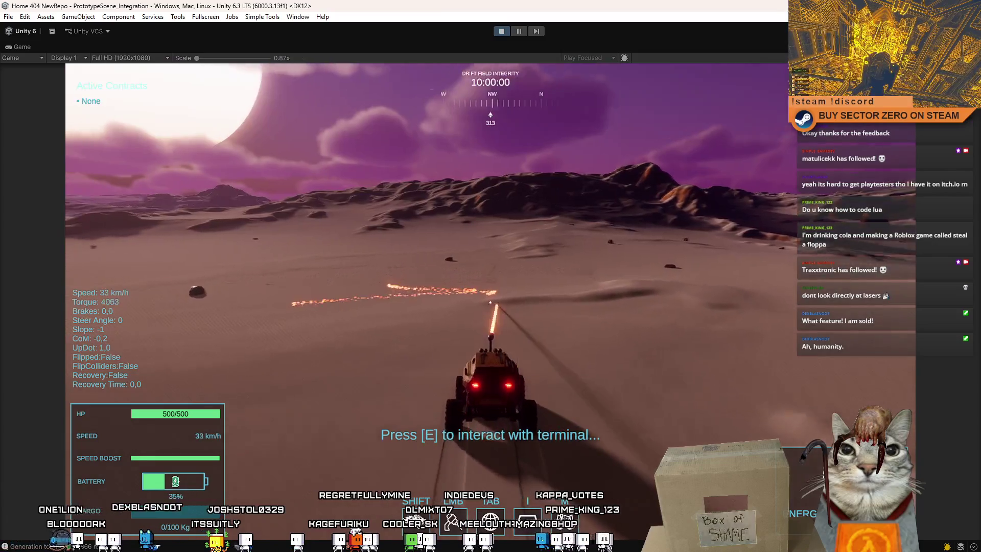
click(490, 302)
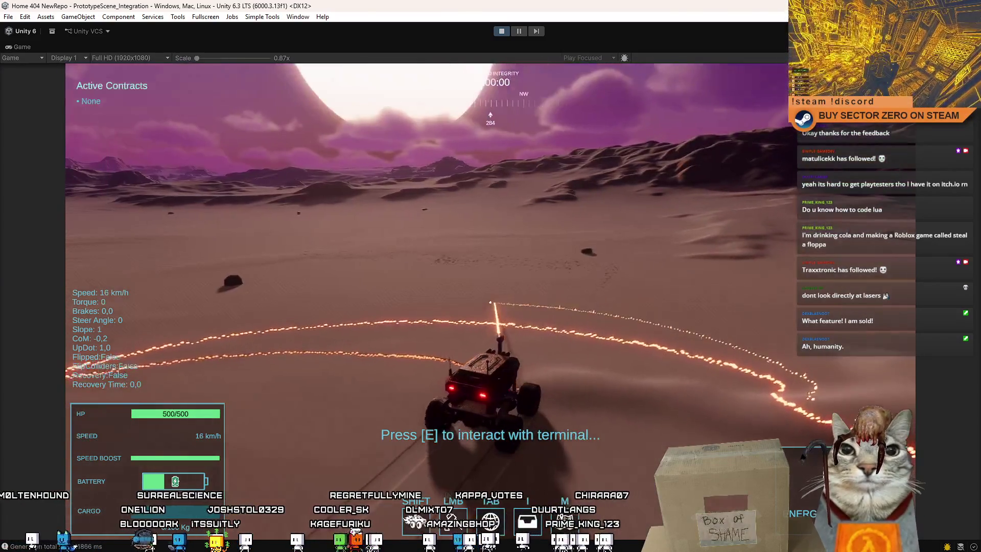
click(490, 302)
Step: Brake and back up the rover while firing repeated laser beams that leave trails across the sky
key(s)
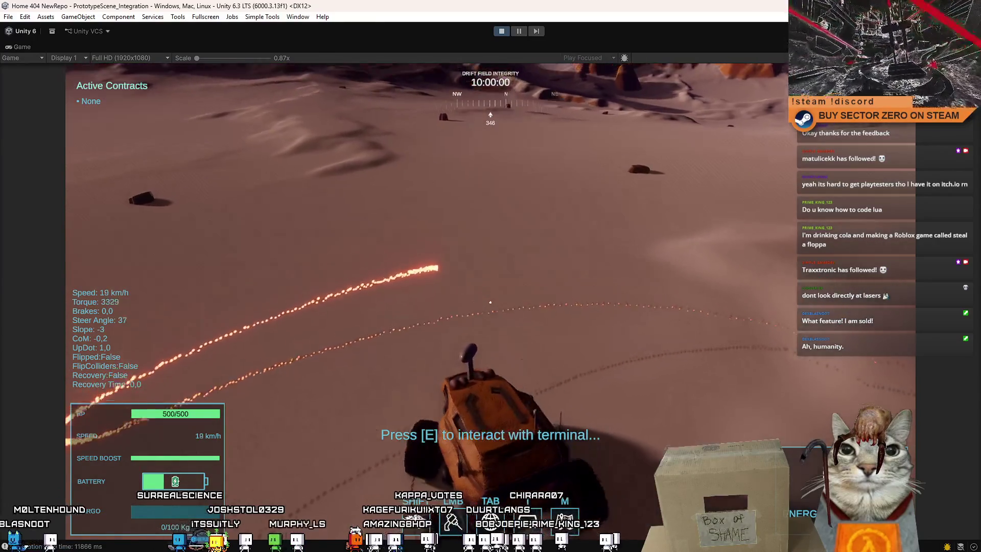
click(490, 302)
click(490, 301)
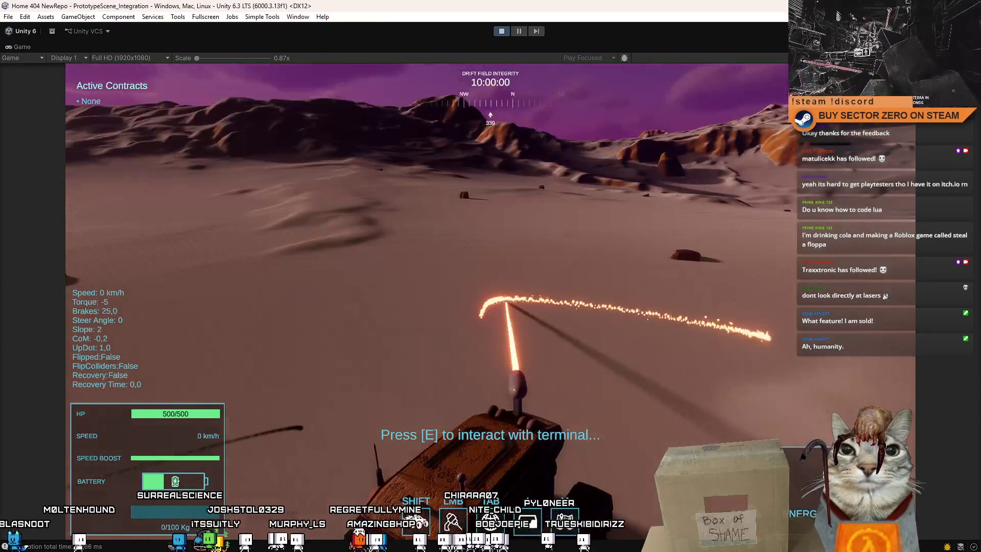
key(s)
click(489, 302)
click(490, 302)
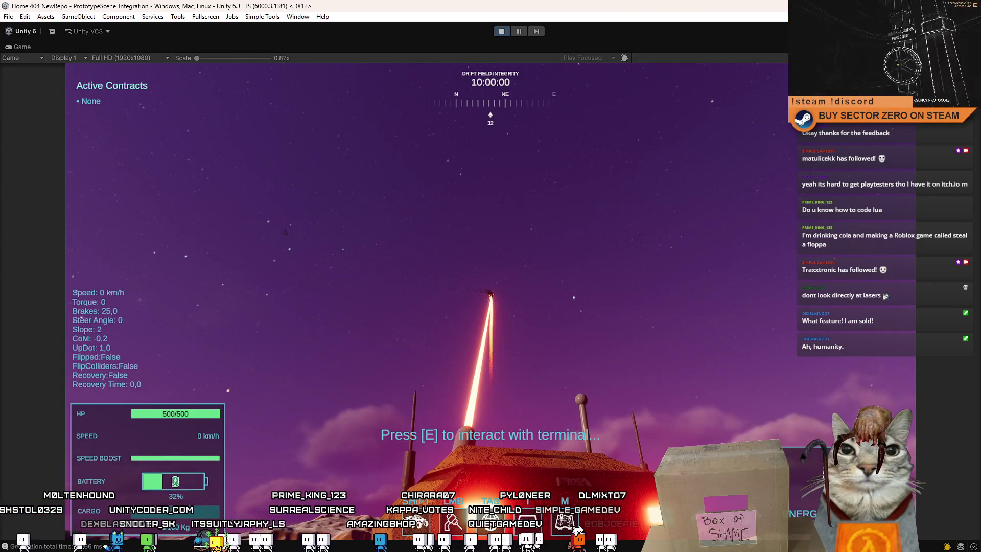
click(490, 302)
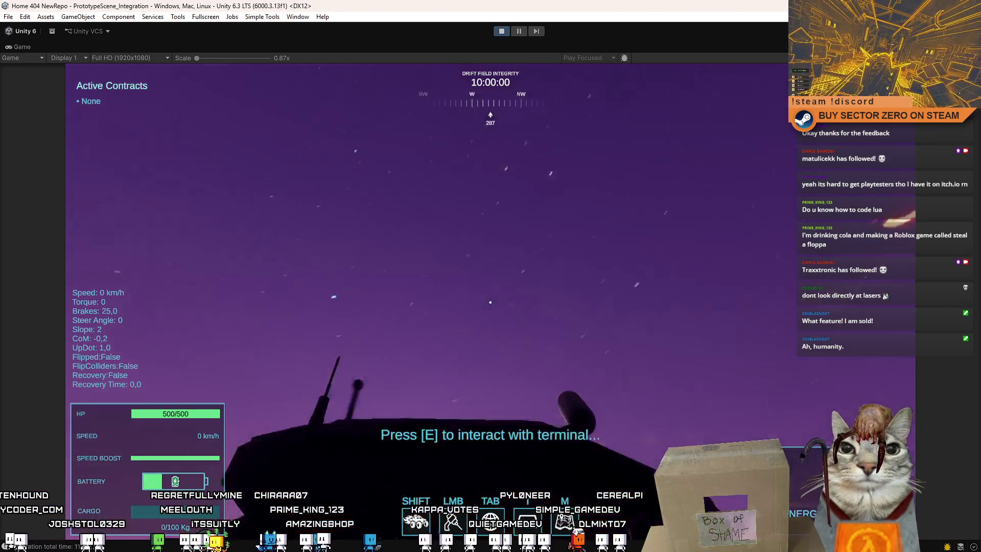
click(490, 302)
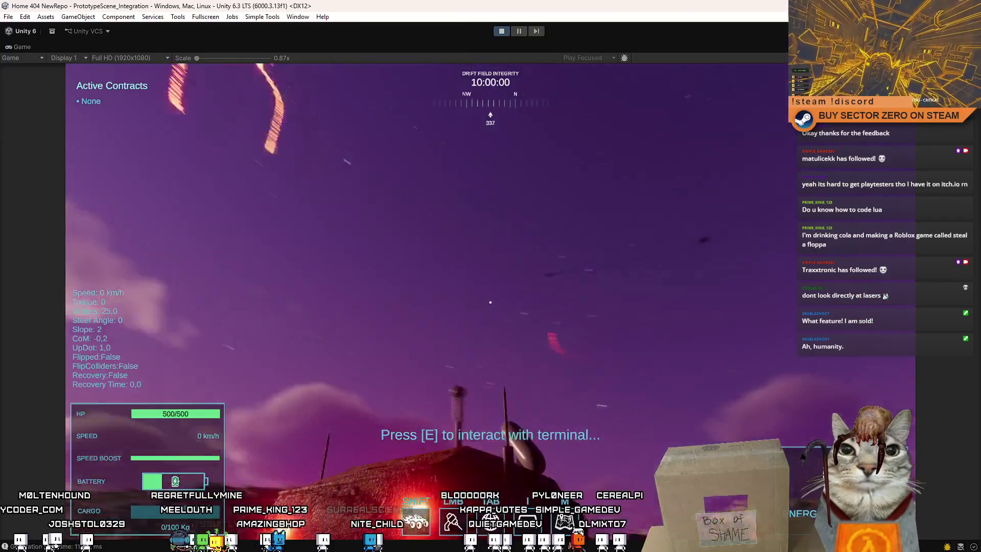
click(490, 302)
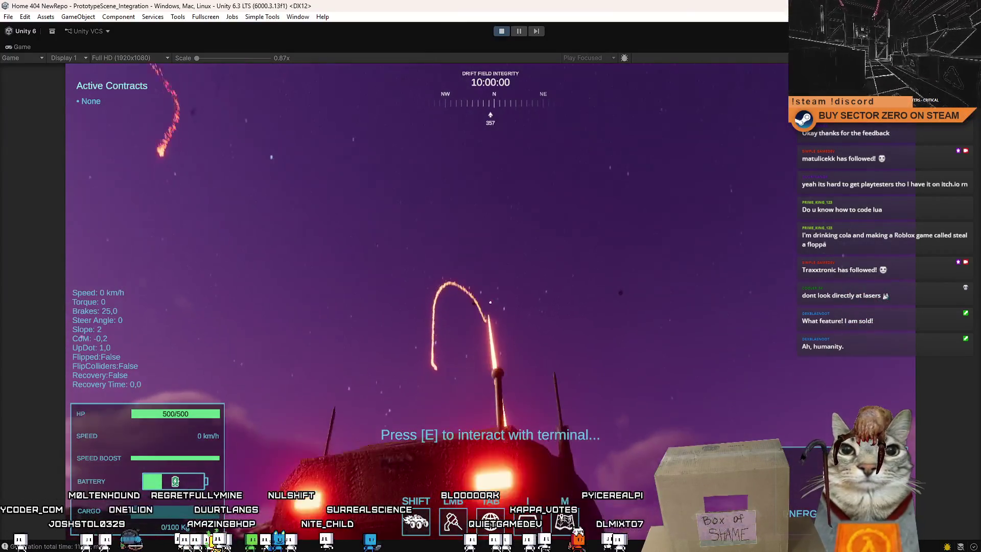
click(490, 302)
Step: Drive, brake and reverse while sweeping a looping laser trail across the sky, then pause the game
key(w)
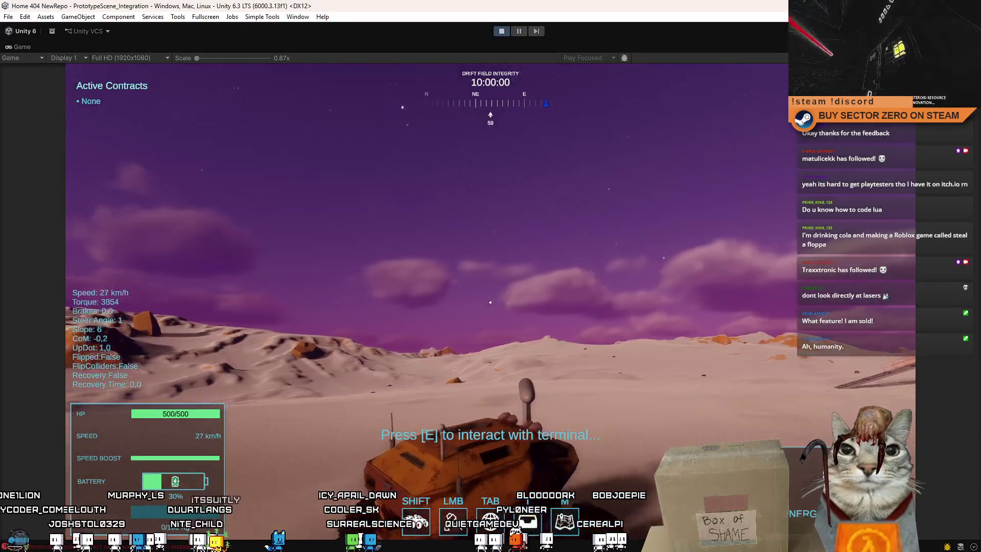
key(a)
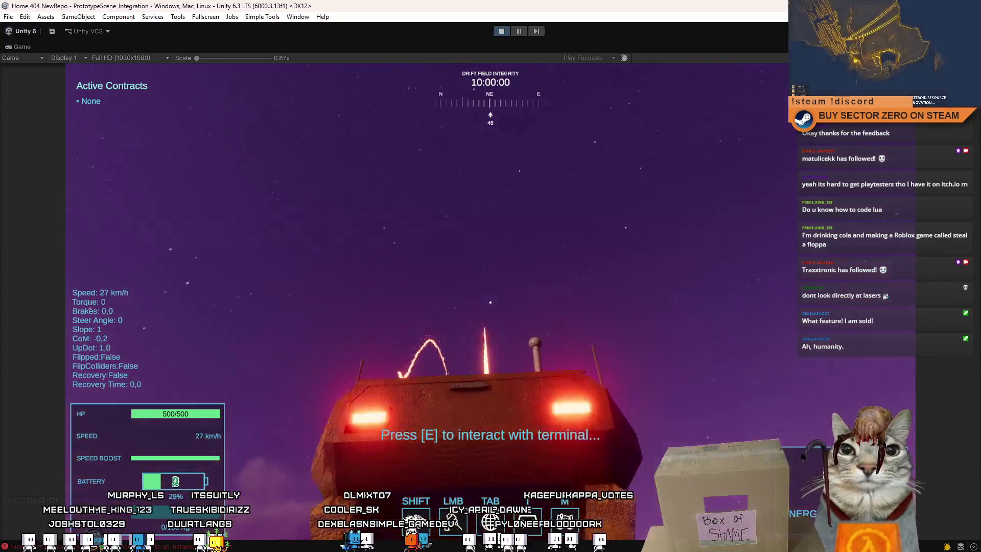
key(s)
key(a)
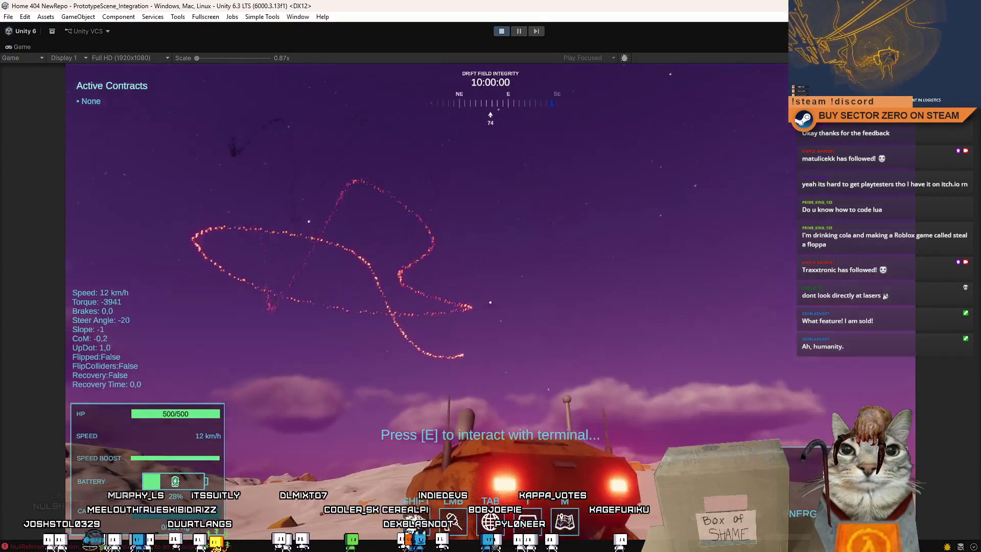
drag(490, 302, 490, 301)
key(w)
key(w)
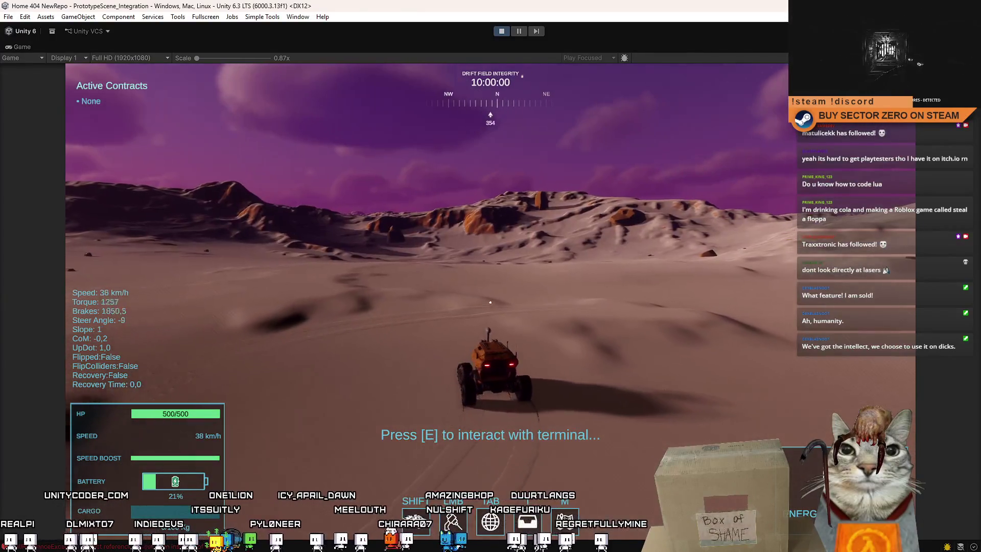
key(Escape)
key(Escape)
click(522, 31)
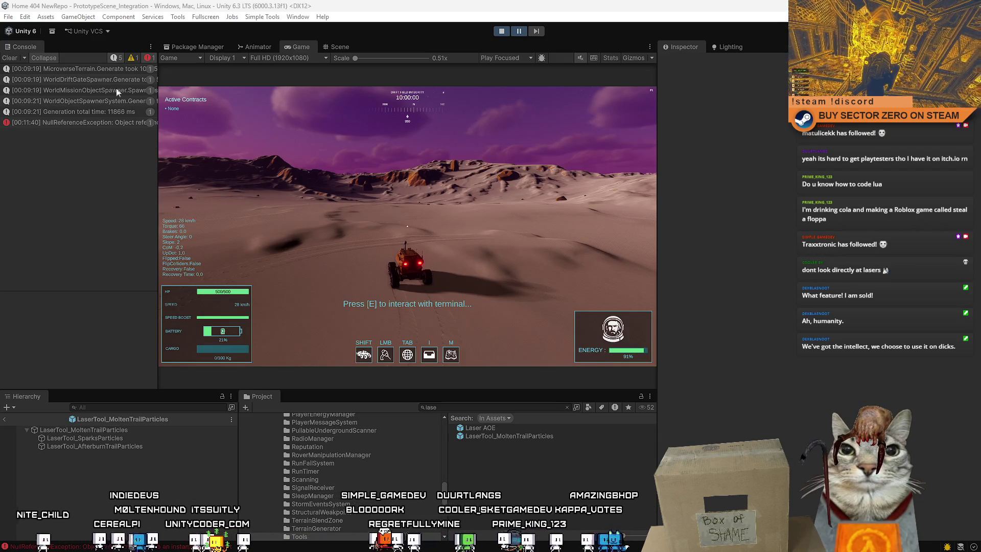
Step: Widen the Console panel, clear all its logged messages and return focus to the game
mouse_move(158, 139)
mouse_down()
mouse_move(257, 144)
mouse_move(149, 152)
mouse_up()
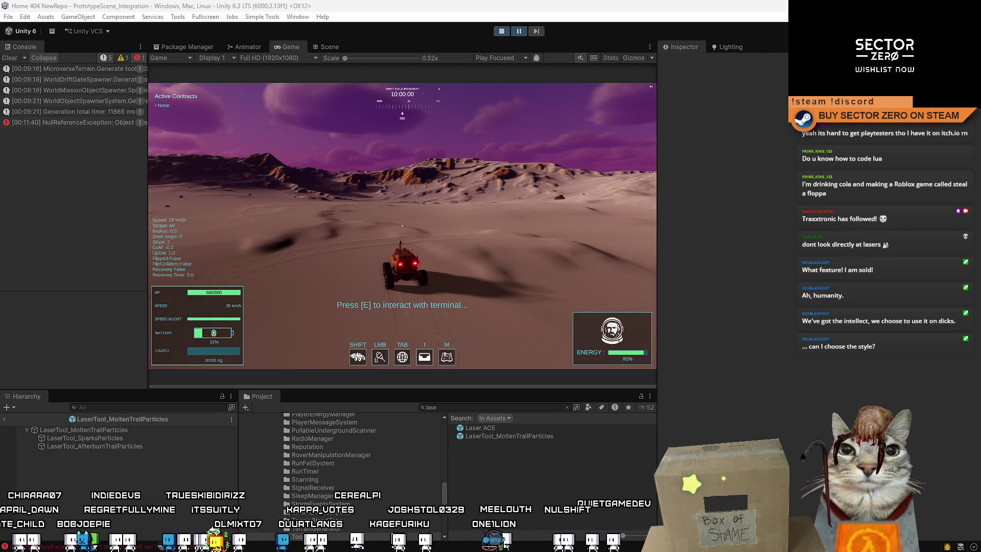
click(9, 58)
click(382, 124)
Step: Drive the rover toward the glowing portal, steering right and then left across the desert
key(w)
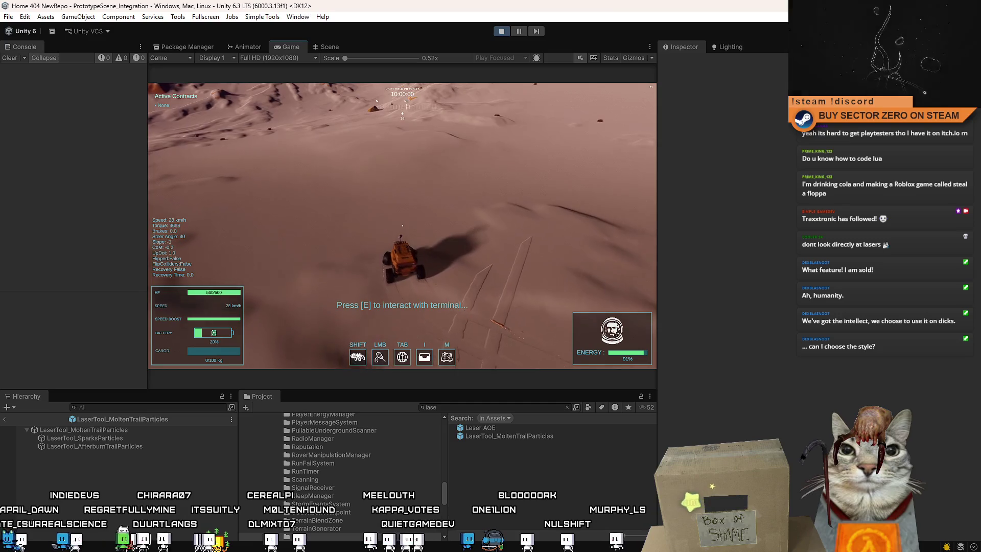
key(w)
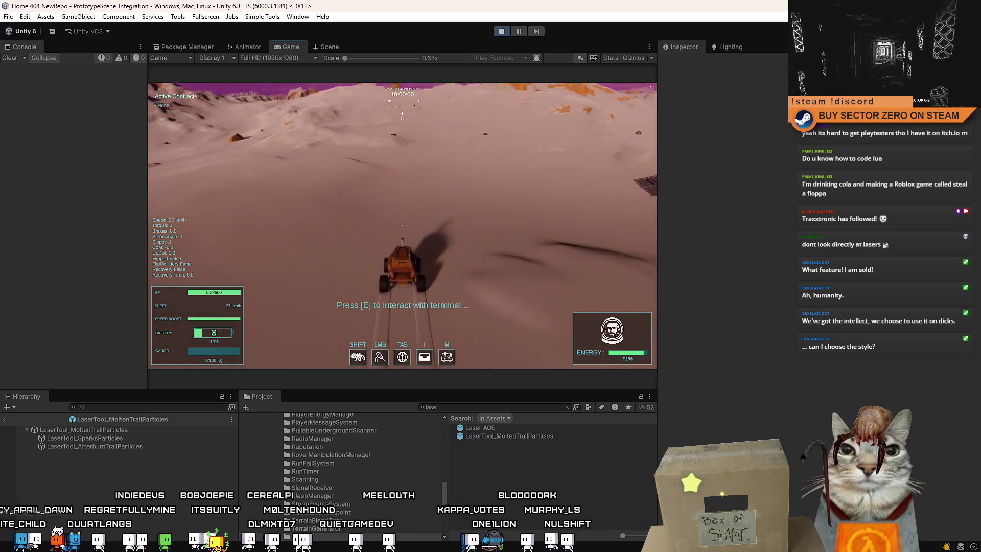
key(d)
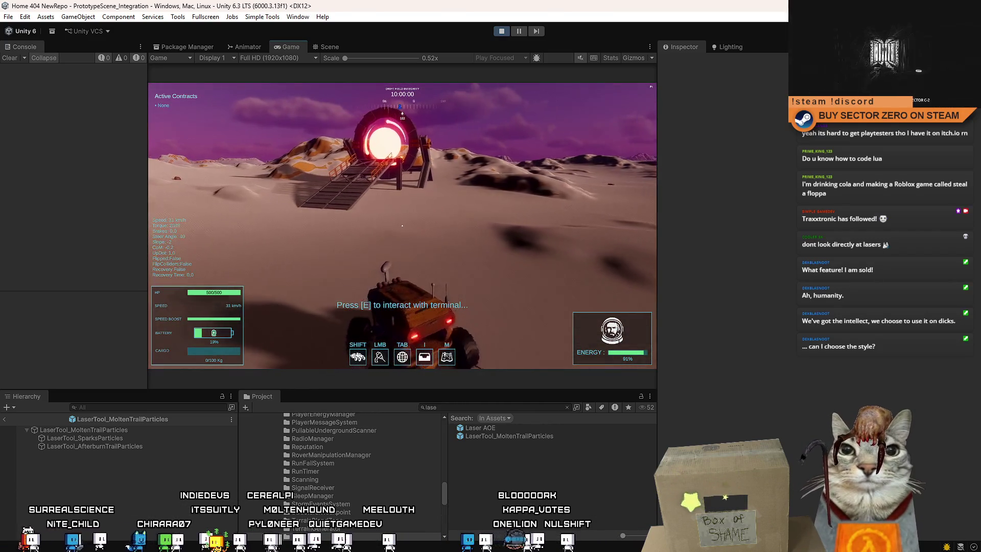
key(w)
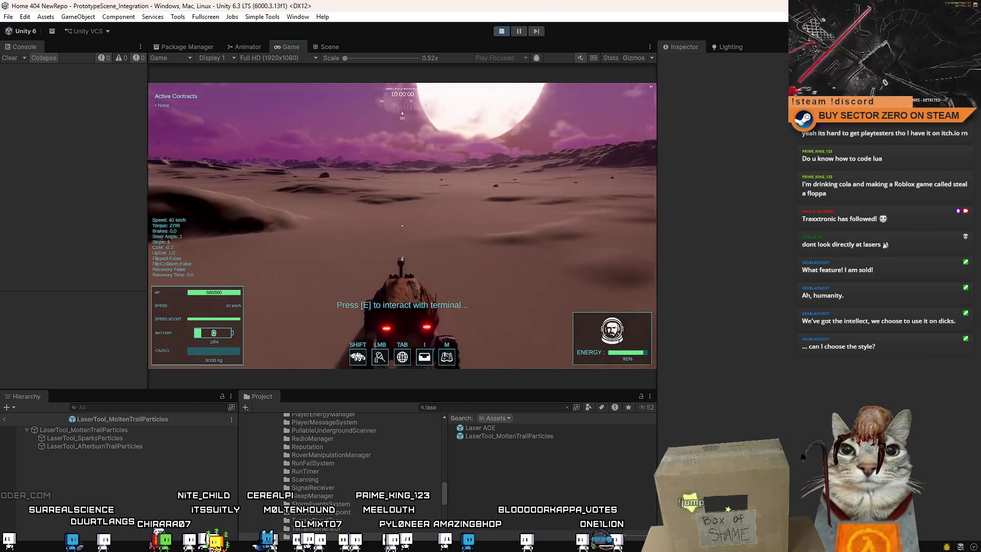
key(w)
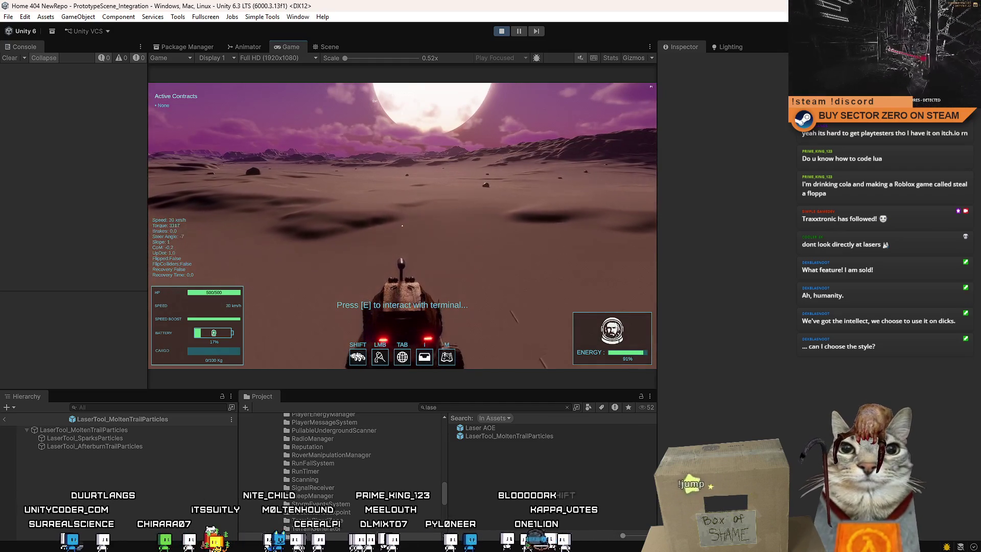
key(w)
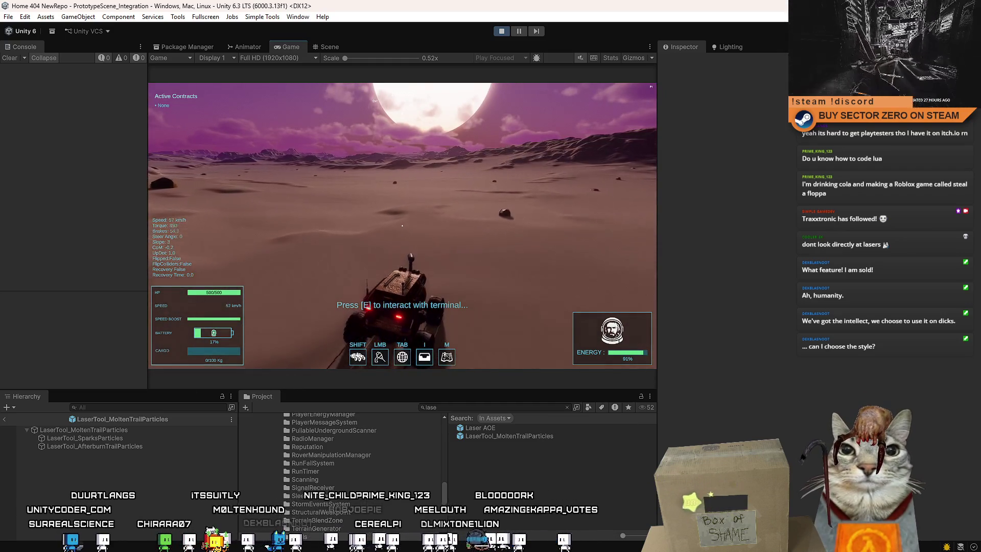
key(w)
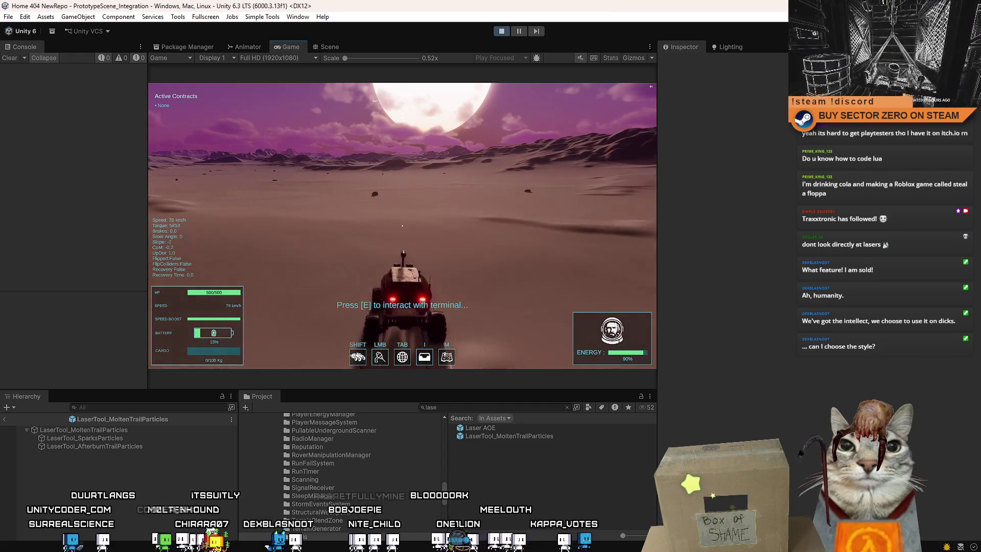
key(w)
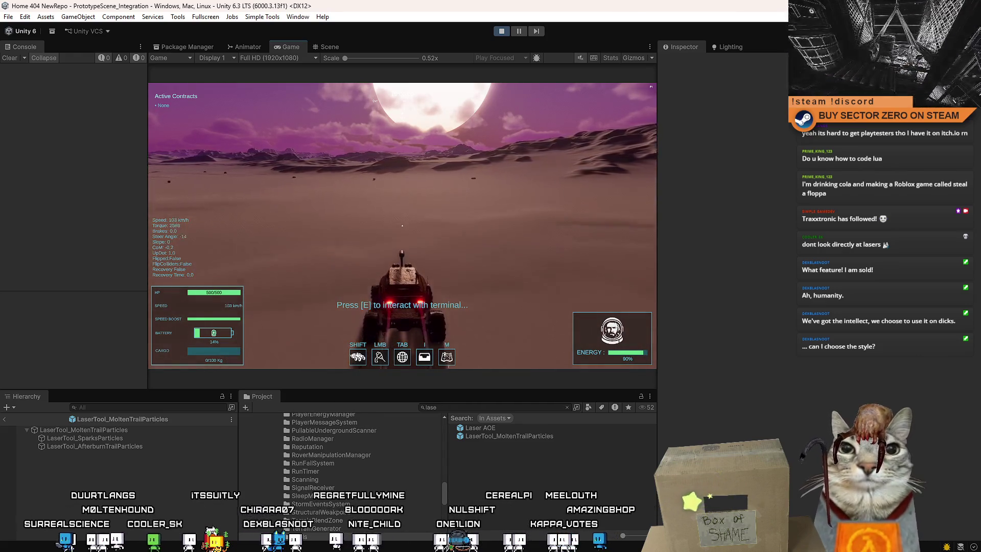
key(a)
key(s)
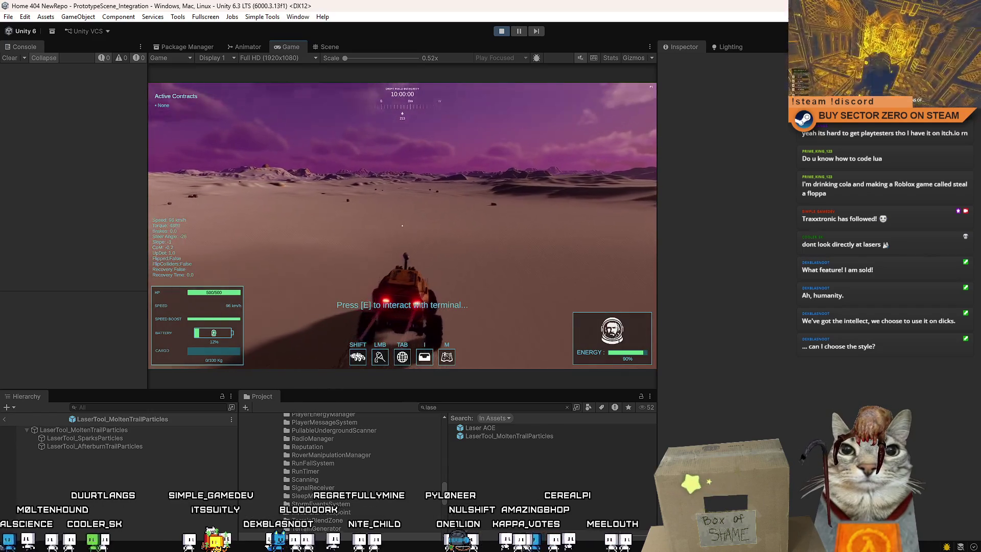
key(a)
Step: Turn hard right across the dunes, brake the rover almost to a stop and pause the game
key(d)
key(w)
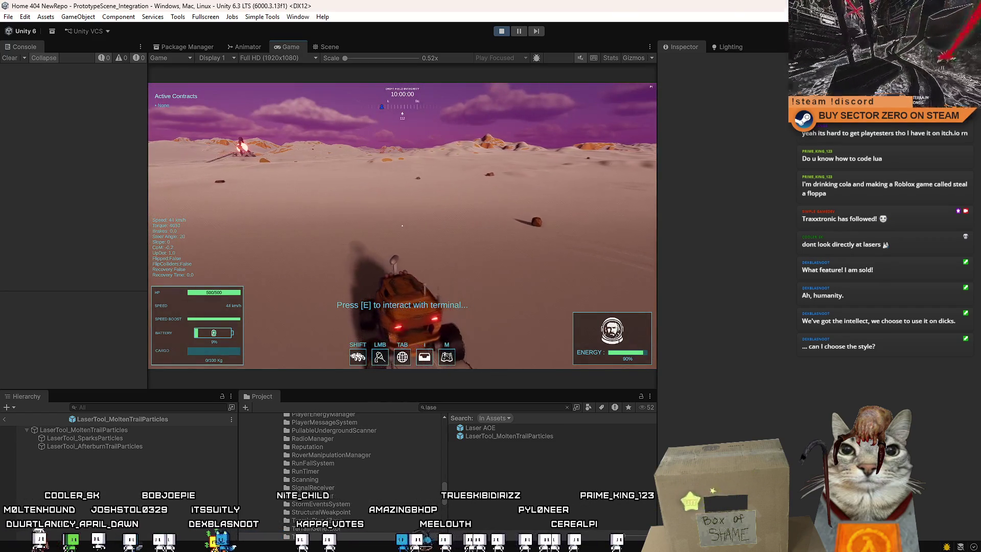
key(a)
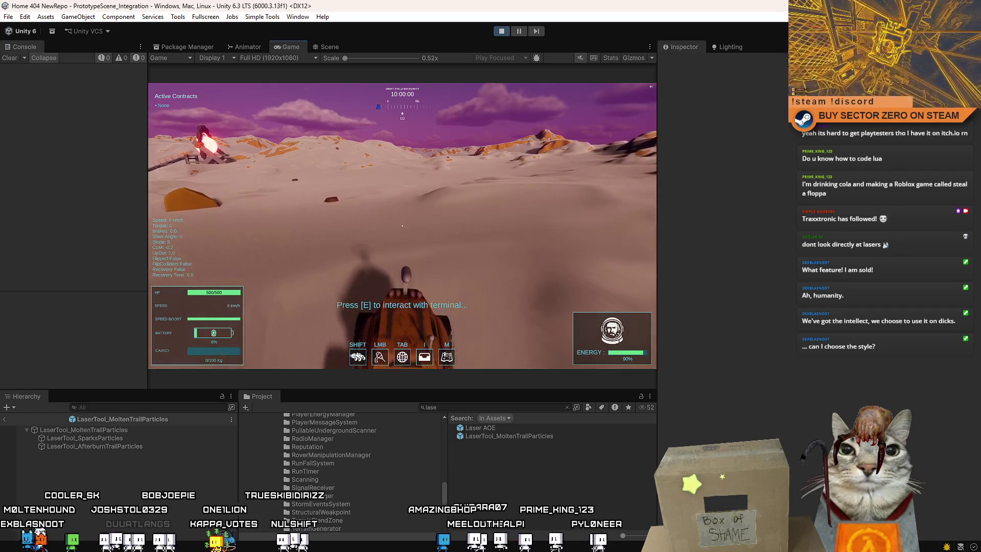
key(w)
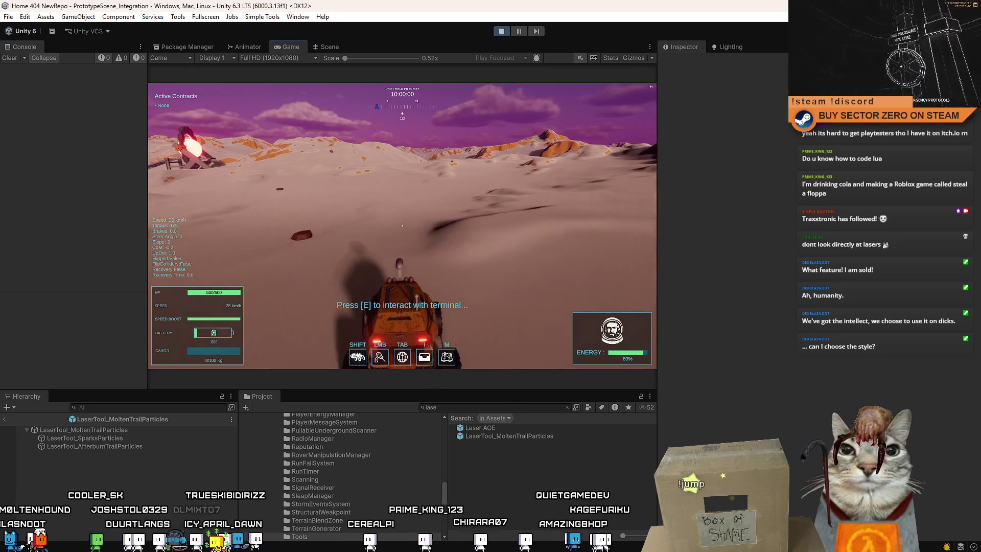
key(a)
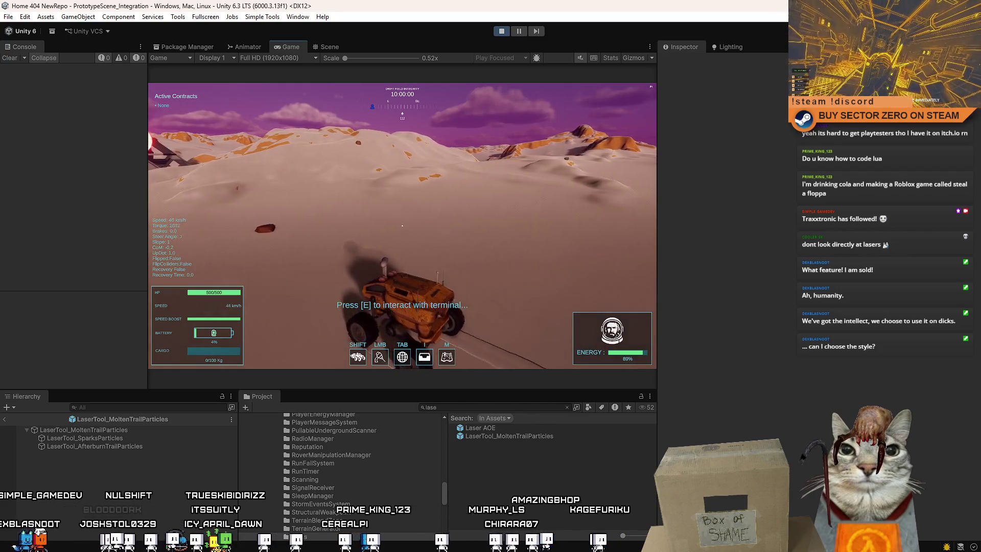
key(d)
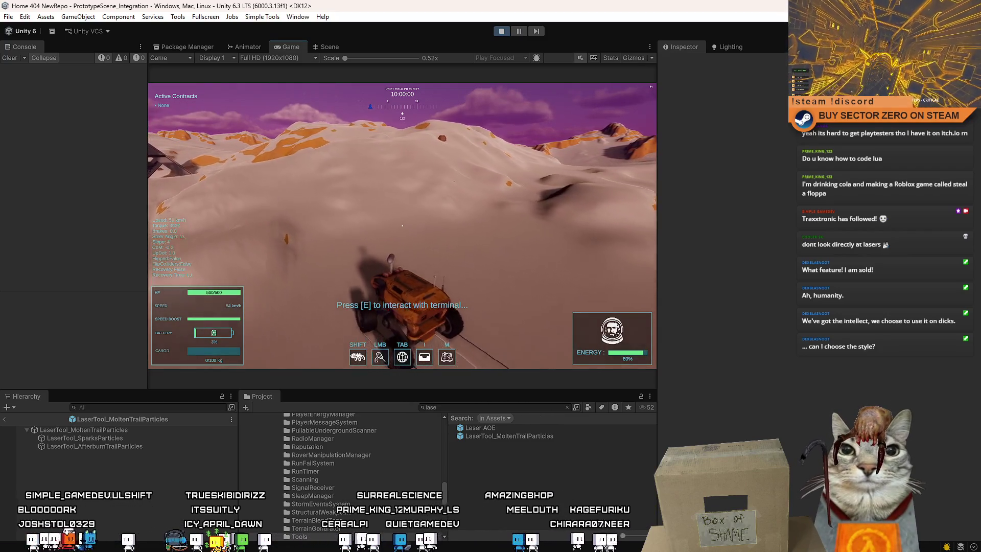
key(d)
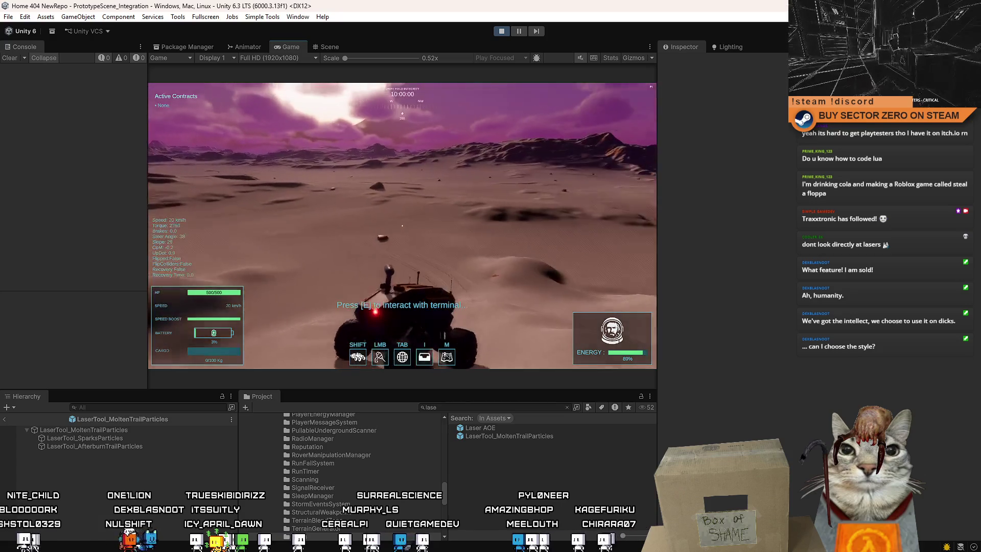
key(d)
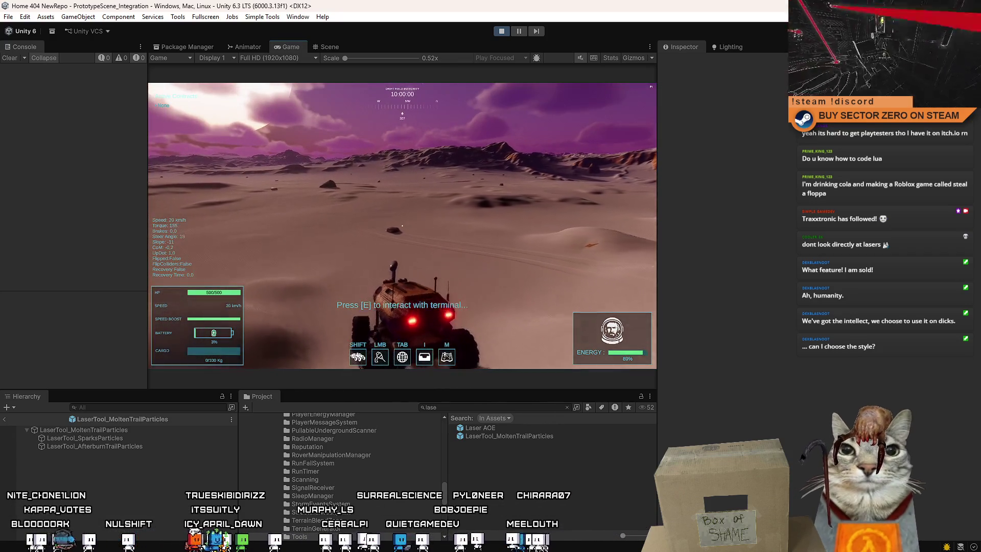
key(s)
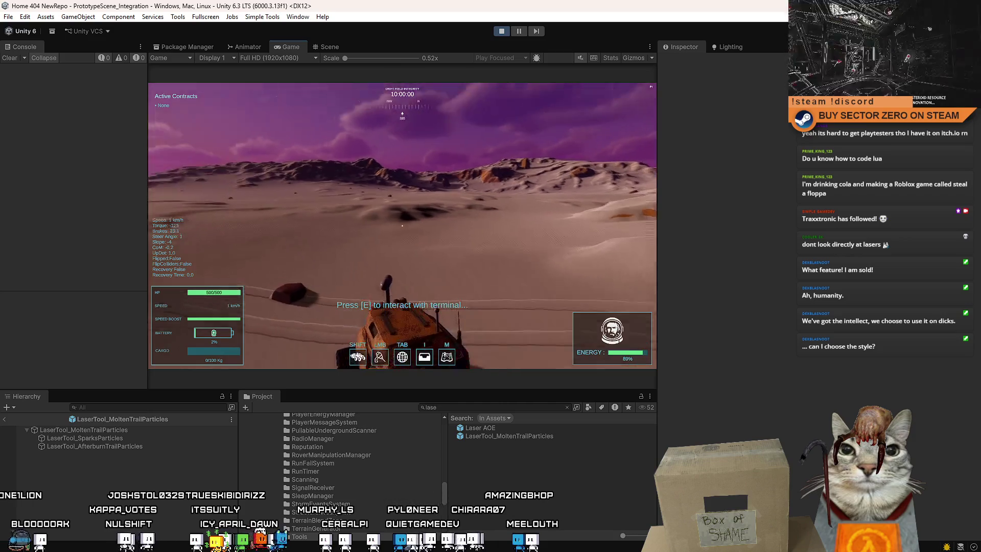
key(Escape)
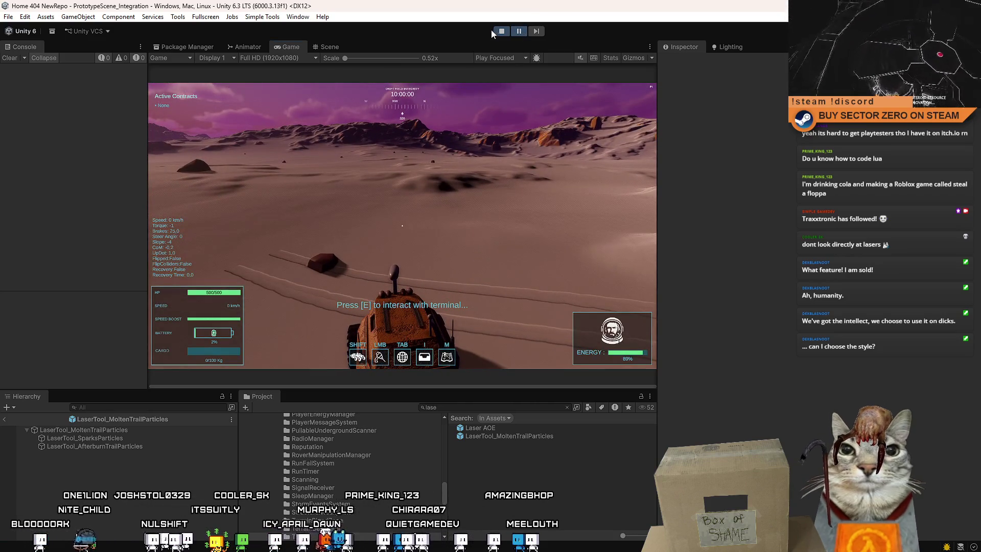
click(522, 33)
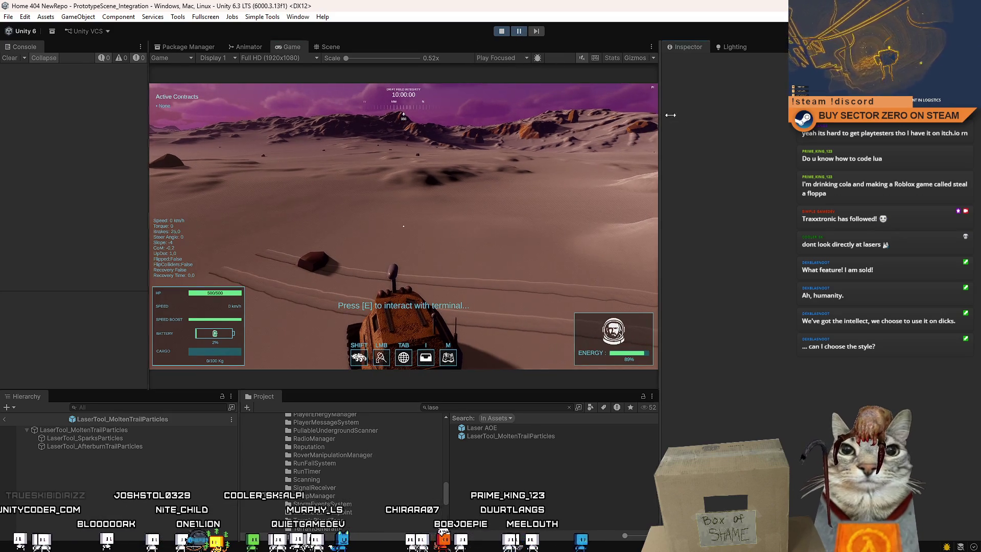
Step: Widen the Game view across the right side, then drive the rover forward and brake
drag(655, 114, 786, 114)
click(550, 99)
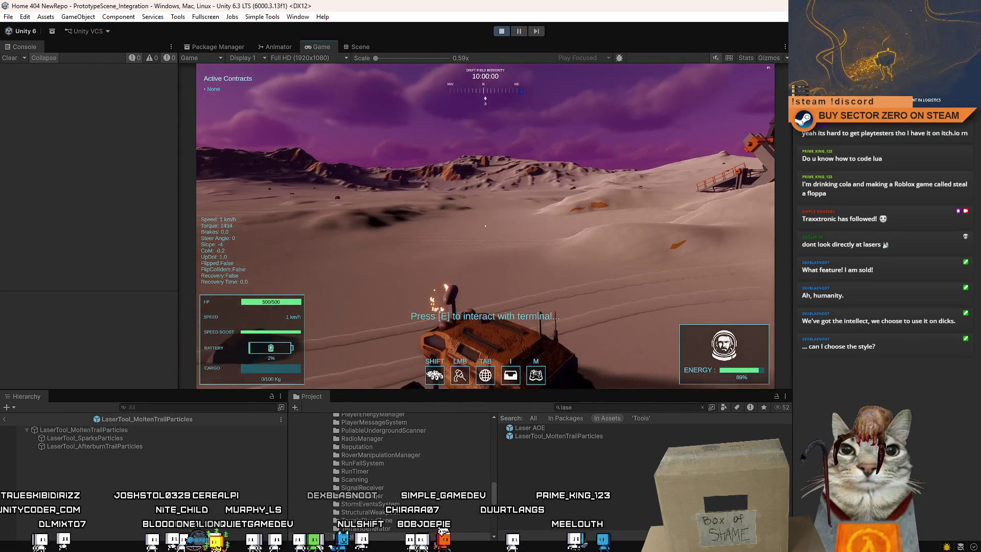
key(w)
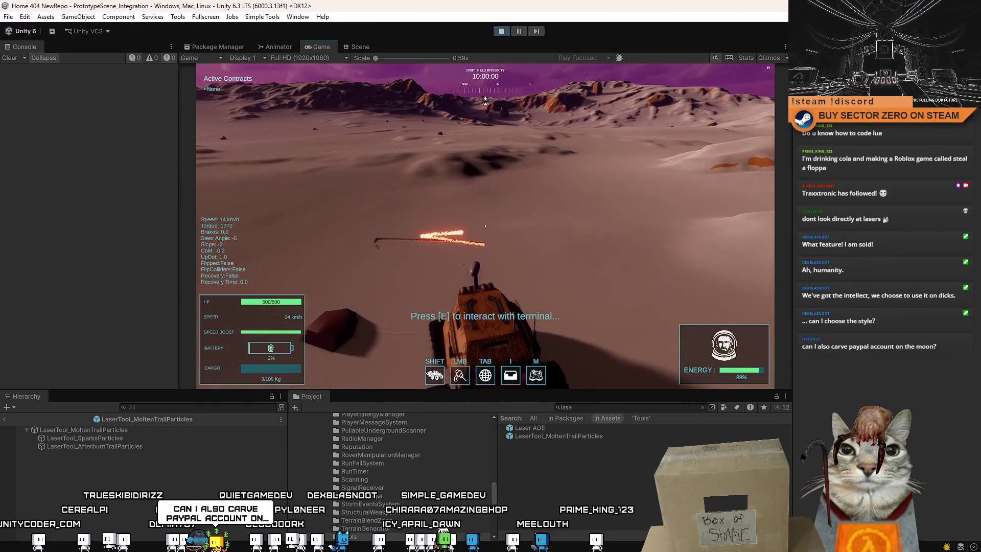
key(s)
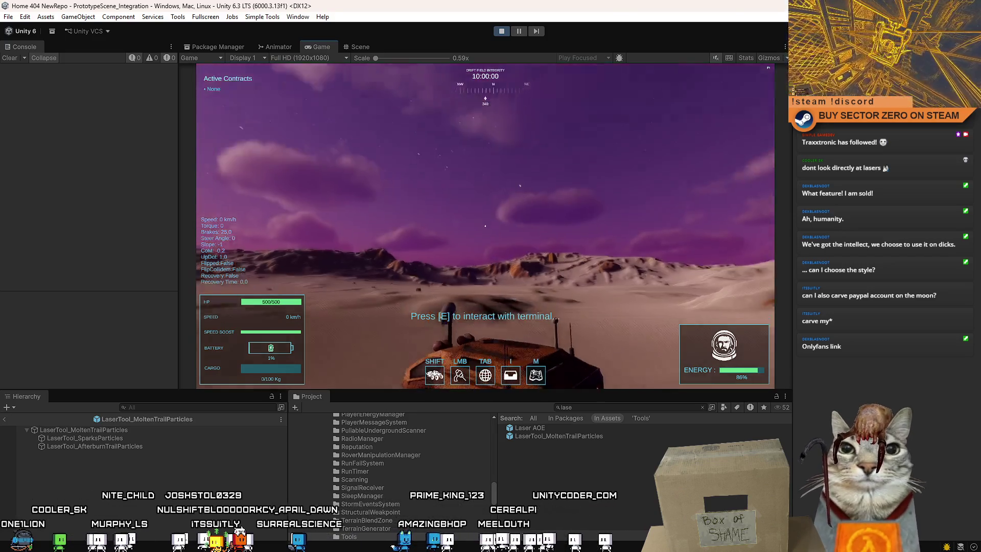
Step: Fire and sweep the laser across the terrain near the structure, then stop Play mode
click(485, 225)
drag(485, 226, 485, 226)
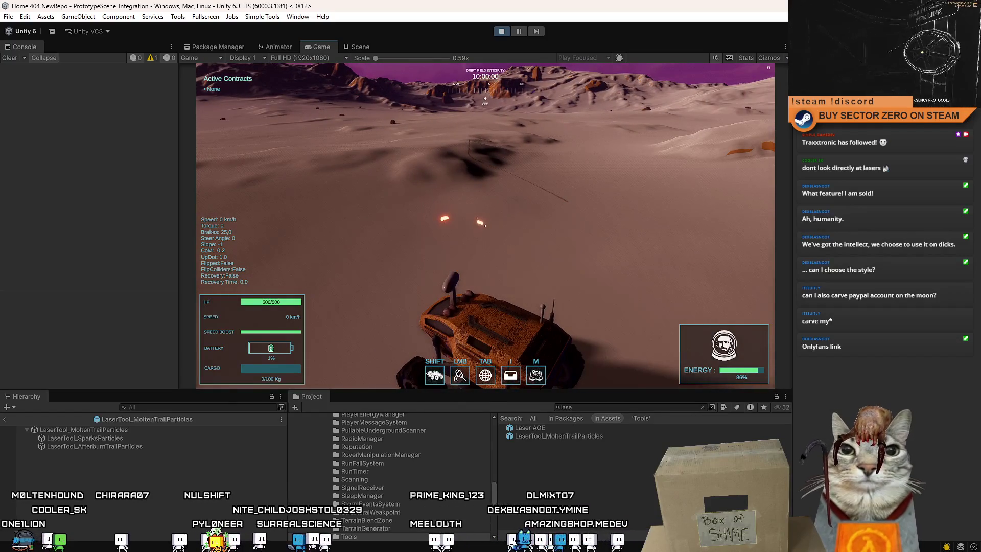
key(w)
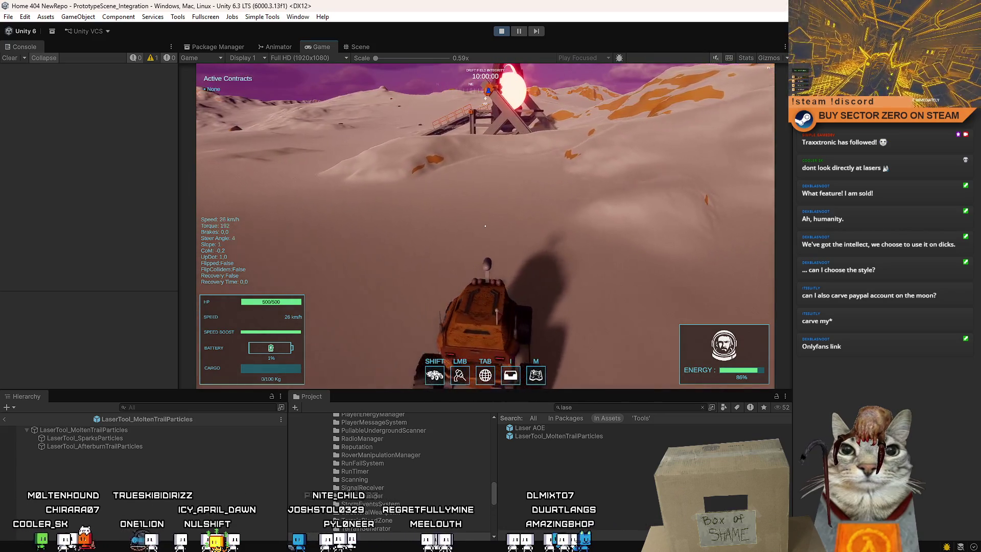
click(484, 226)
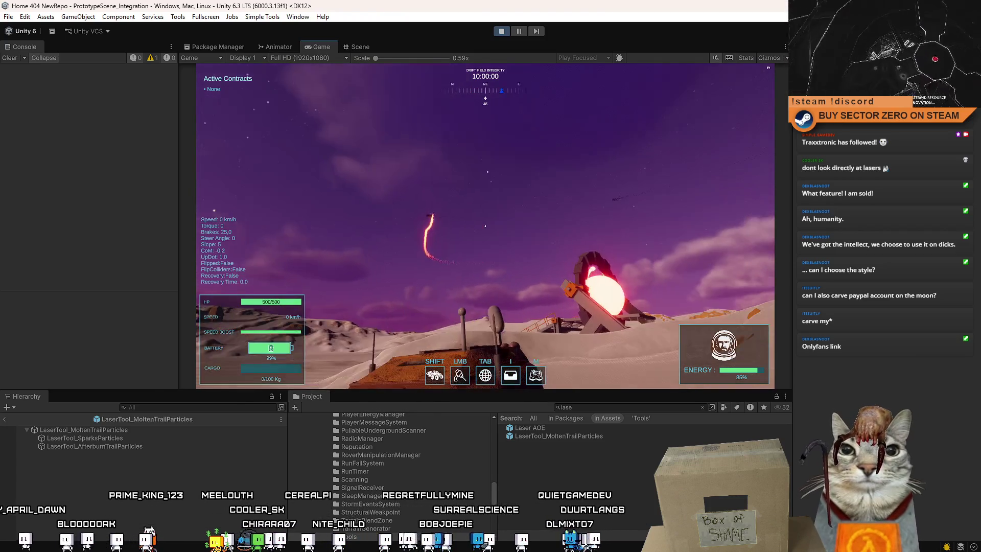
key(Escape)
key(ctrl+p)
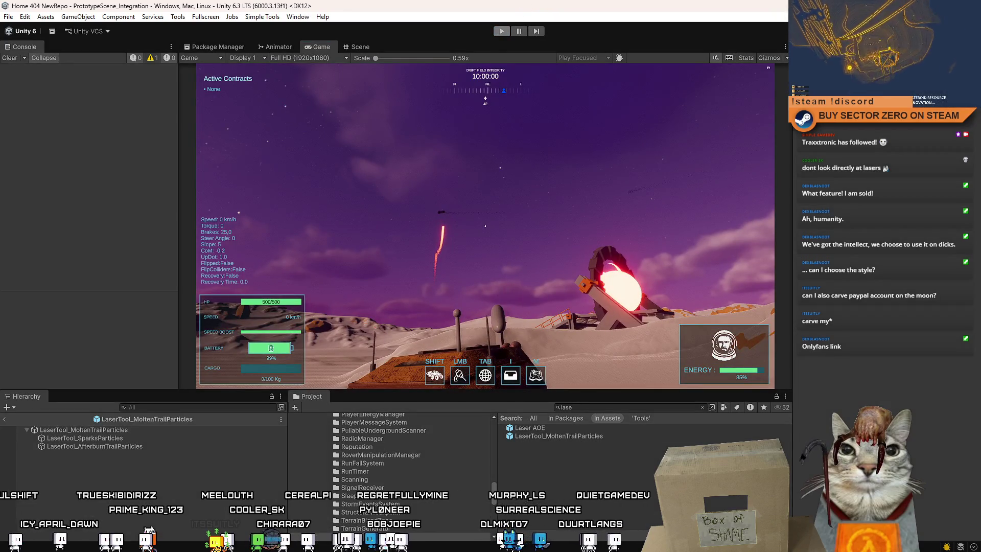
Step: In Visual Studio, scroll through MiningDrillTool.cs Update() and highlight every laserRayHit reference
key(alt+Tab)
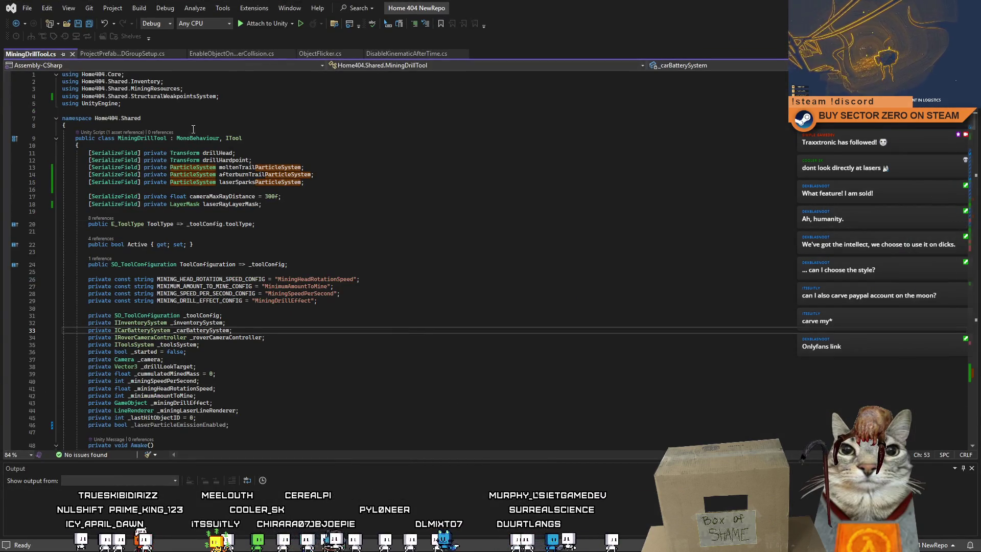
scroll(350, 204, down, 13)
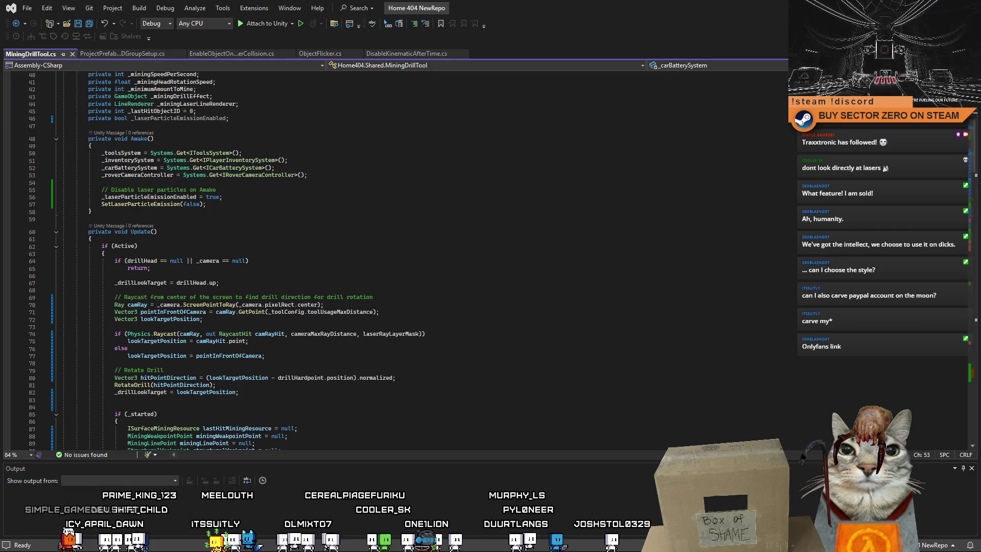
scroll(974, 182, down, 12)
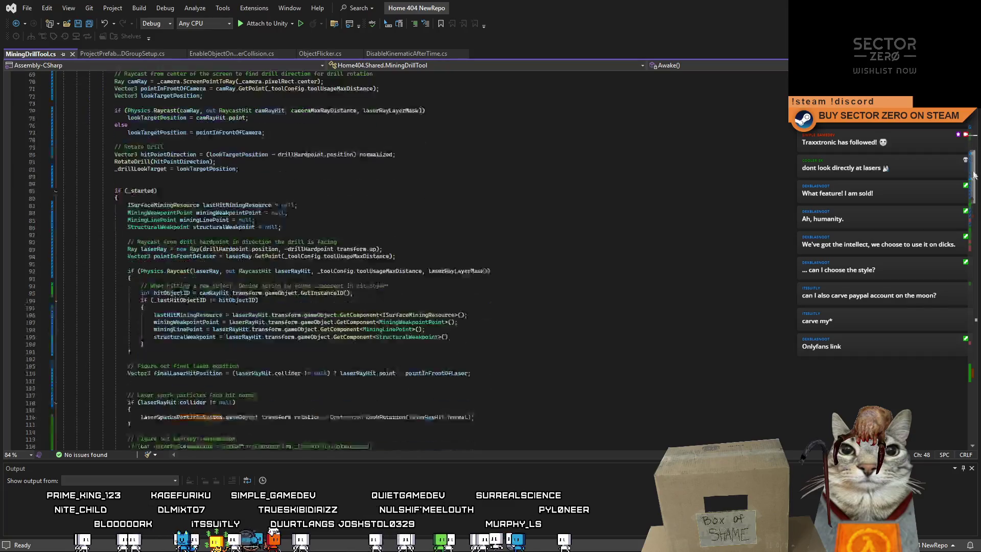
drag(975, 181, 977, 207)
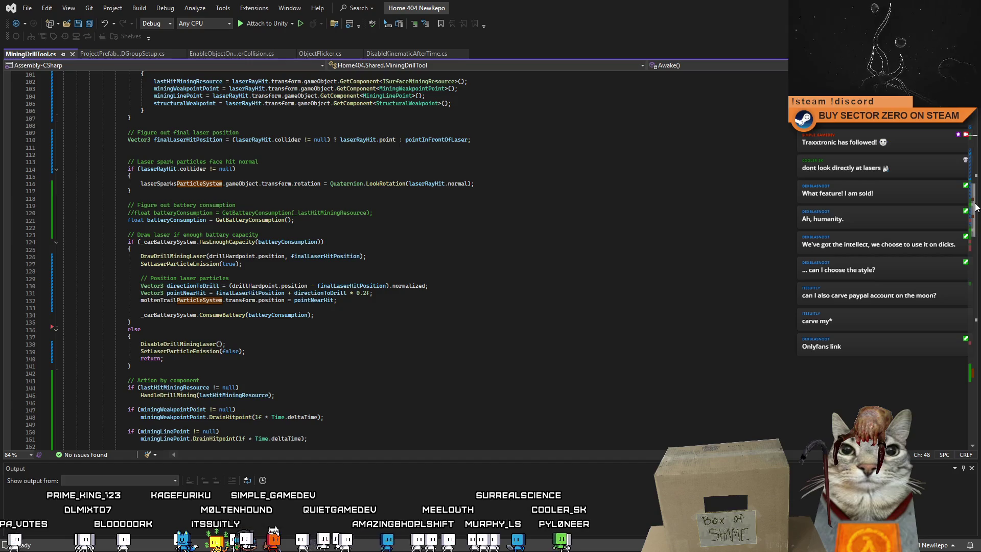
mouse_move(976, 207)
mouse_down()
mouse_move(968, 175)
mouse_move(973, 190)
mouse_up()
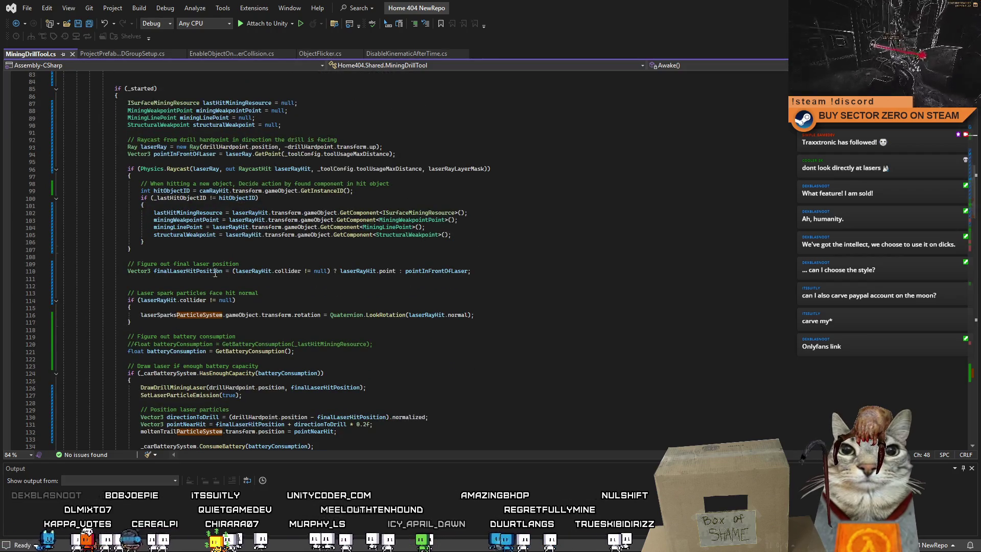
click(272, 272)
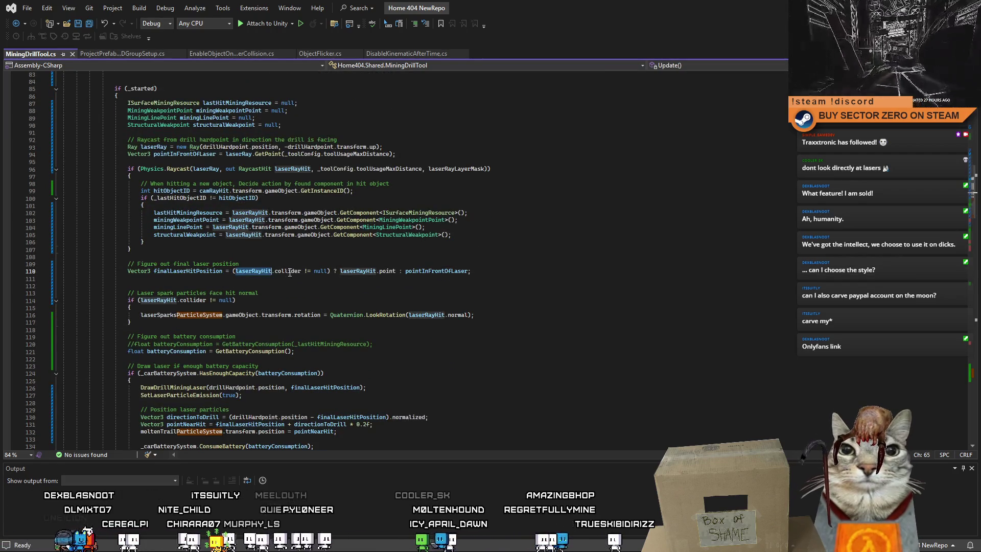
scroll(301, 271, down, 3)
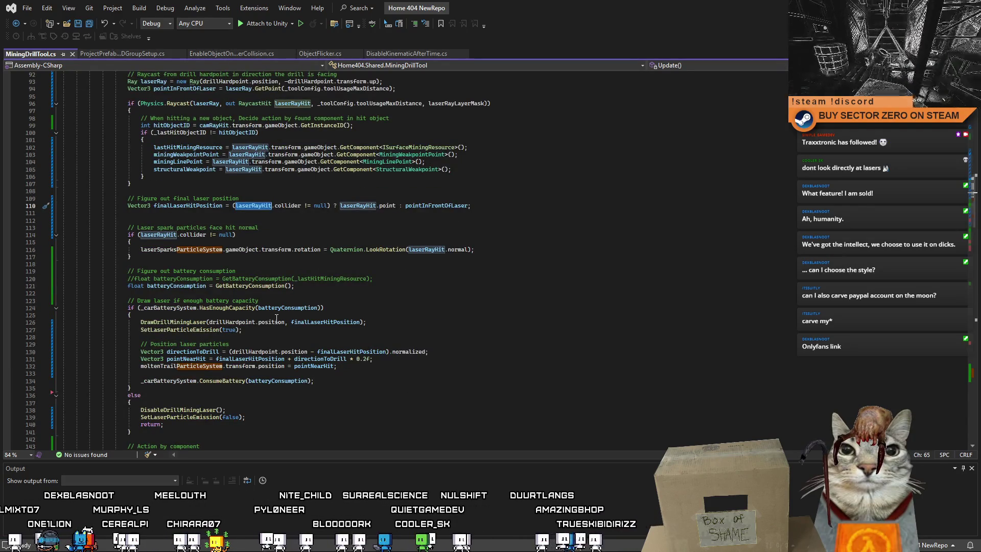
scroll(276, 318, down, 6)
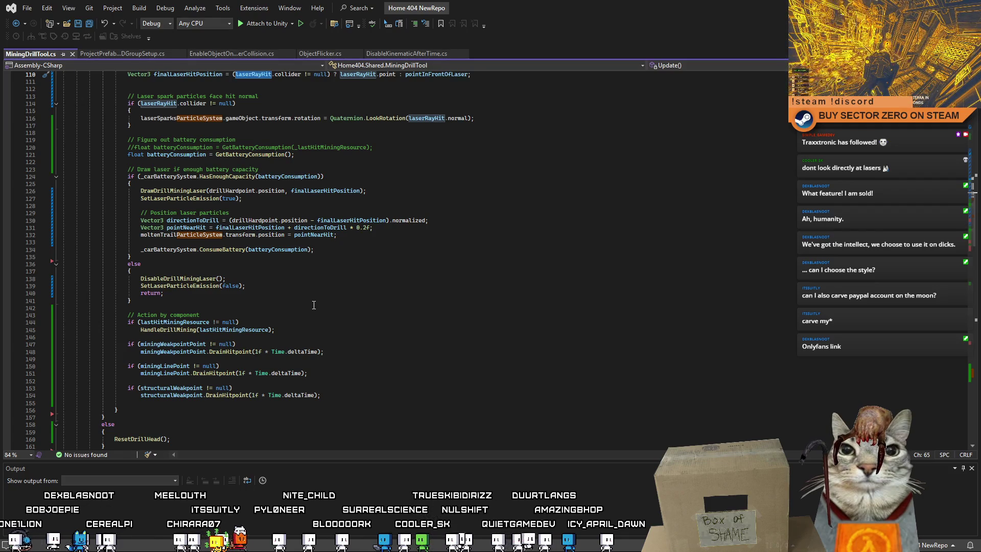
drag(972, 234, 969, 145)
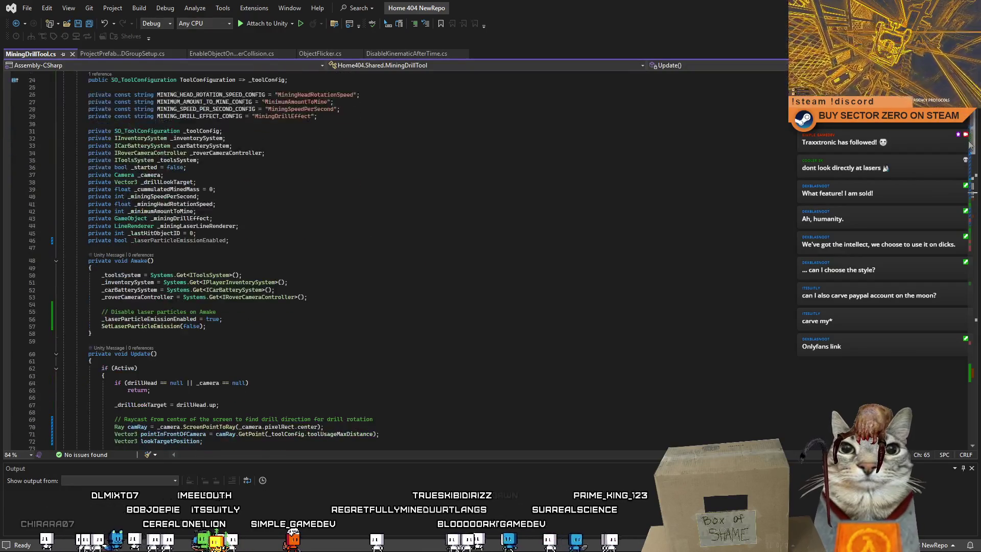
click(294, 206)
Step: Below the _laserParticleEmissionEnabled line, declare 'private bool _laserHitNothing = false;'
click(276, 240)
click(266, 229)
click(268, 236)
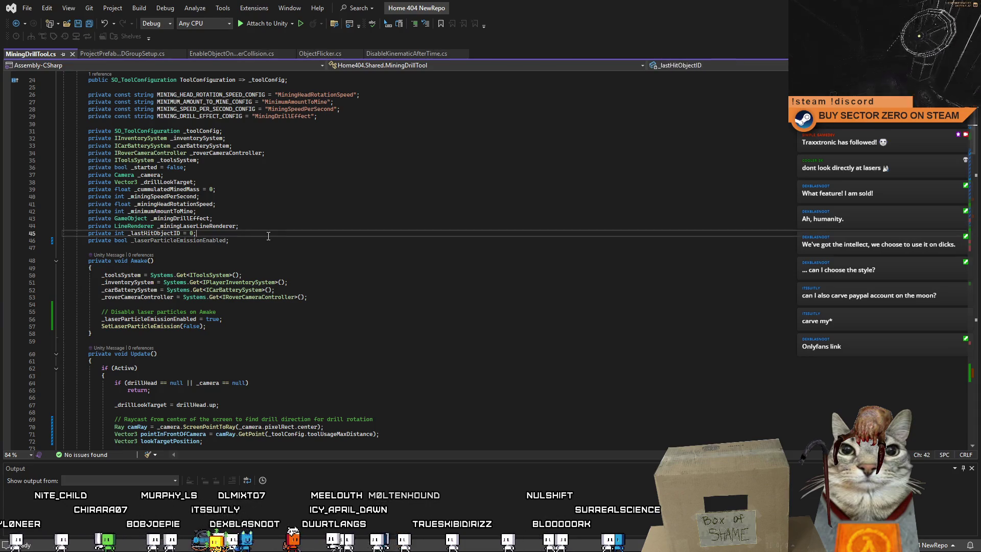
click(269, 245)
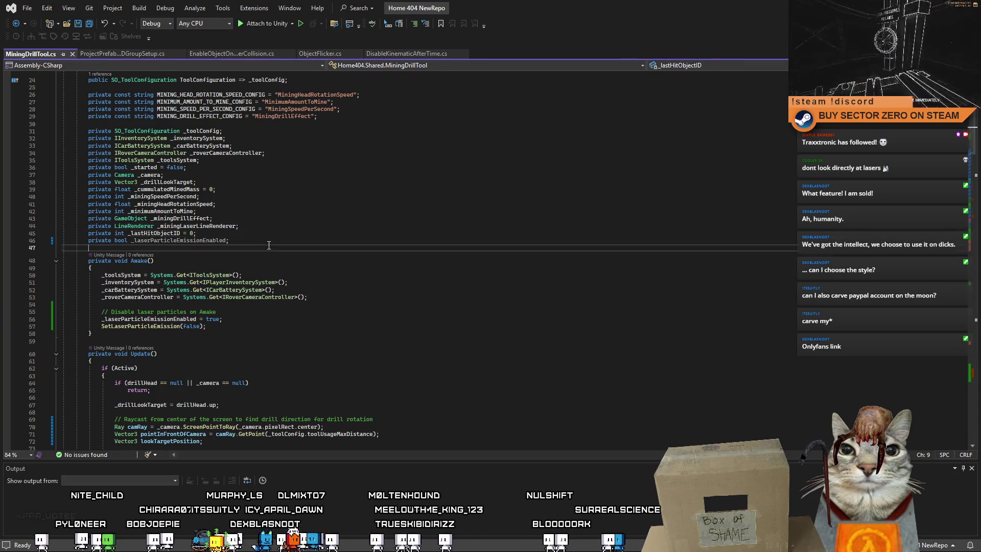
click(273, 236)
click(272, 242)
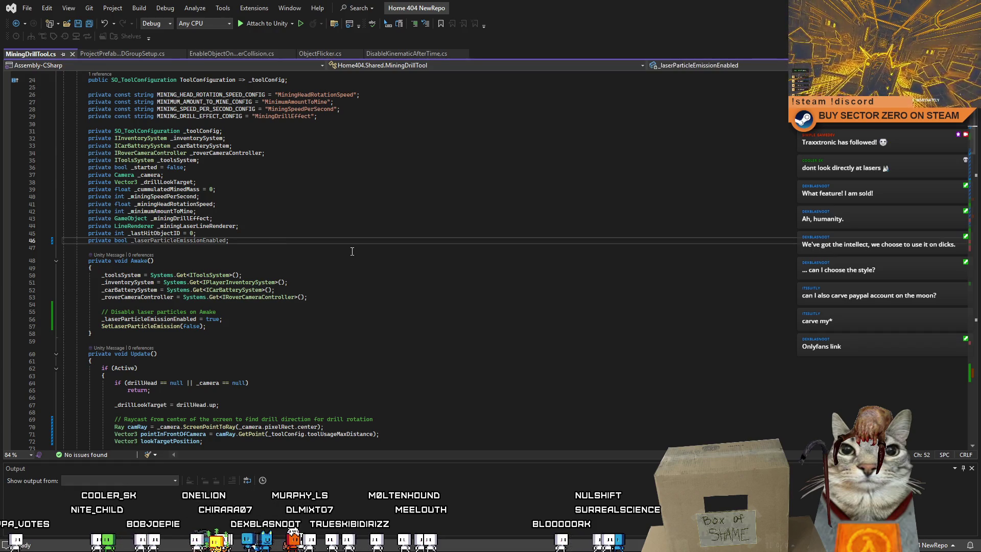
key(Return)
text(private bool _laser)
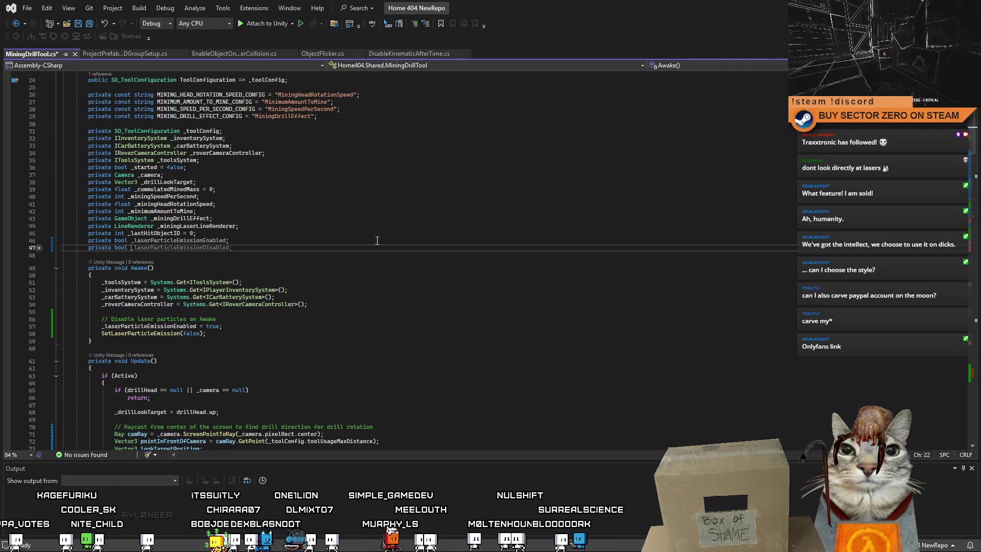
text(HitO)
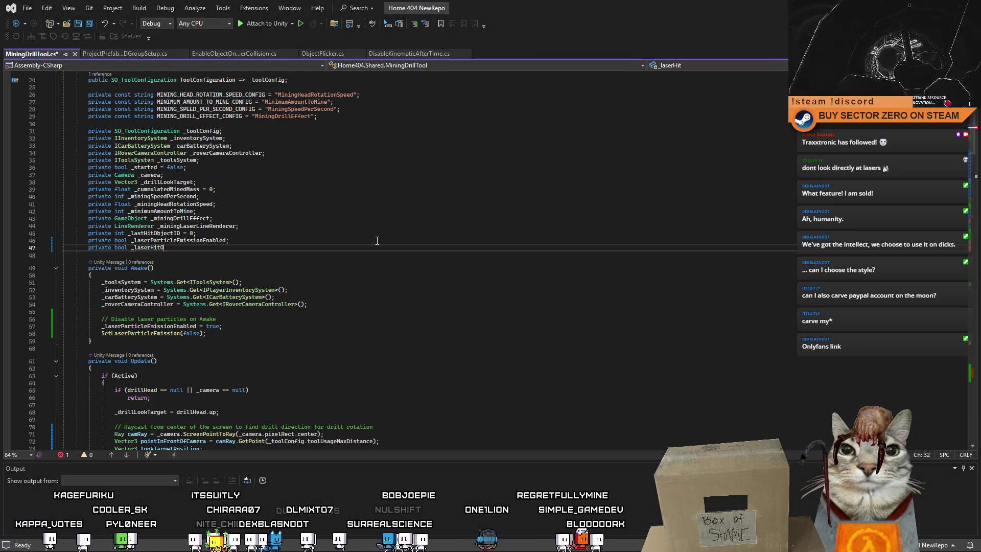
text(bject)
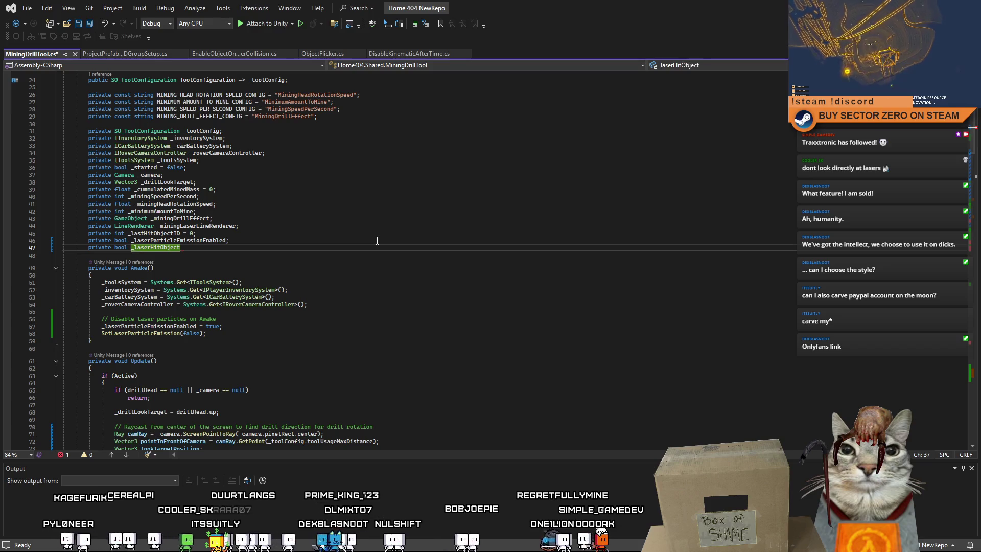
key(BackSpace)
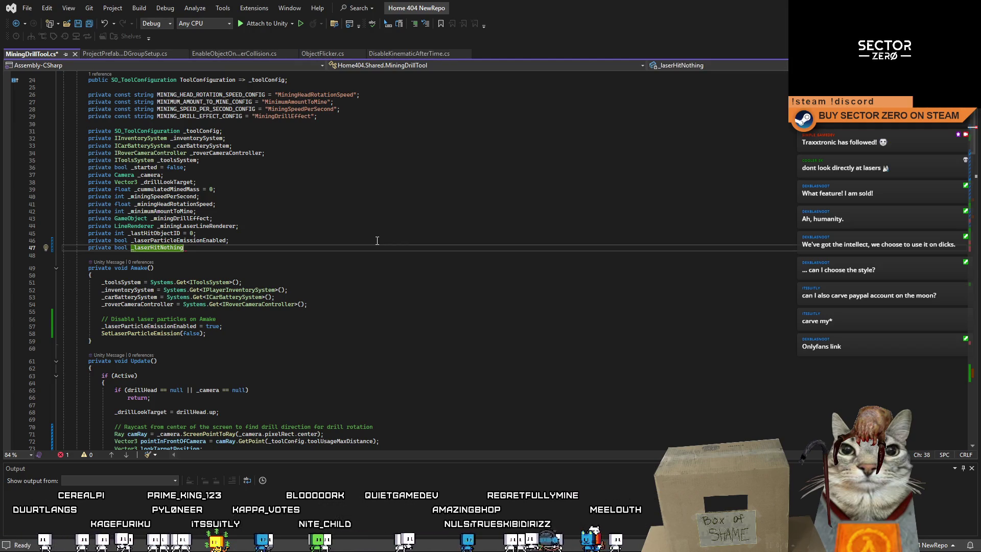
text(= false;)
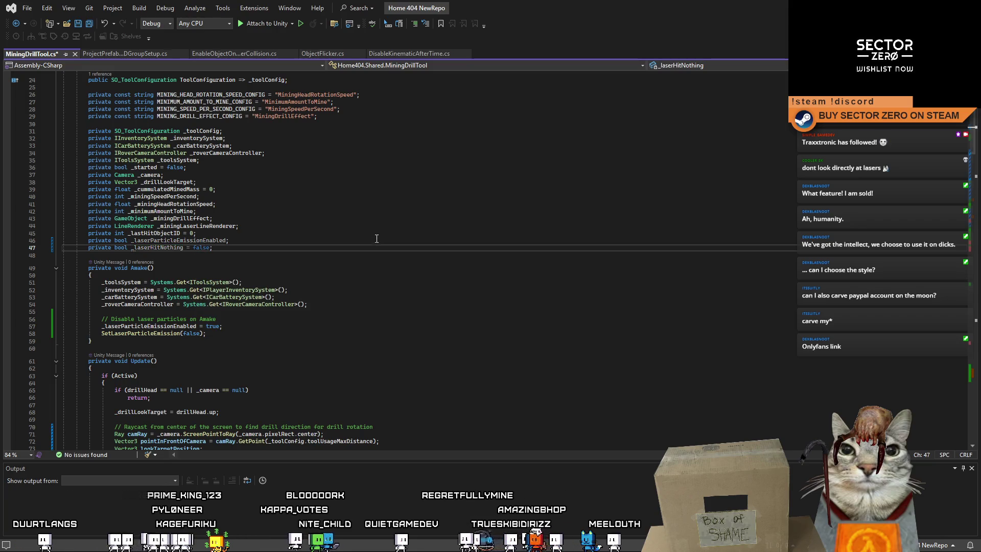
click(161, 252)
scroll(255, 252, down, 9)
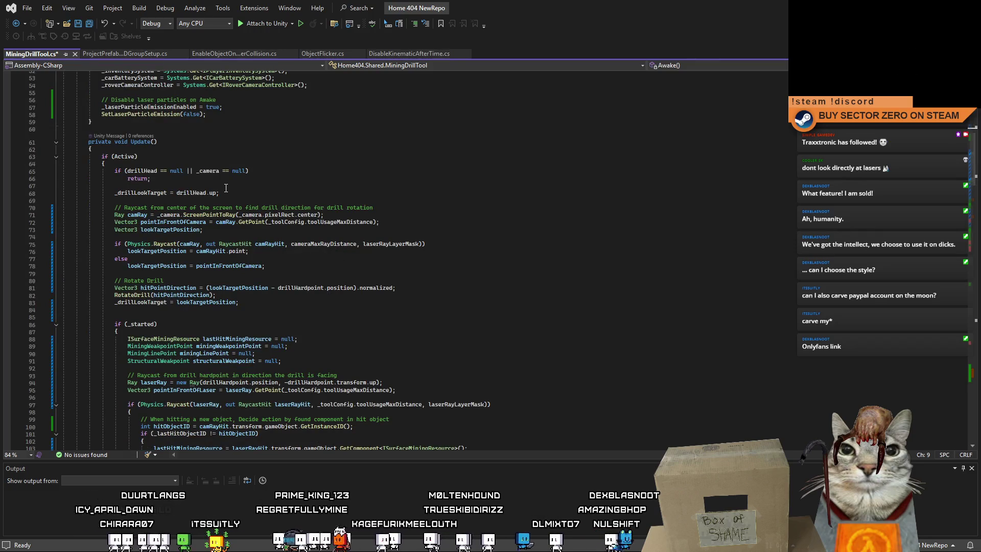
scroll(226, 188, up, 5)
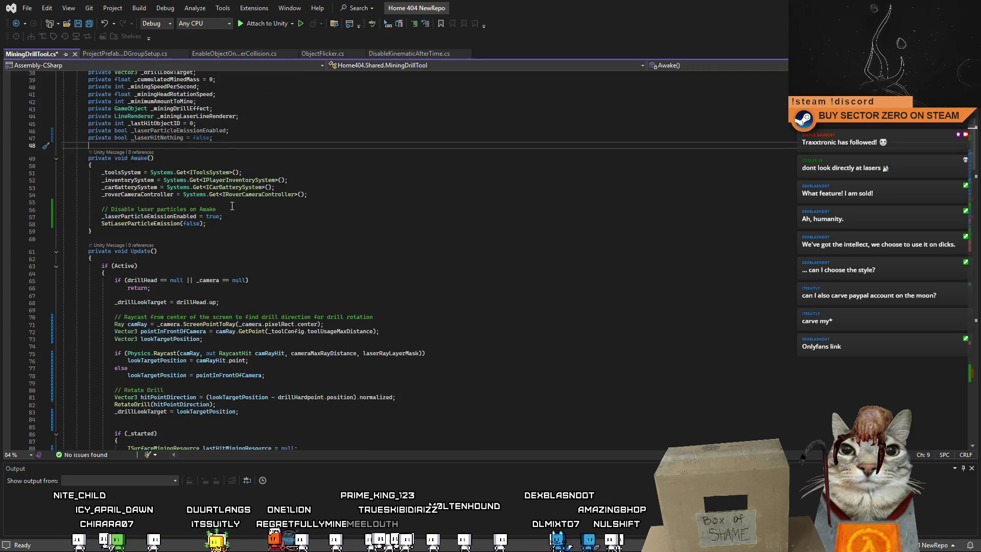
scroll(235, 237, down, 3)
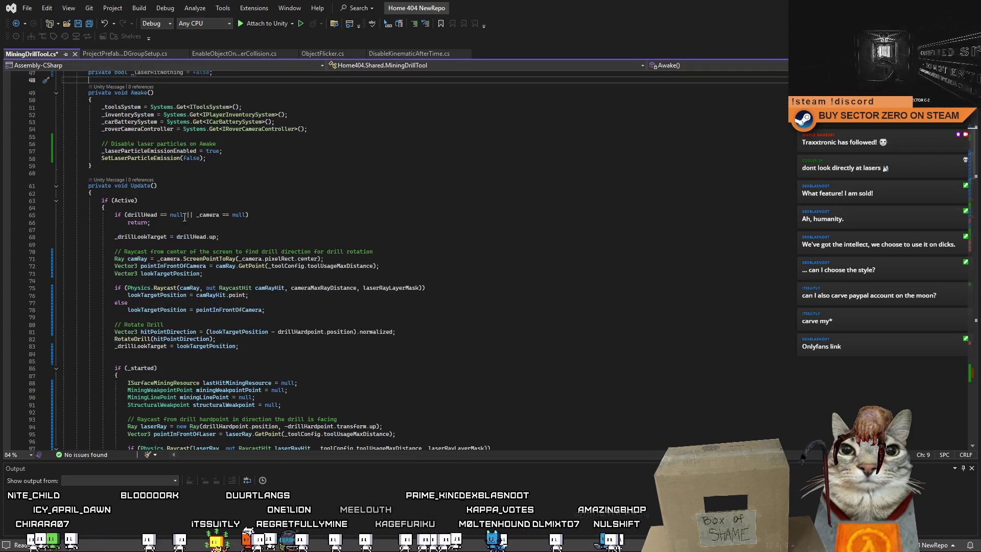
scroll(269, 285, down, 2)
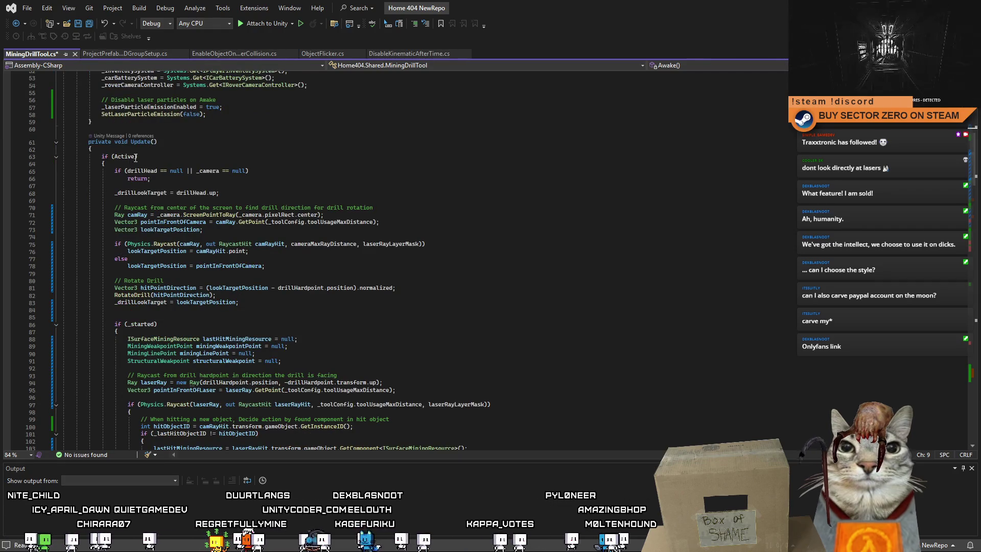
scroll(217, 254, up, 6)
scroll(216, 254, down, 6)
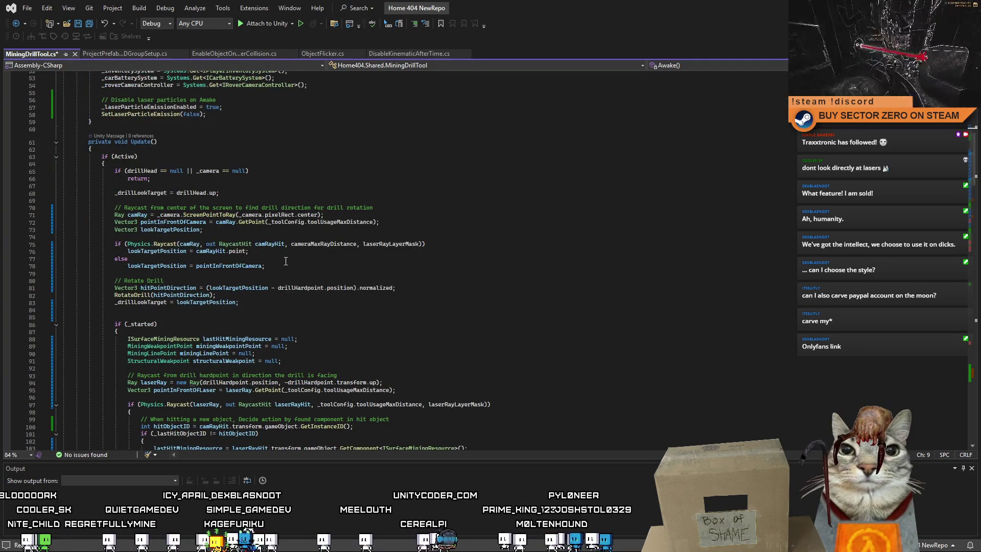
scroll(286, 261, down, 7)
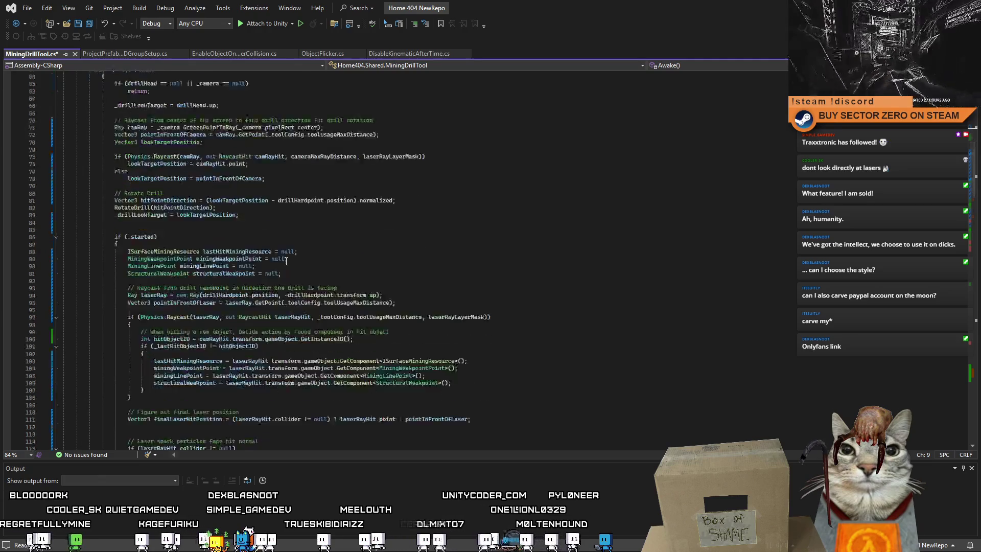
scroll(262, 265, up, 5)
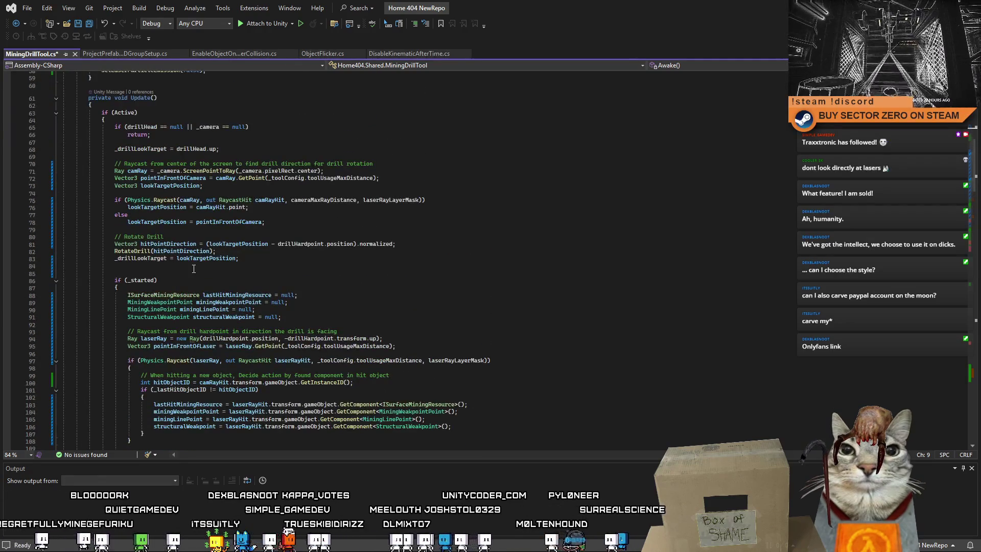
scroll(189, 267, down, 3)
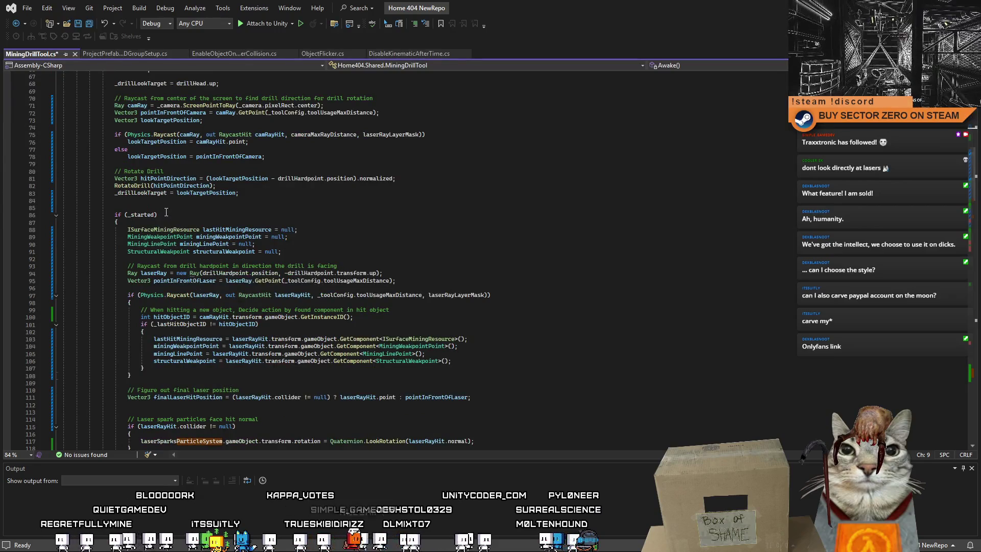
click(174, 222)
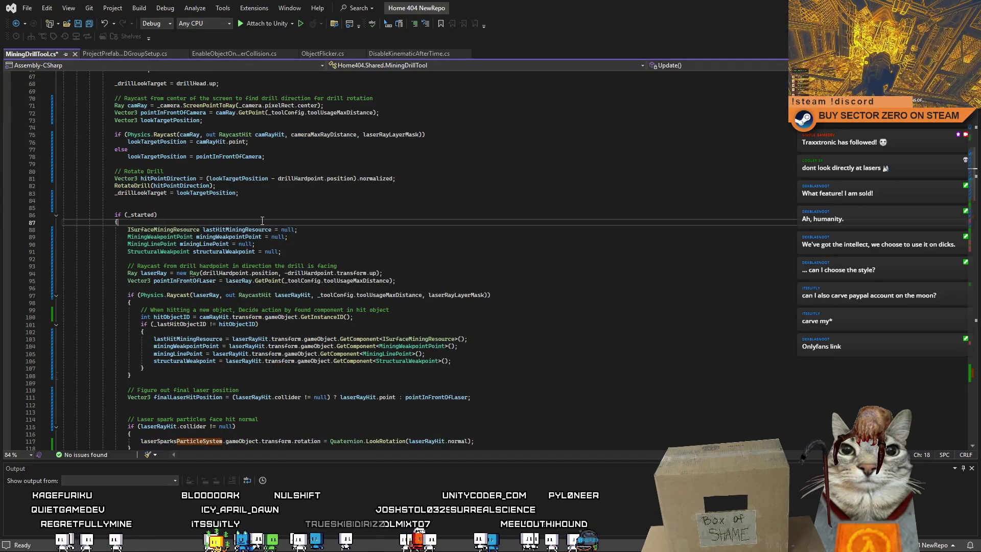
key(Return)
Step: Add '_laserHitNothing = true;' at the top of the if (_started) block
text(_laserHitNothing )
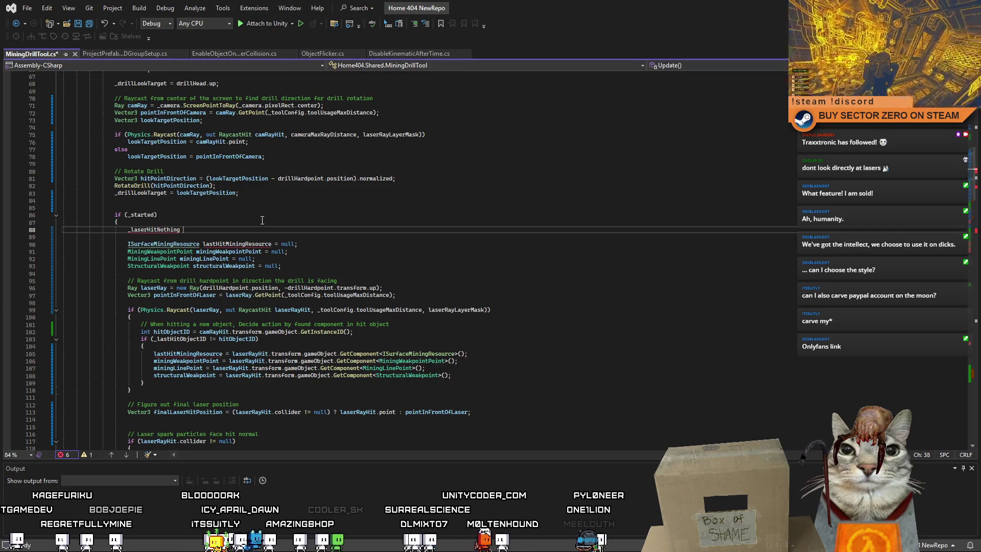
text(= true;)
double_click(148, 231)
scroll(255, 263, down, 2)
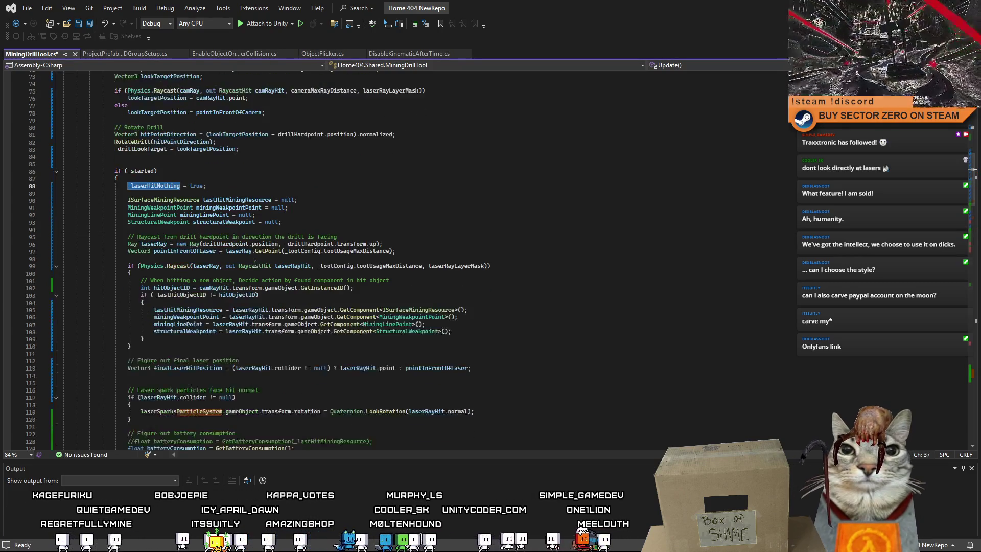
Step: Add '_laserHitNothing = false;' inside the laser Physics.Raycast hit block
double_click(152, 266)
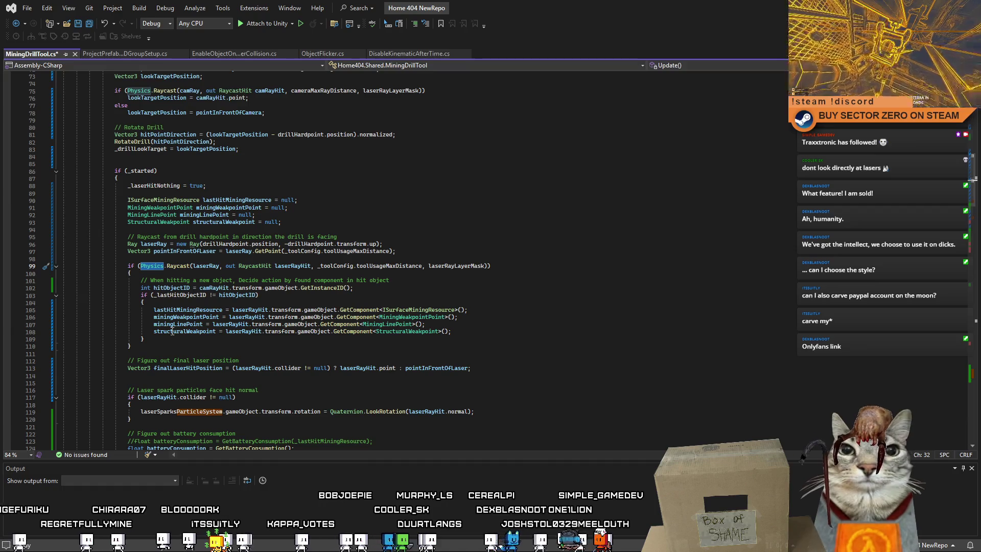
click(172, 276)
key(Return)
text(_laserHitNothing = false;)
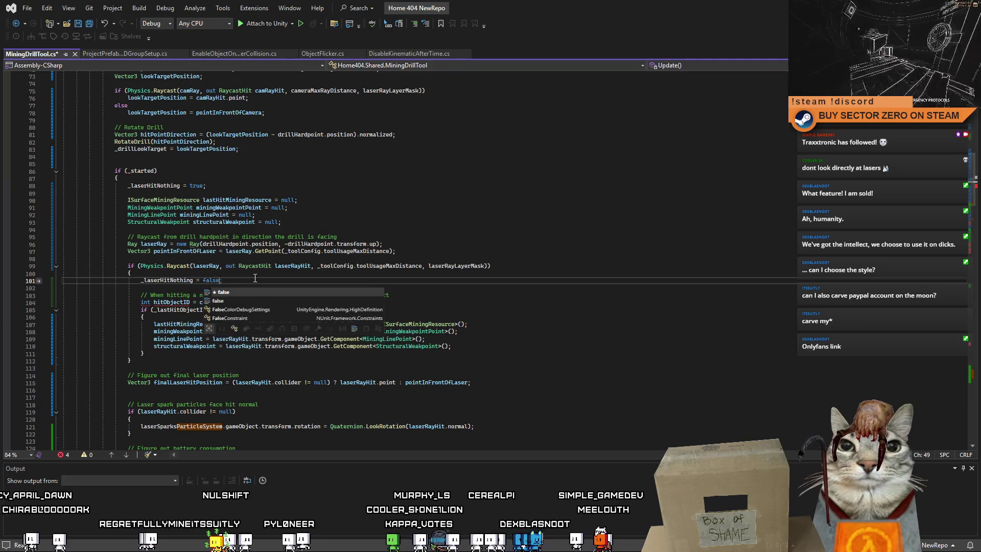
click(255, 276)
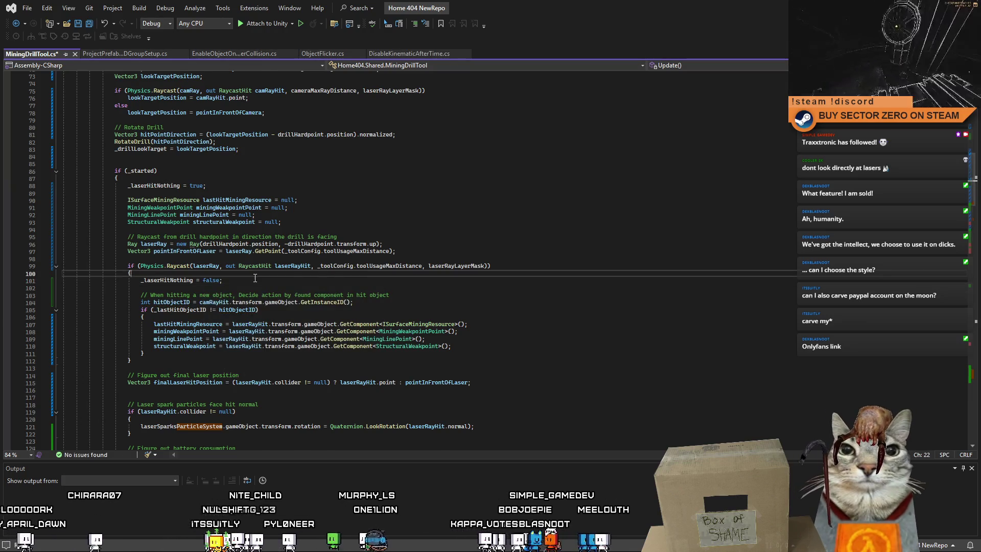
scroll(230, 246, up, 15)
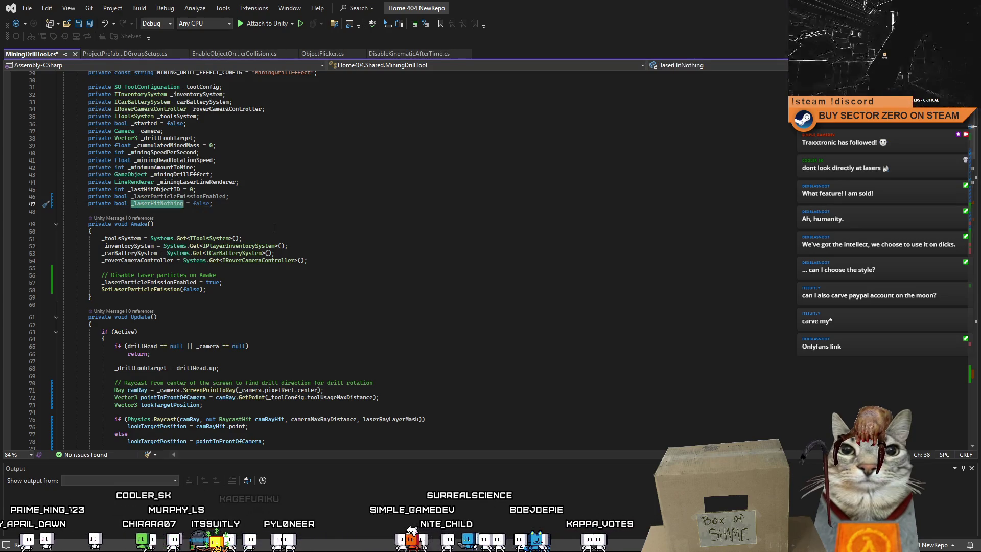
Step: Rename the field from _laserHitNothing to _laserHitSomething with Ctrl+R
key(ctrl+r)
key(ctrl+r)
key(End)
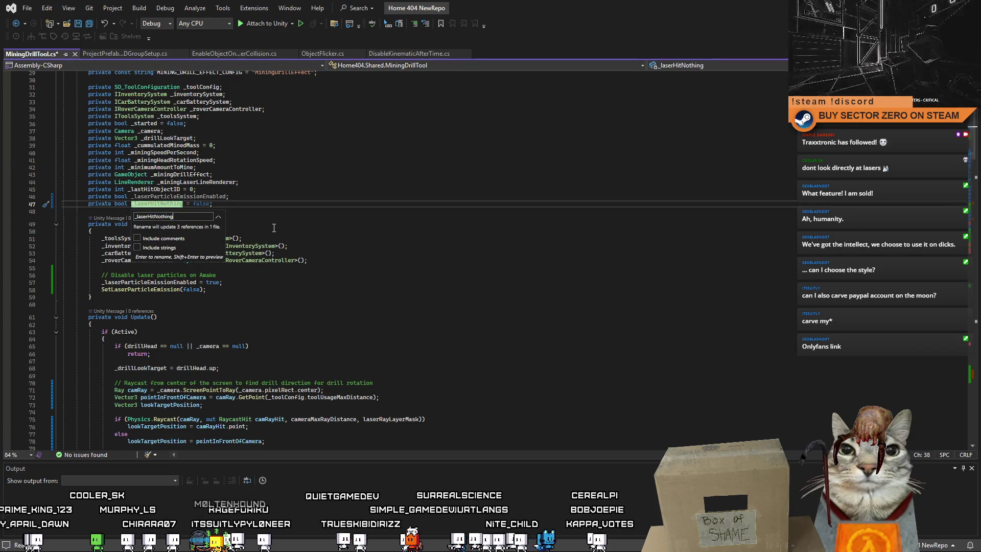
key(BackSpace)
key(BackSpace)
key(BackSpace)
text(Something)
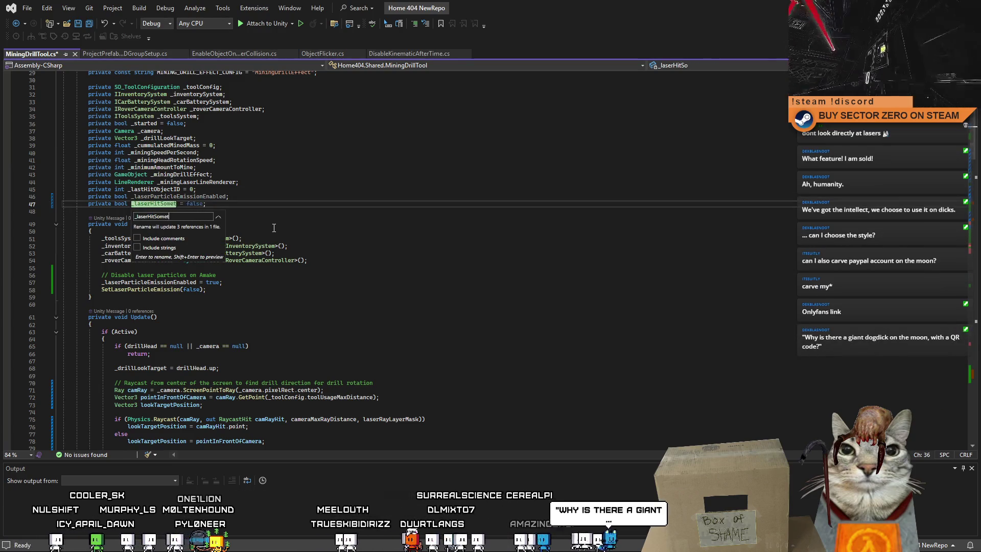
key(Return)
Step: Check the renamed _laserHitSomething assignments, ending at the line 88 assignment in if (_started)
click(282, 212)
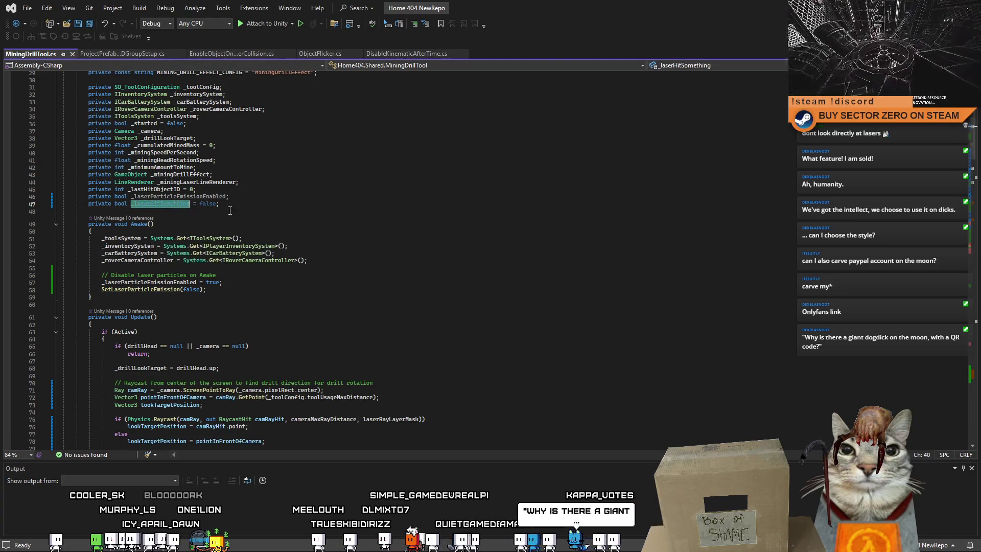
scroll(283, 213, down, 7)
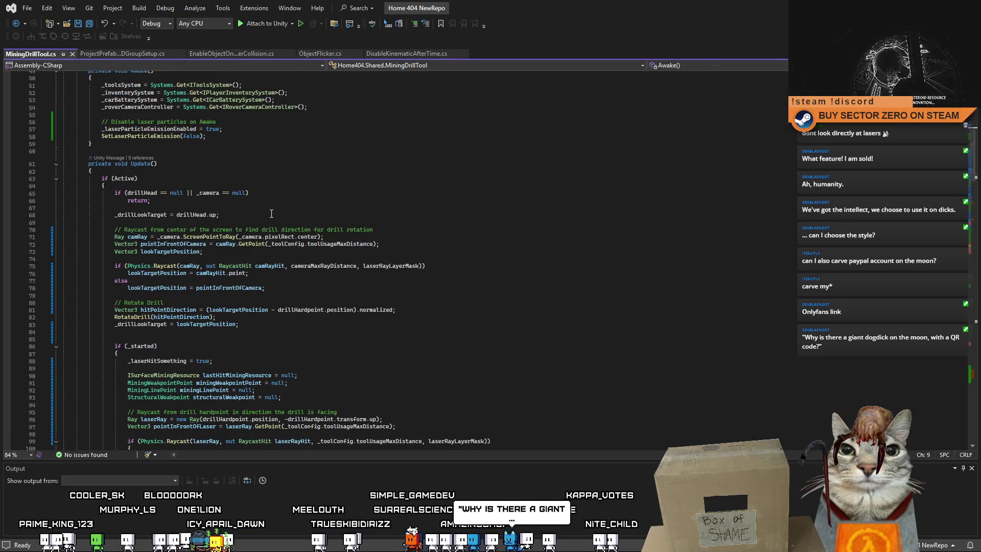
scroll(282, 214, down, 5)
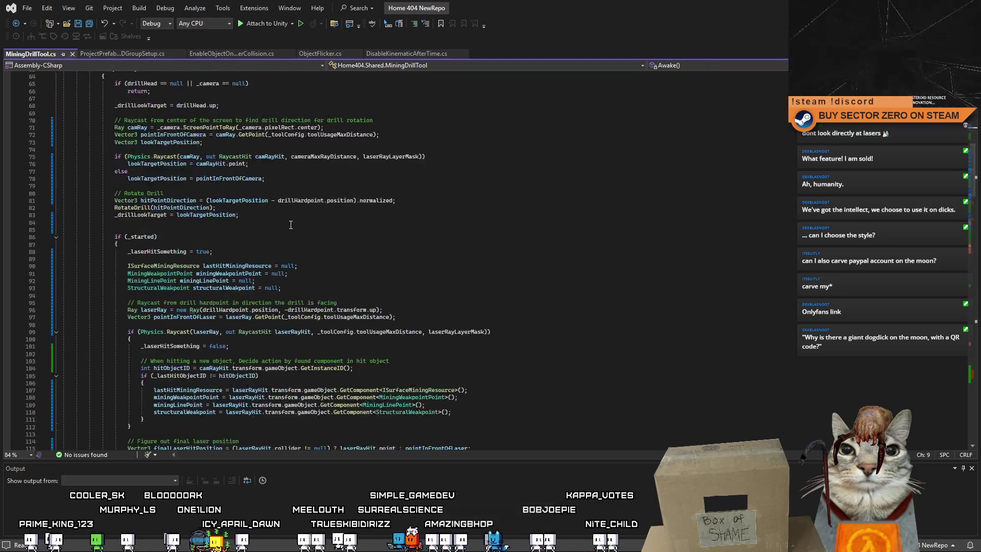
click(223, 251)
scroll(223, 249, up, 5)
scroll(223, 249, down, 4)
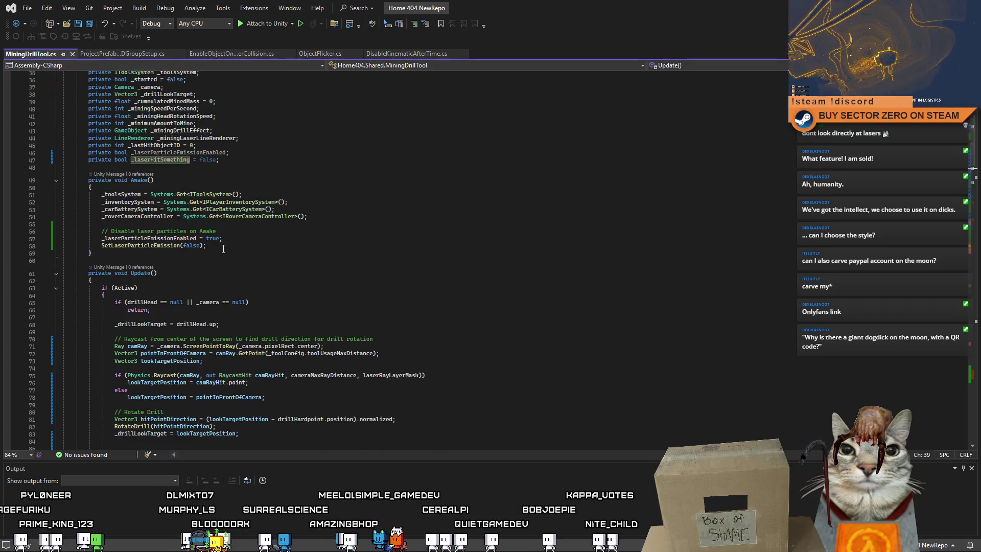
click(229, 260)
click(173, 273)
key(End)
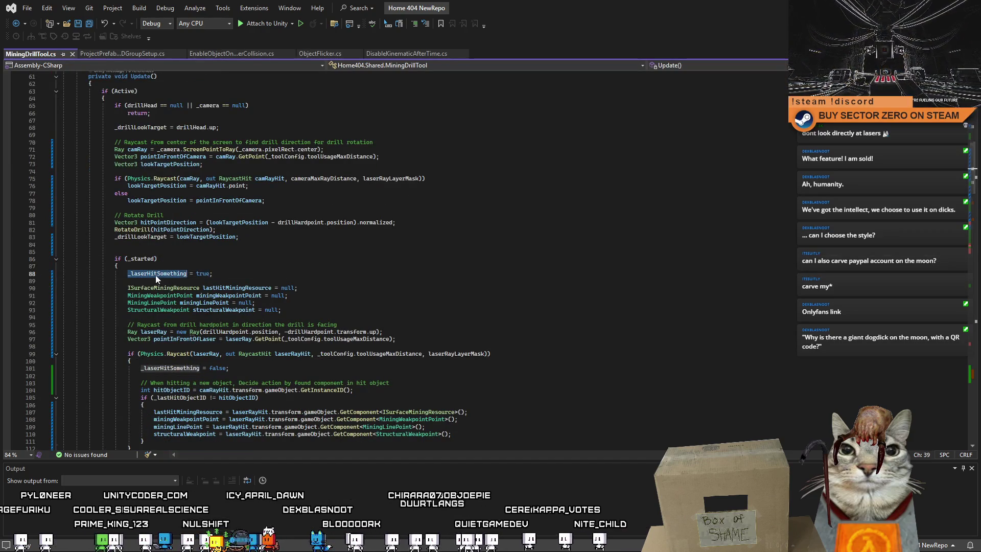
Step: Change line 88's value to false and line 101's to true, removing the duplicate semicolon
double_click(203, 273)
text(false)
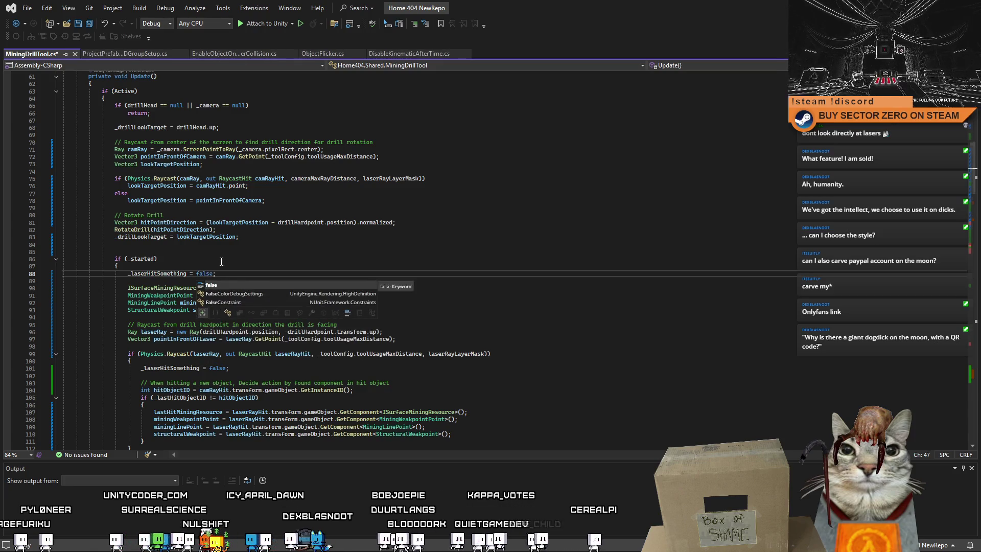
double_click(218, 369)
text(true;)
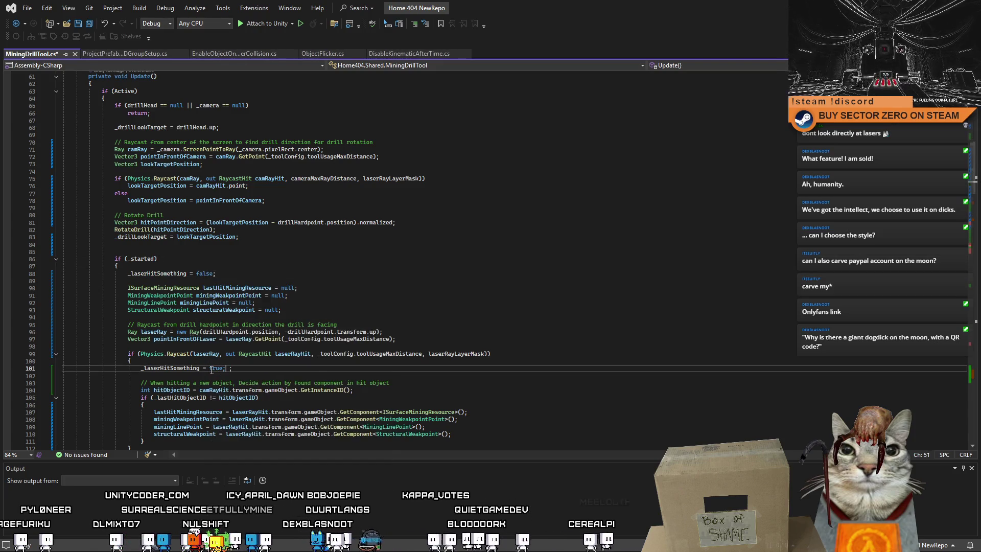
key(BackSpace)
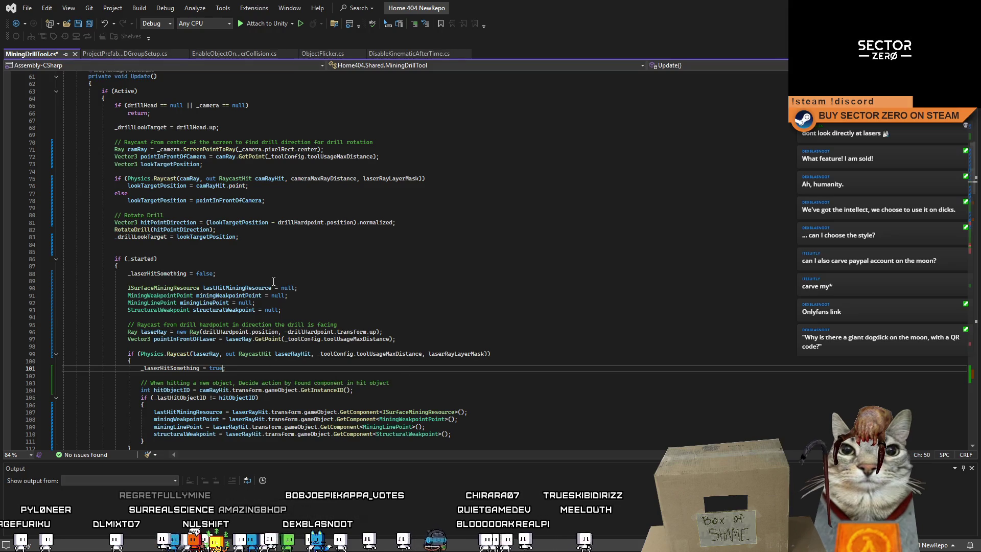
Step: Review the hit-block _laserHitSomething assignment and the laserRayHit collider check on line 119
scroll(273, 281, down, 5)
double_click(170, 258)
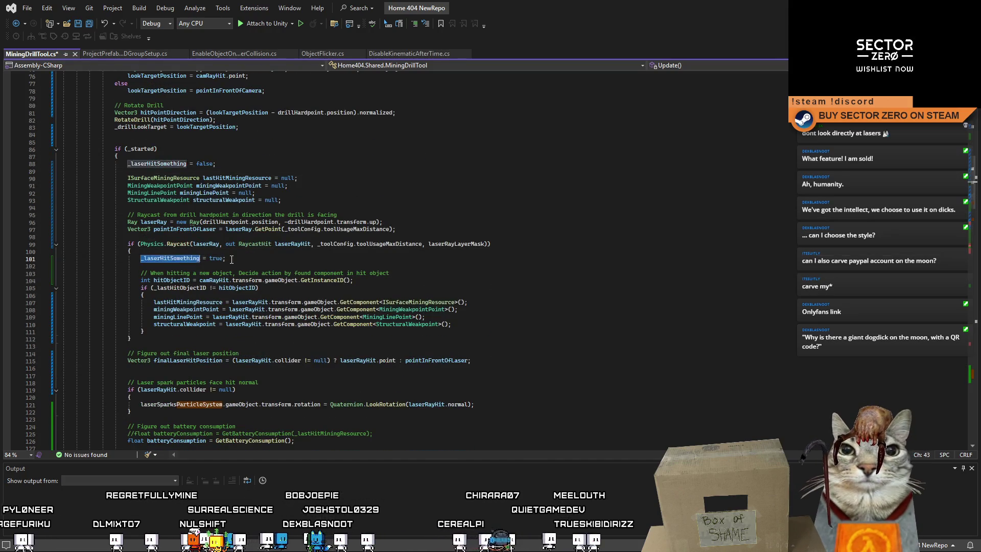
scroll(301, 287, down, 5)
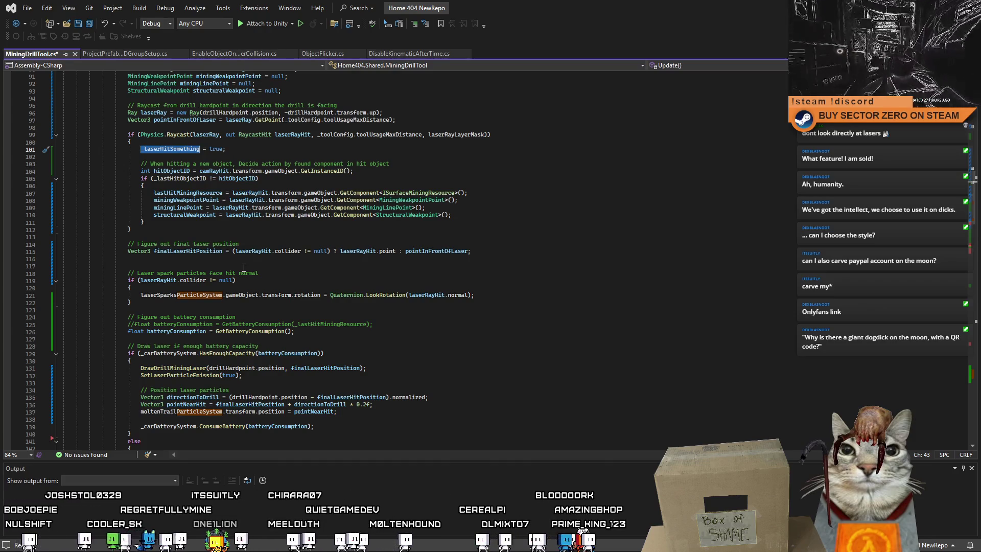
click(177, 279)
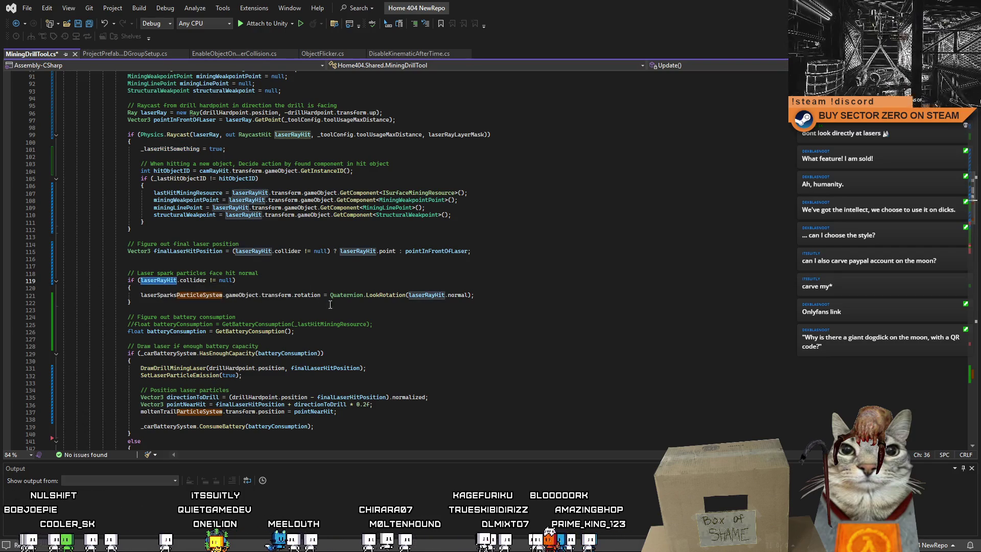
scroll(381, 340, up, 2)
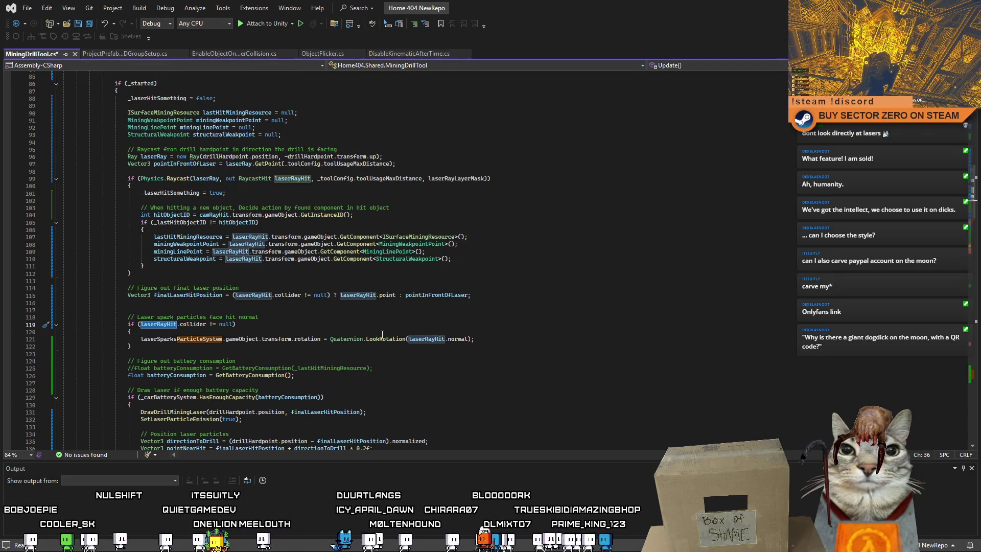
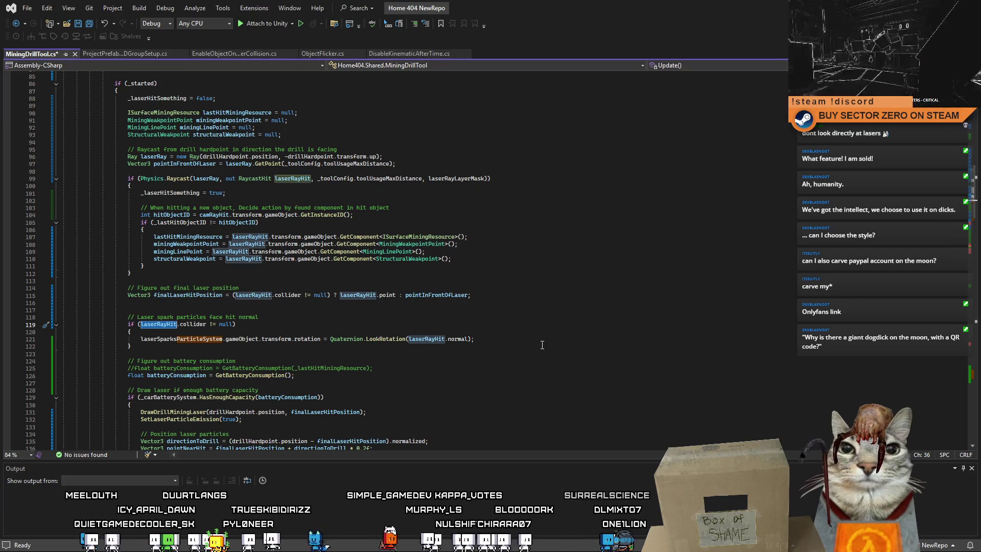
Step: Add an else branch with a // TO DO comment below the laser-spark block
click(474, 339)
key(Down)
key(Down)
text(else)
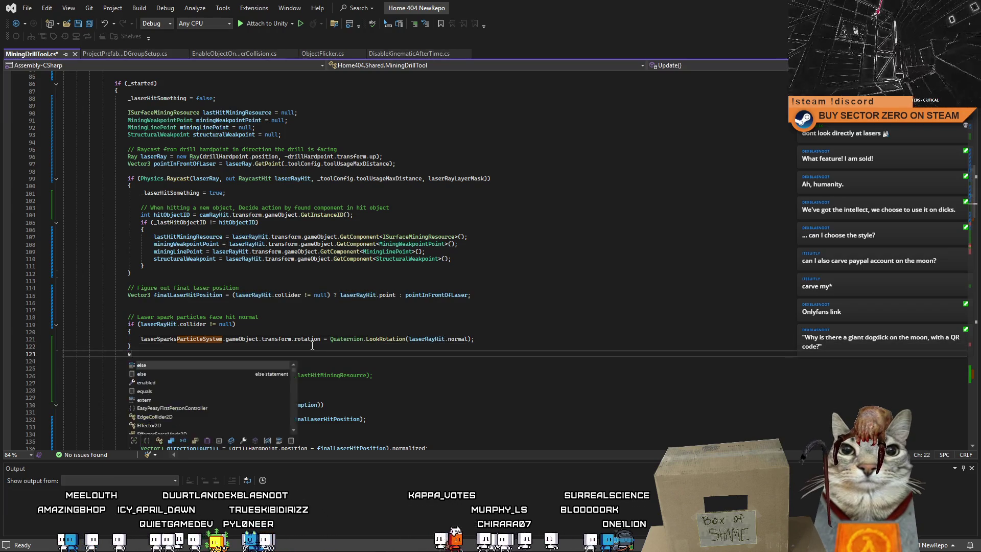
key(Return)
text({)
key(Return)
text(// TO DO)
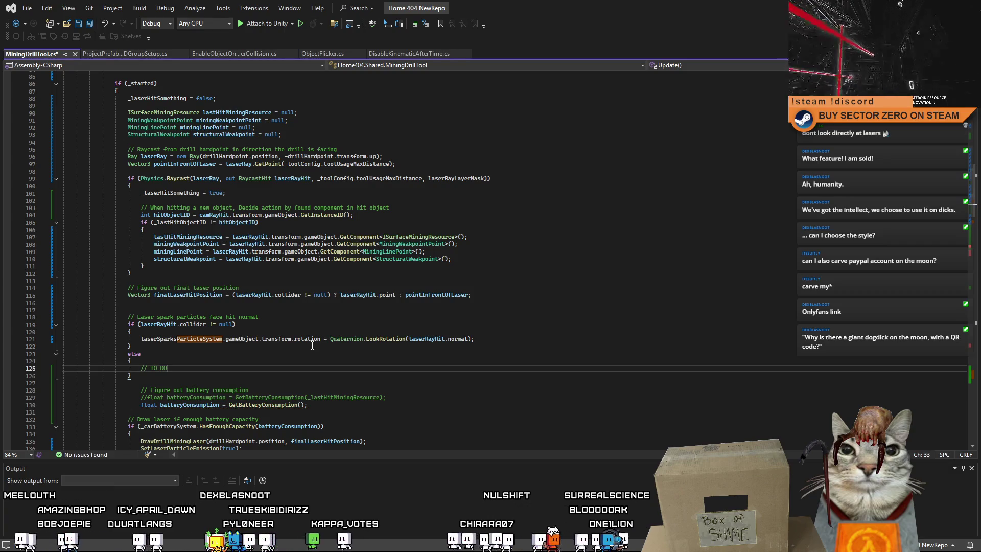
click(338, 339)
scroll(176, 305, down, 4)
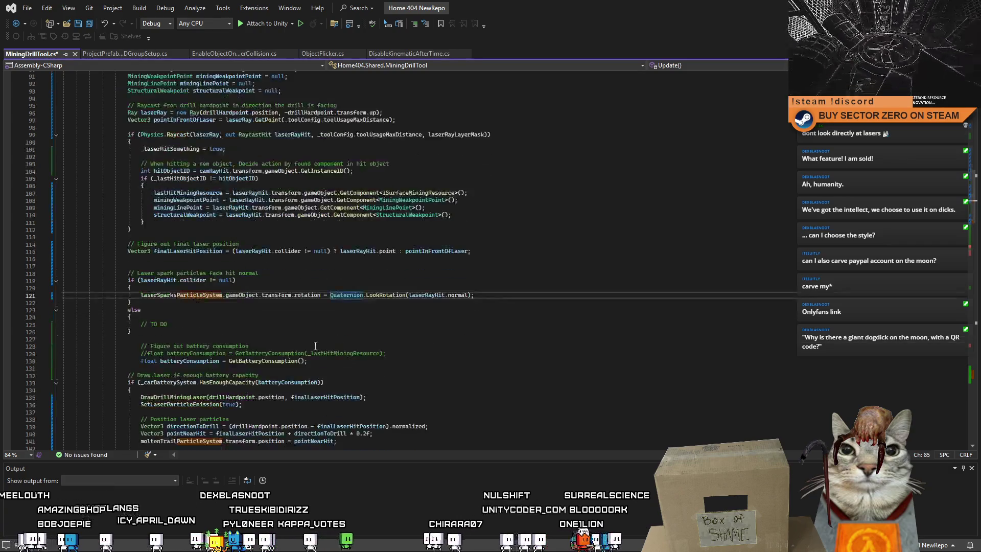
Step: Unindent the battery consumption comment, the commented-out batteryConsumption line and the float line
click(140, 304)
key(shift+Tab)
click(141, 310)
key(shift+Tab)
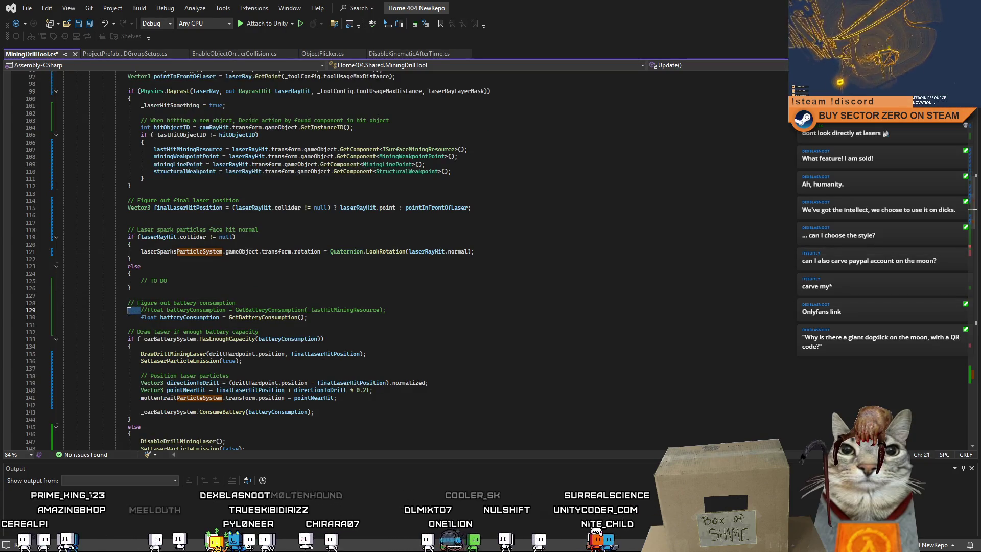
drag(141, 317, 128, 321)
key(BackSpace)
click(199, 303)
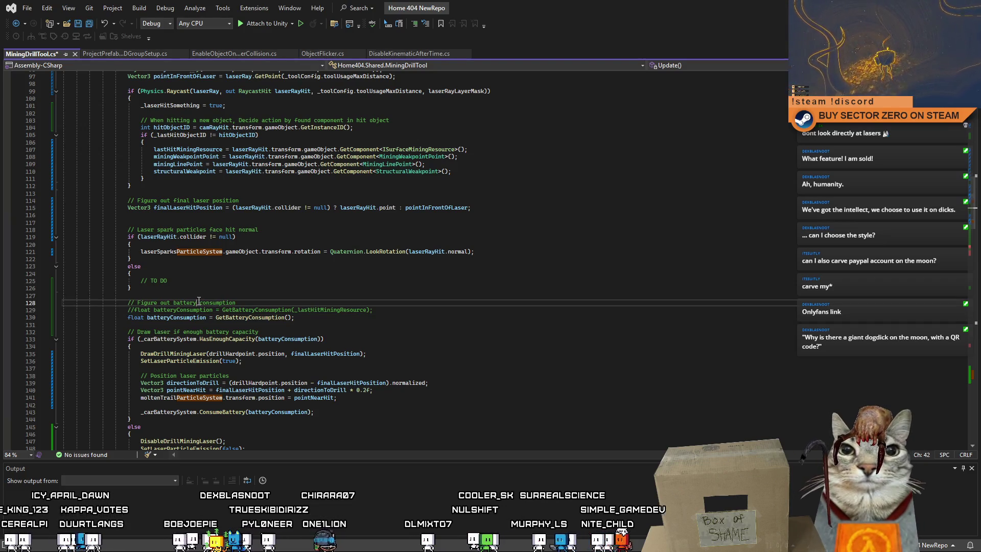
scroll(337, 288, down, 4)
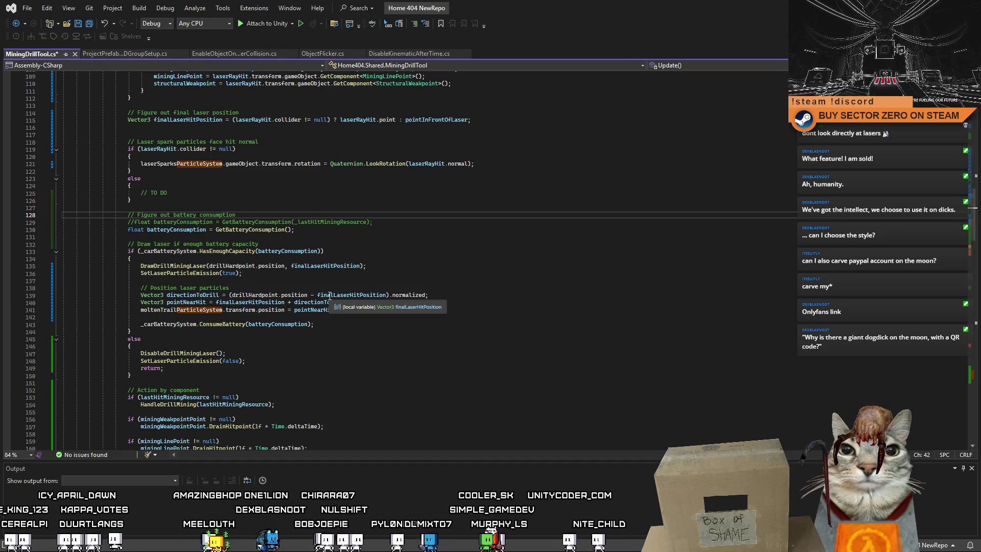
Step: Jump from the SetLaserParticleEmission call in Update to its method definition
click(176, 261)
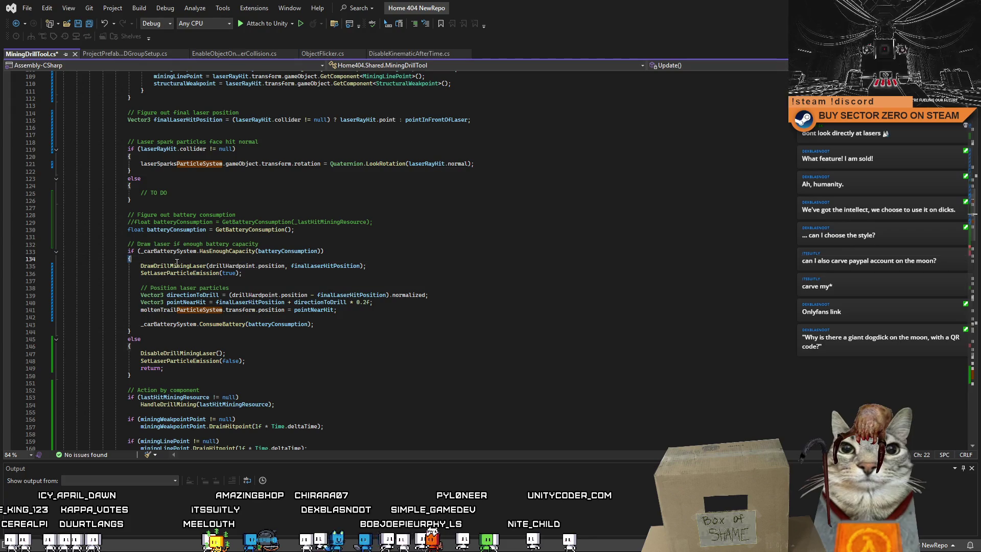
double_click(177, 266)
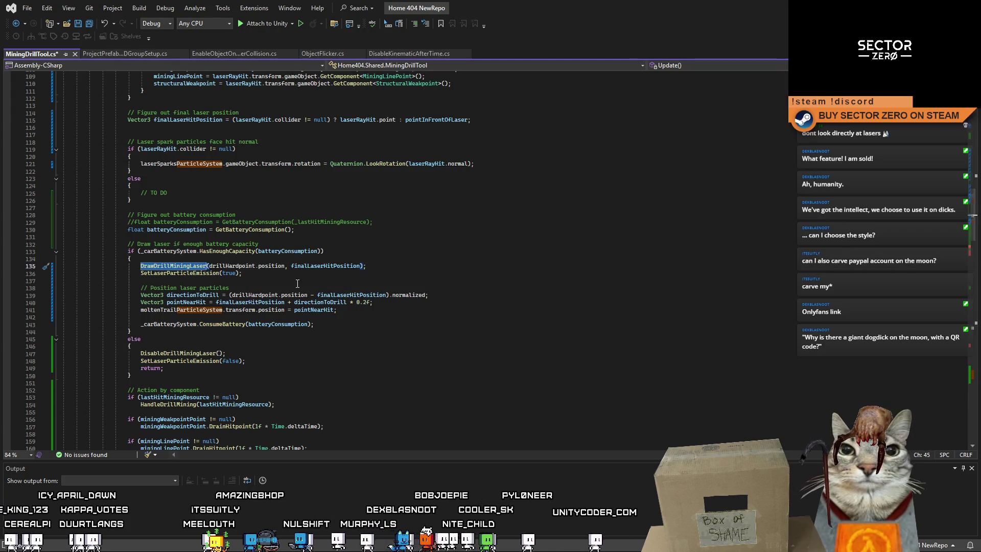
double_click(202, 273)
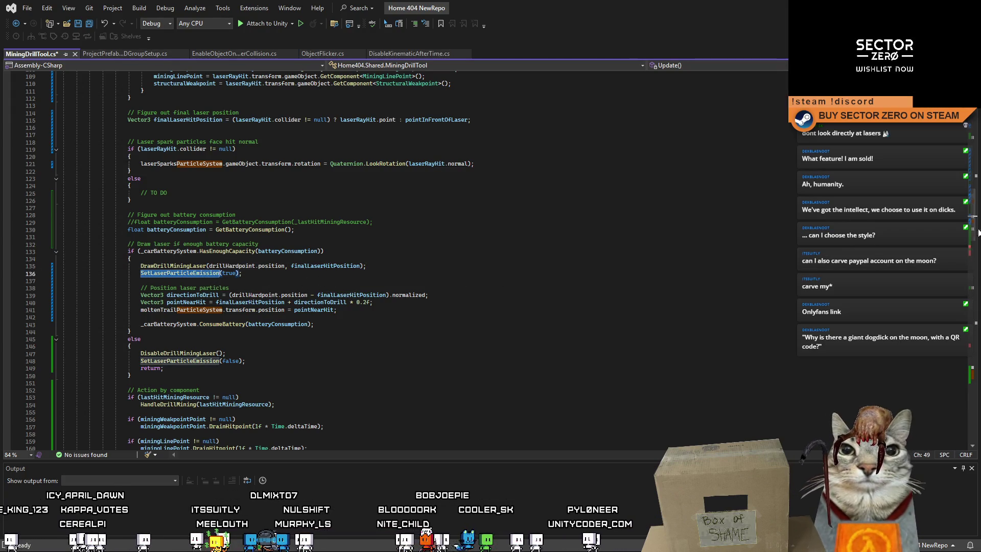
click(971, 362)
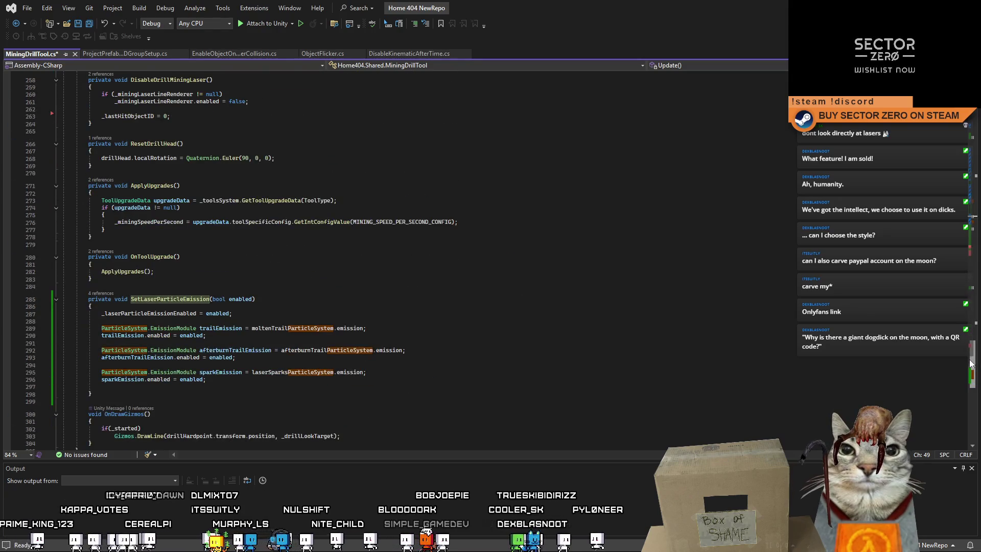
drag(972, 362, 964, 372)
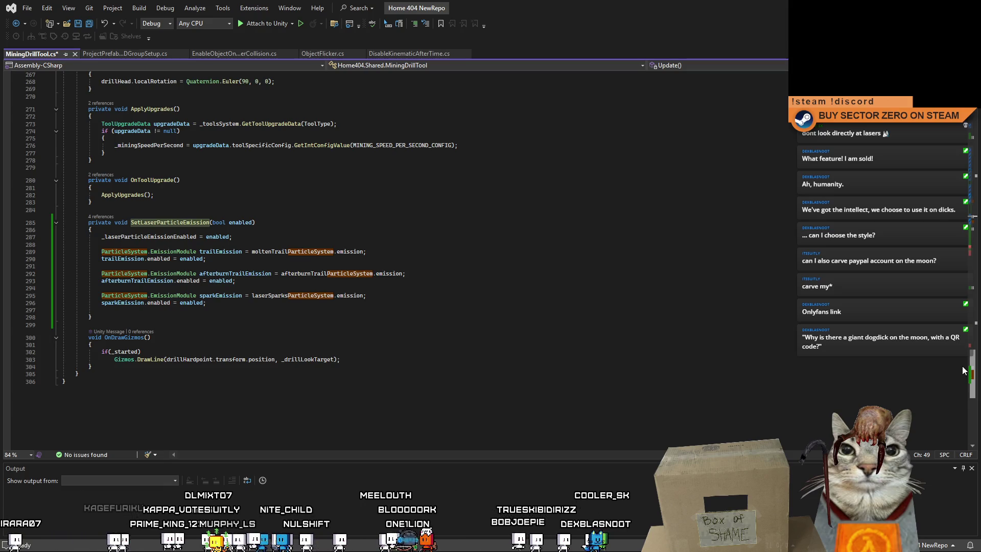
scroll(961, 353, up, 2)
click(333, 264)
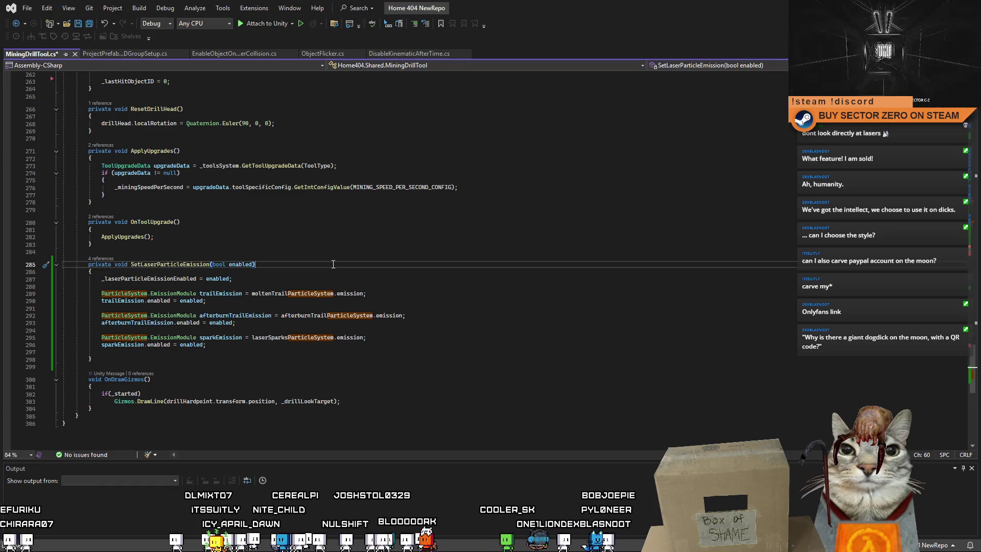
Step: Append ', bool hitSomething' to the SetLaserParticleEmission signature
text(, bool )
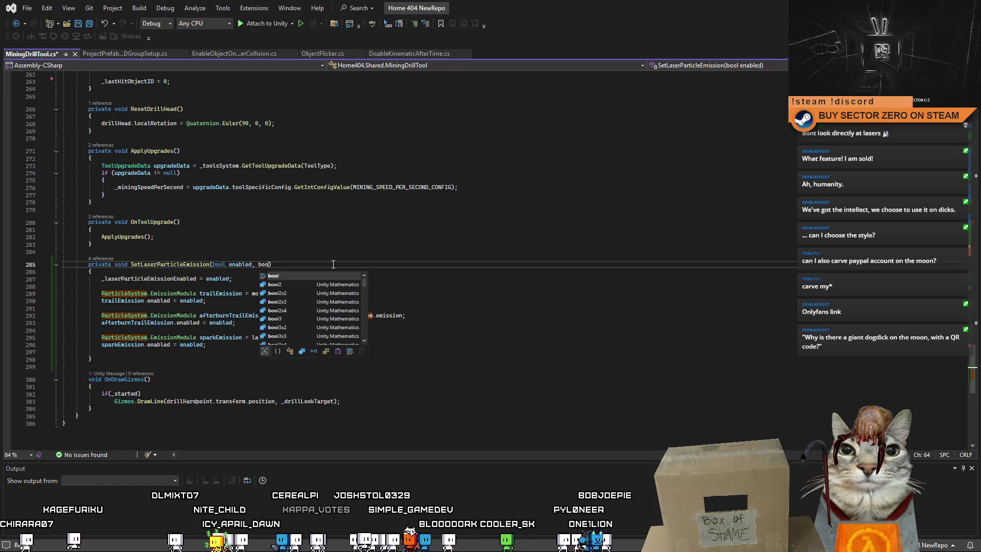
text(hit)
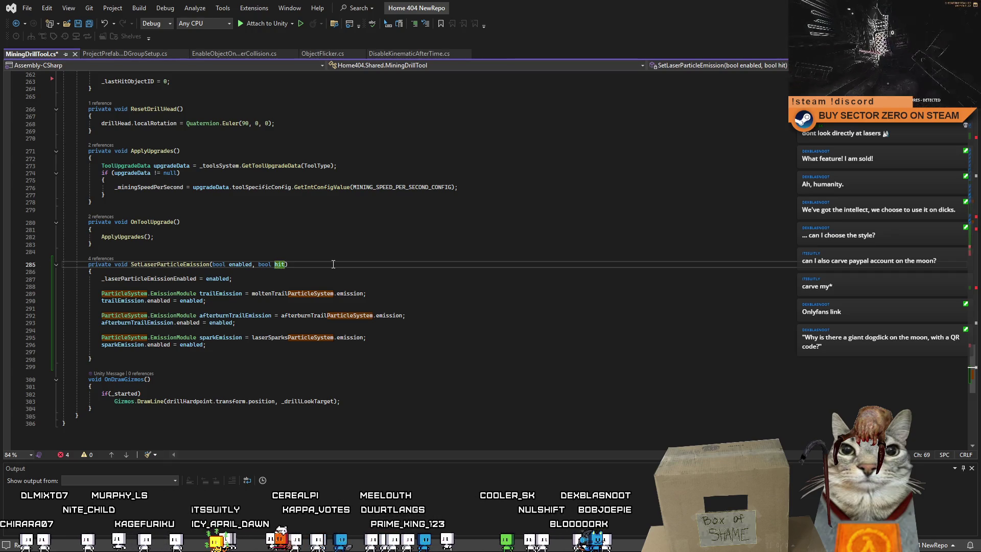
text(Something)
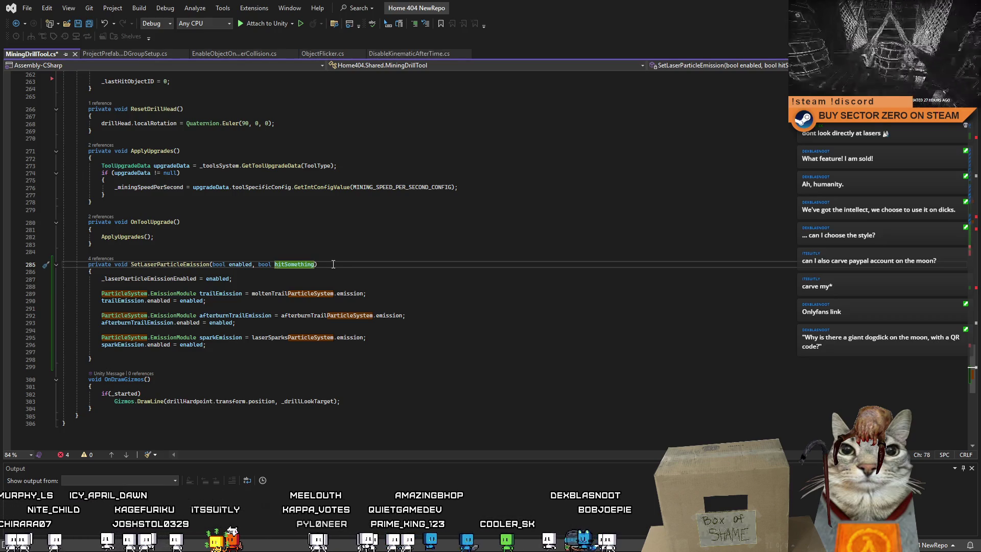
key(Down)
click(249, 284)
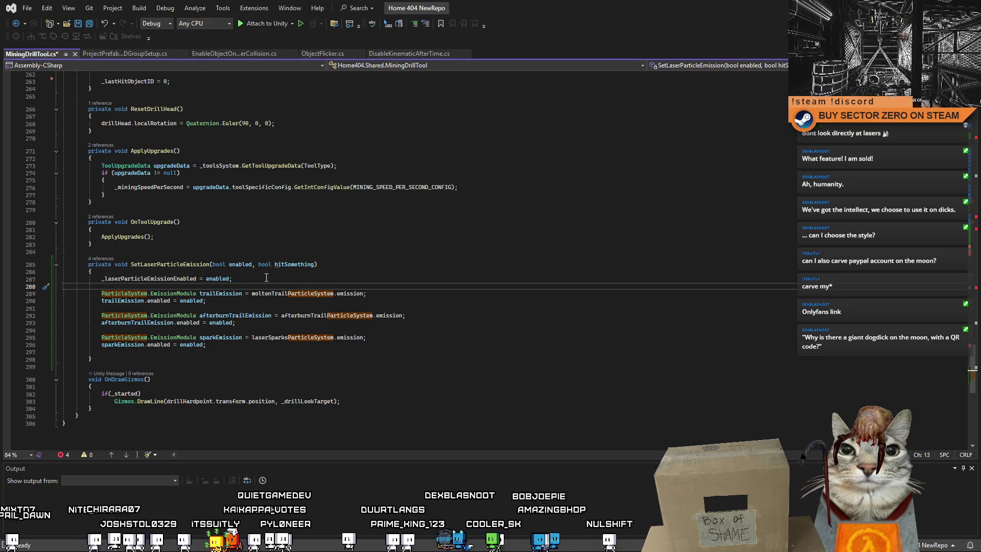
drag(973, 368, 965, 281)
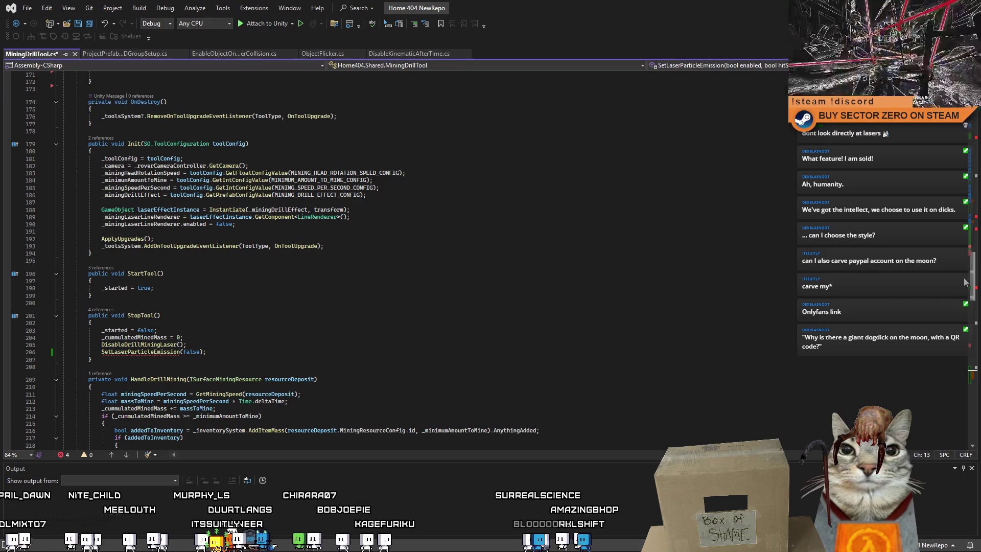
mouse_move(964, 282)
mouse_down()
mouse_move(956, 363)
mouse_move(925, 262)
mouse_move(919, 148)
mouse_up()
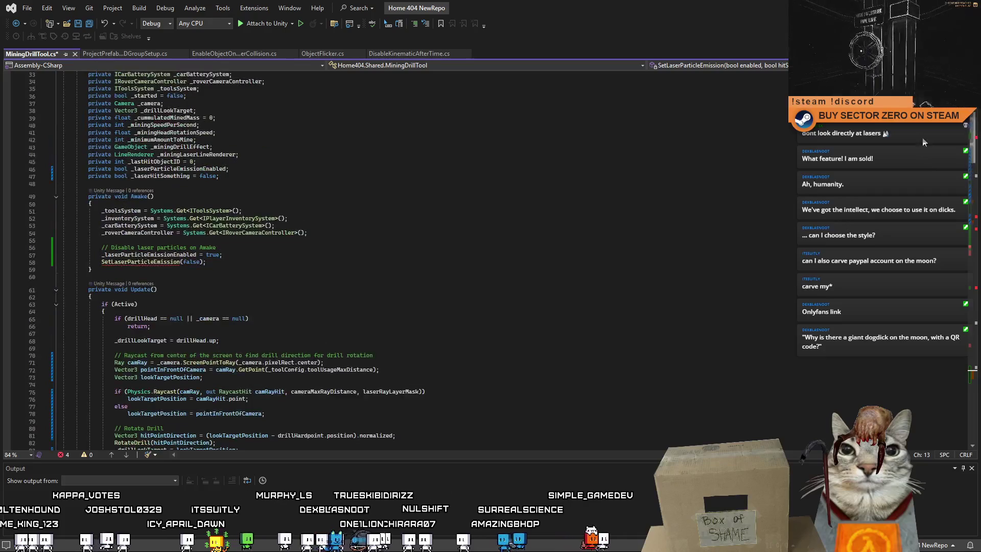
Step: Check the _laserParticleEmissionEnabled and _laserHitSomething fields, then delete the hitSomething parameter name
double_click(149, 254)
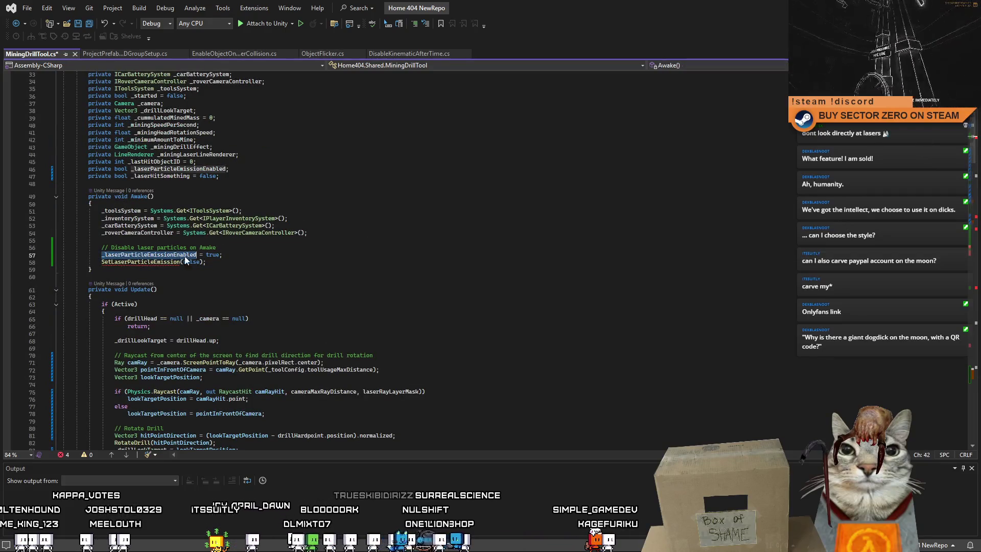
double_click(160, 176)
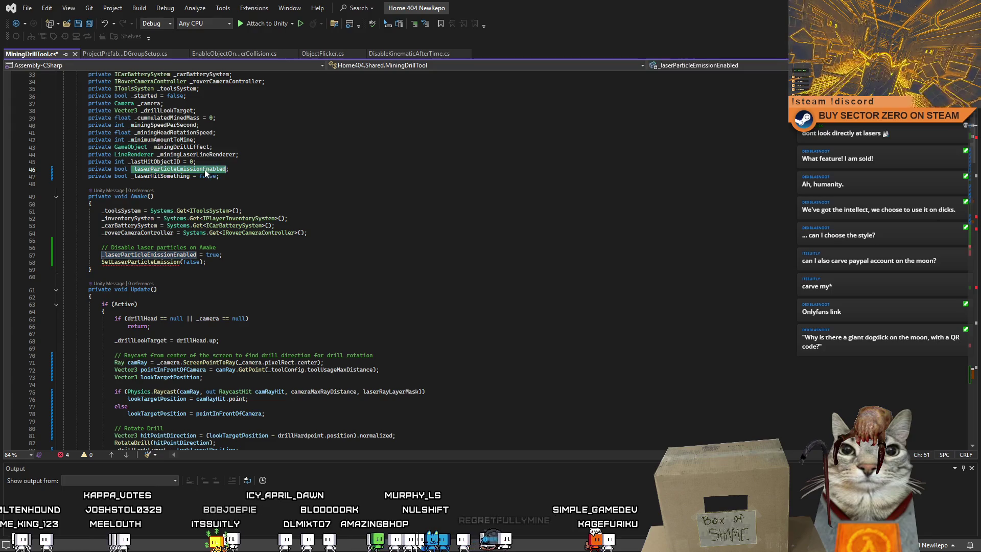
drag(974, 151, 974, 380)
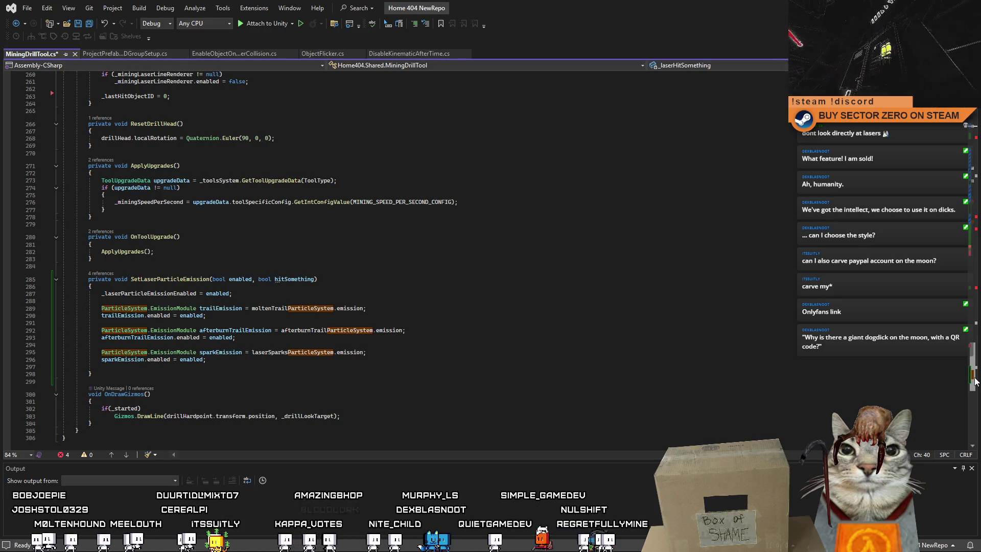
double_click(302, 282)
key(BackSpace)
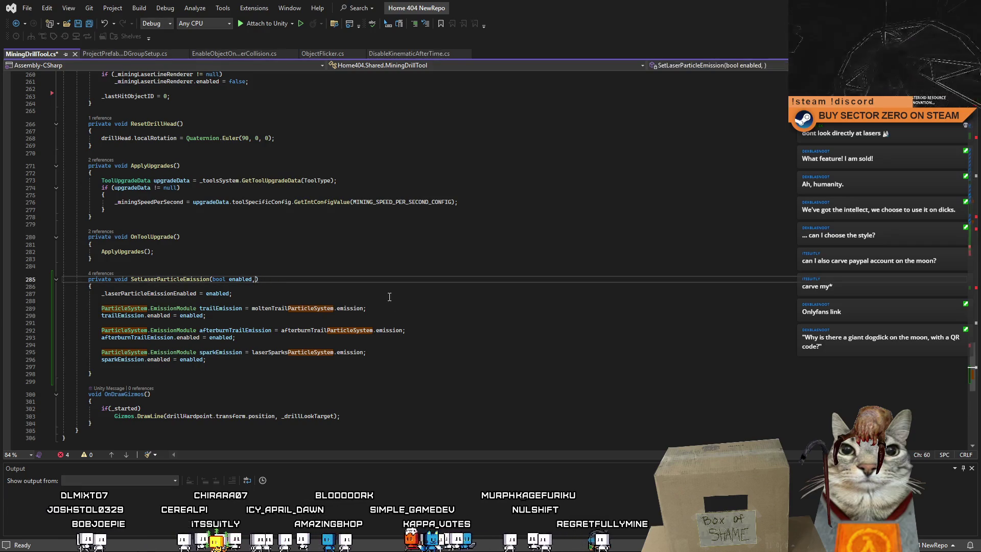
key(BackSpace)
click(389, 295)
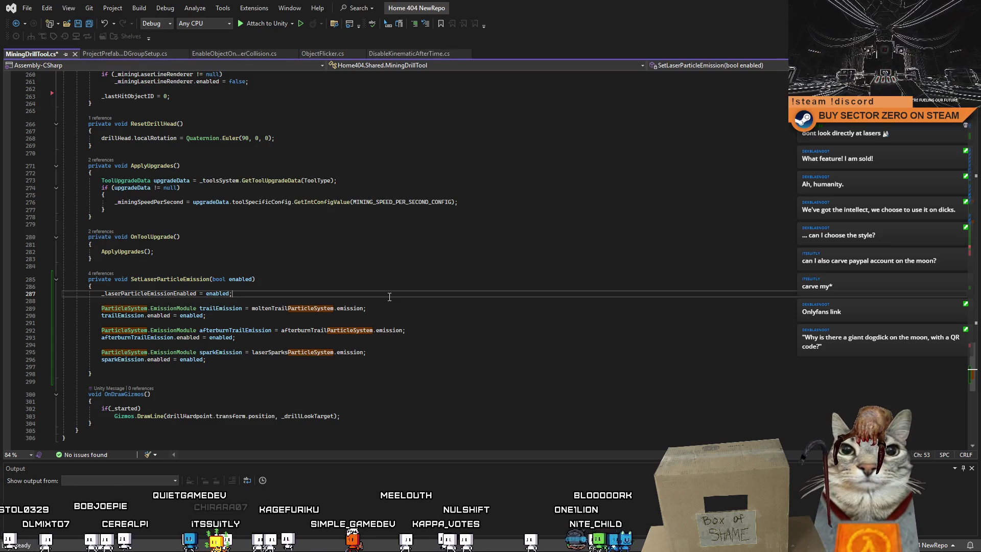
click(209, 279)
scroll(977, 325, up, 20)
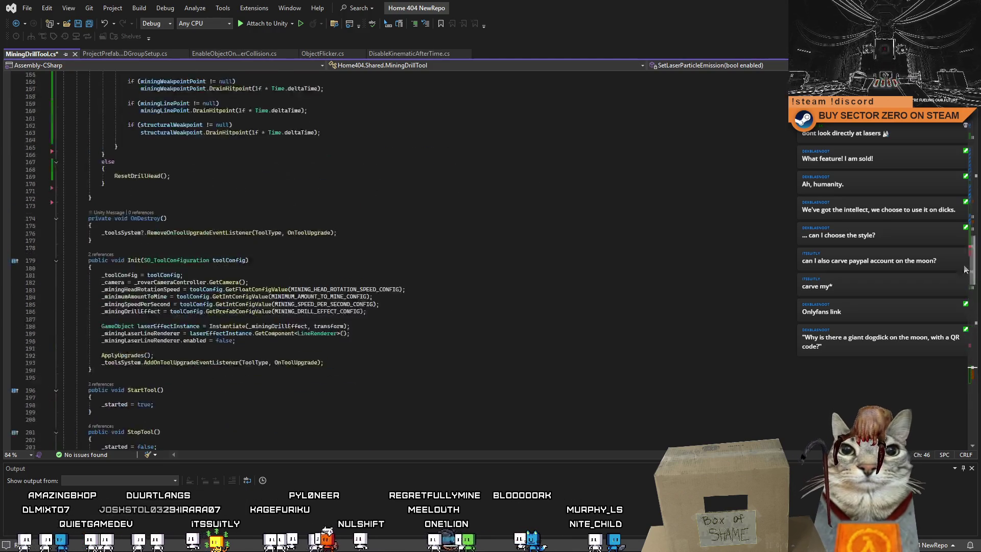
drag(966, 250, 966, 226)
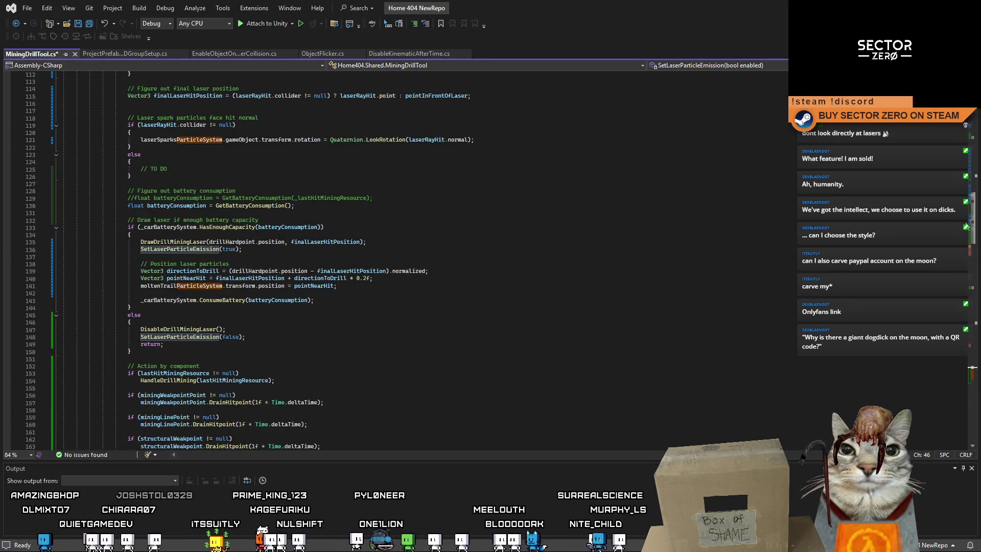
drag(966, 226, 965, 373)
click(626, 253)
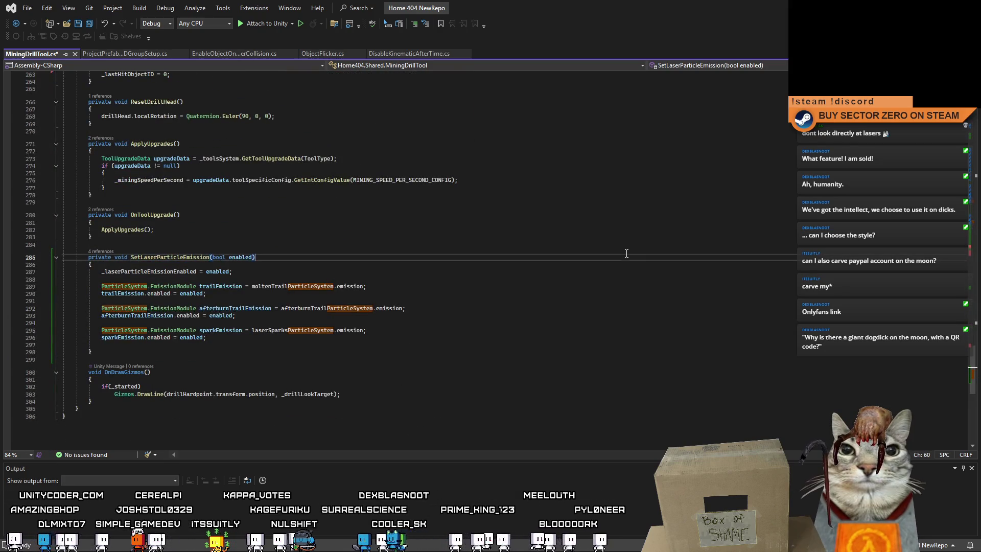
mouse_move(971, 368)
mouse_down()
mouse_move(971, 203)
mouse_move(974, 369)
mouse_move(974, 292)
mouse_up()
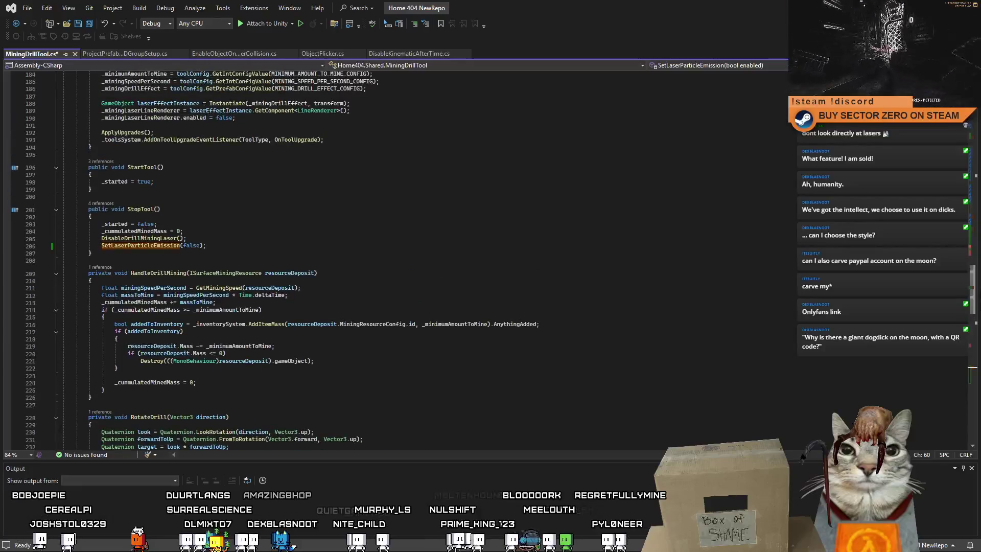
key(F12)
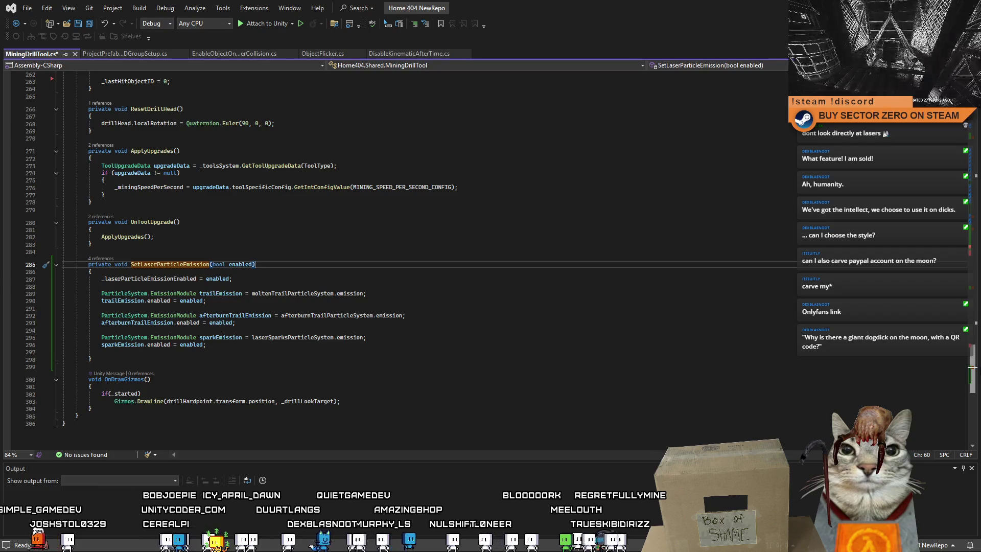
scroll(388, 260, up, 20)
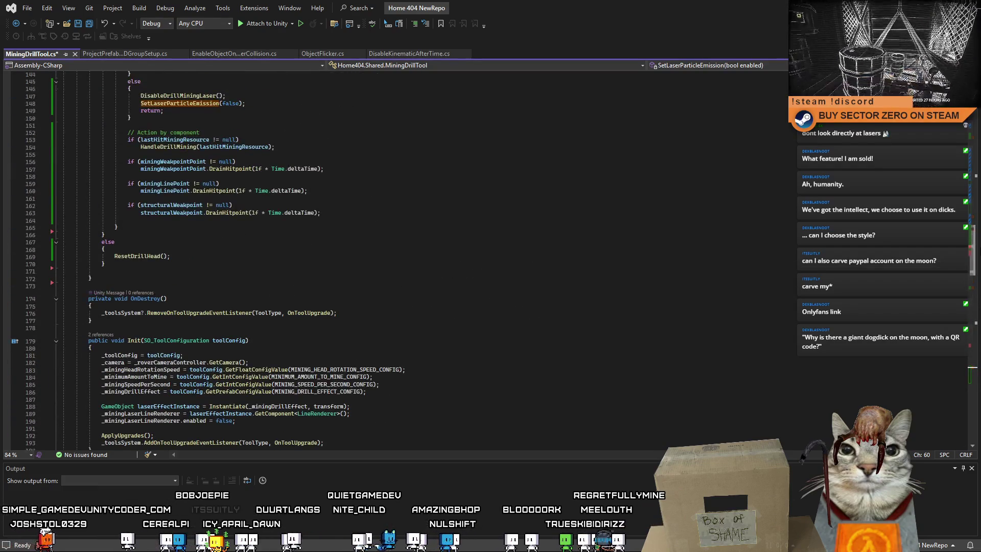
scroll(389, 261, up, 10)
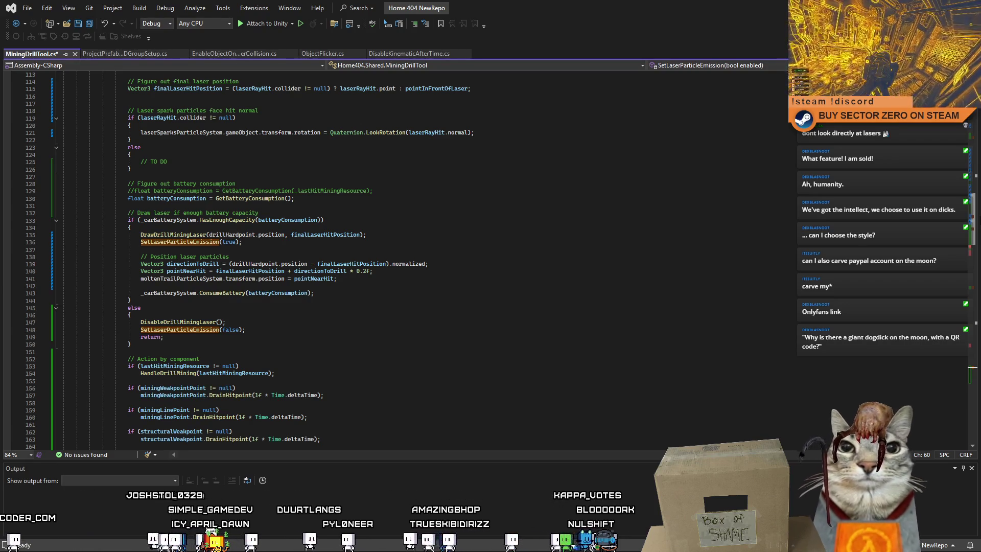
scroll(388, 260, down, 20)
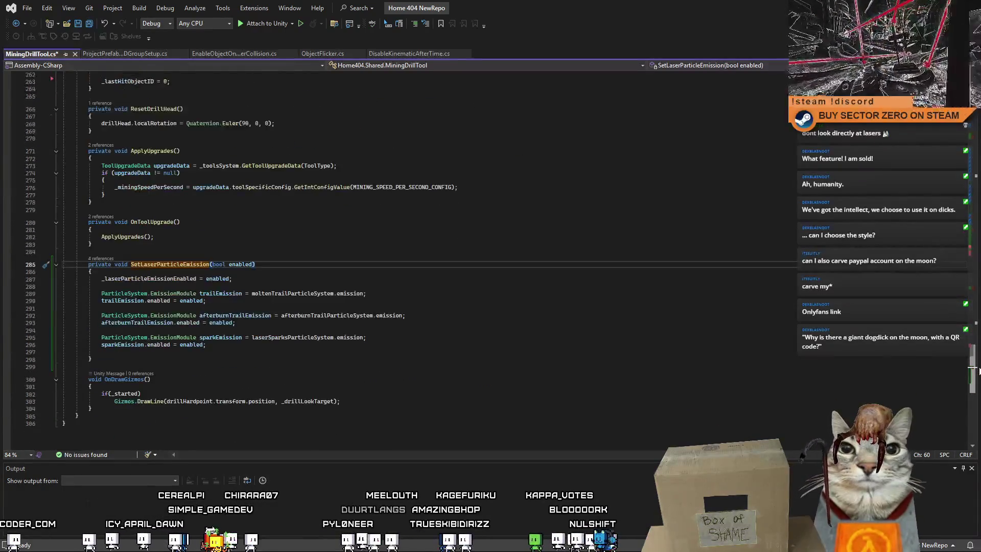
scroll(388, 261, up, 20)
scroll(476, 201, up, 20)
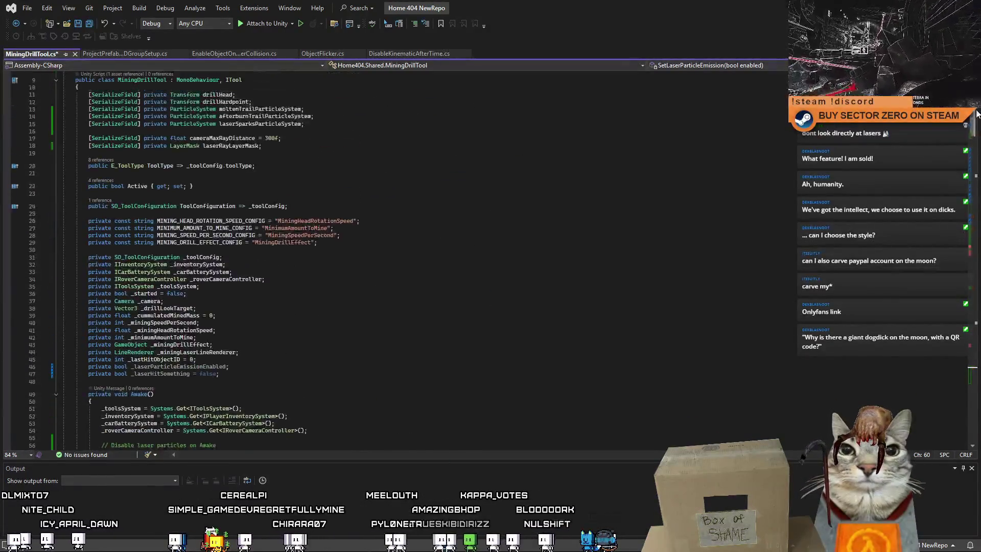
scroll(161, 366, down, 2)
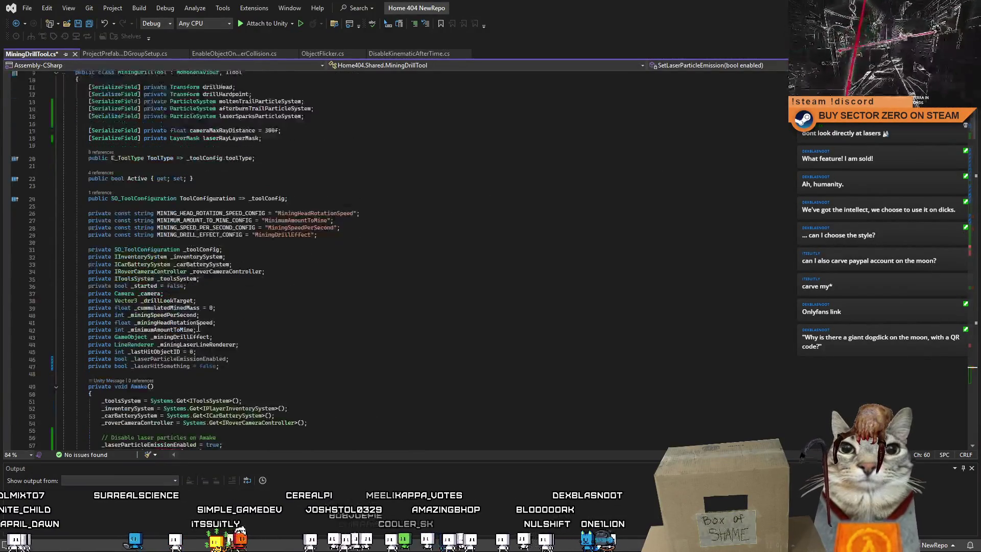
double_click(162, 367)
key(ctrl+c)
mouse_move(971, 102)
mouse_down()
mouse_move(971, 388)
mouse_move(970, 374)
mouse_up()
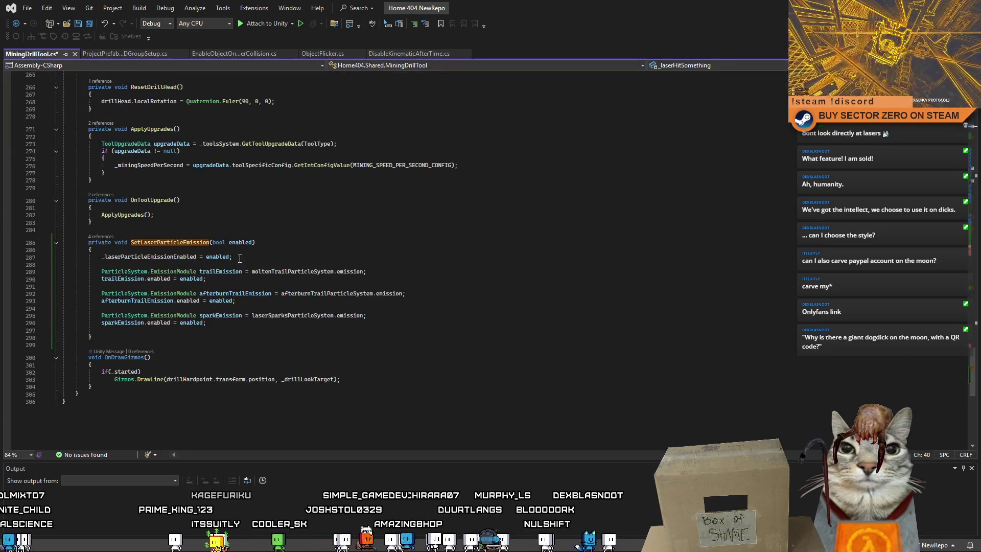
click(222, 265)
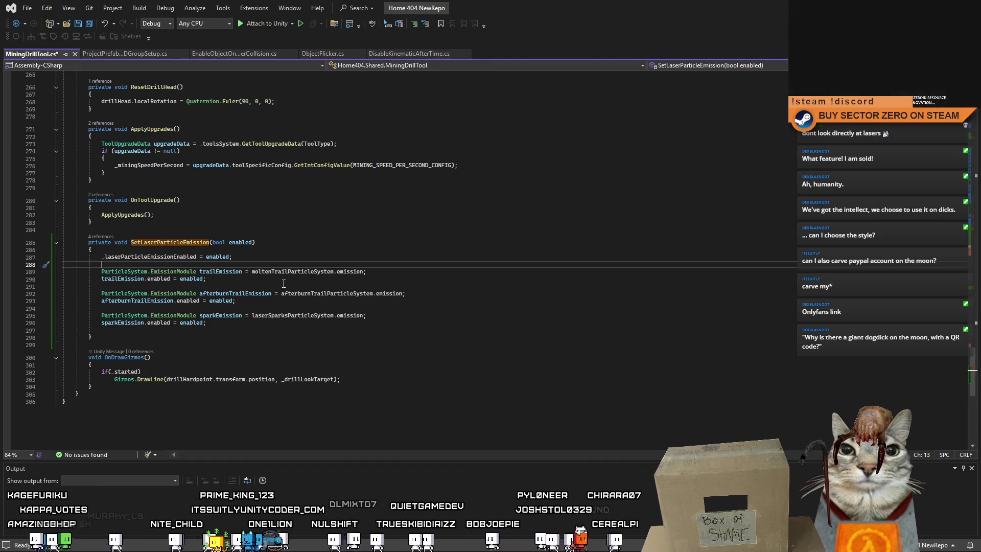
Step: Try a _laserHitSomething ? enabled : false ternary on the trail line, then remove it
key(Down)
key(Down)
key(Down)
click(180, 279)
key(ctrl+v)
text(?)
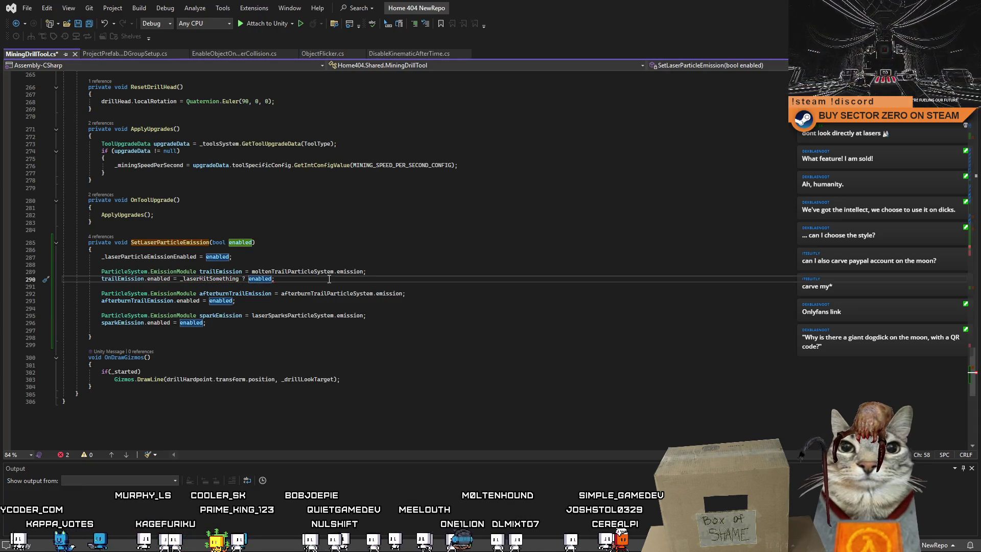
key(ctrl+Right)
text(:)
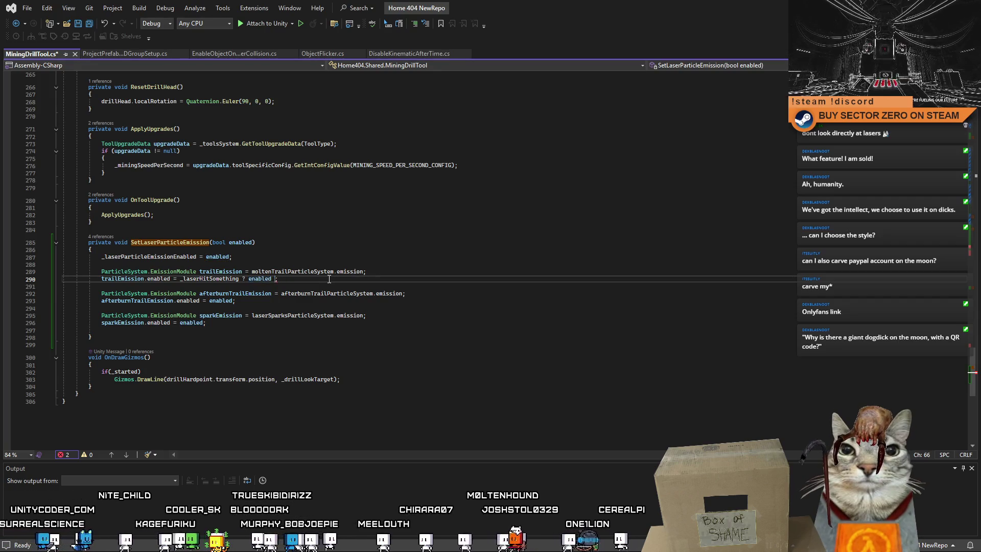
text( fla)
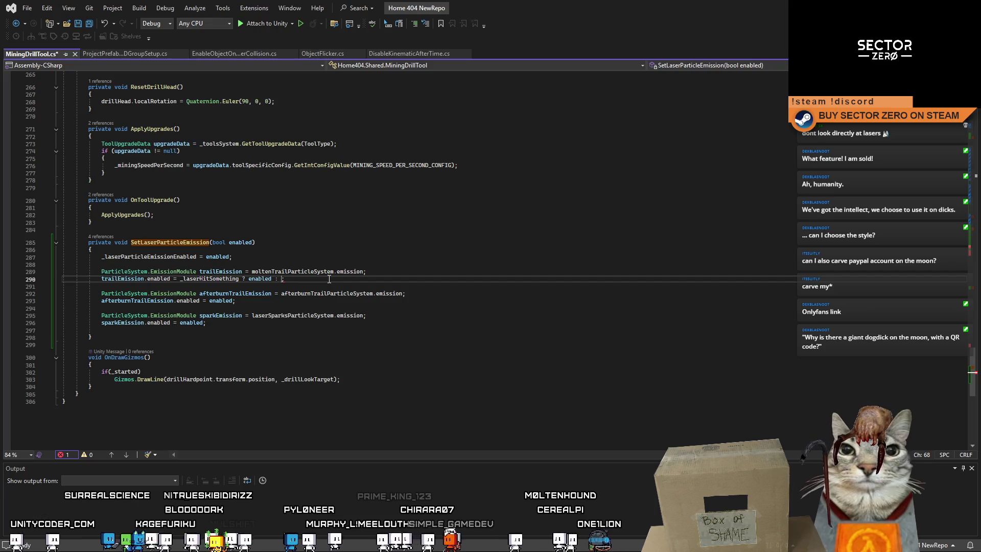
key(BackSpace)
key(BackSpace)
text(alse)
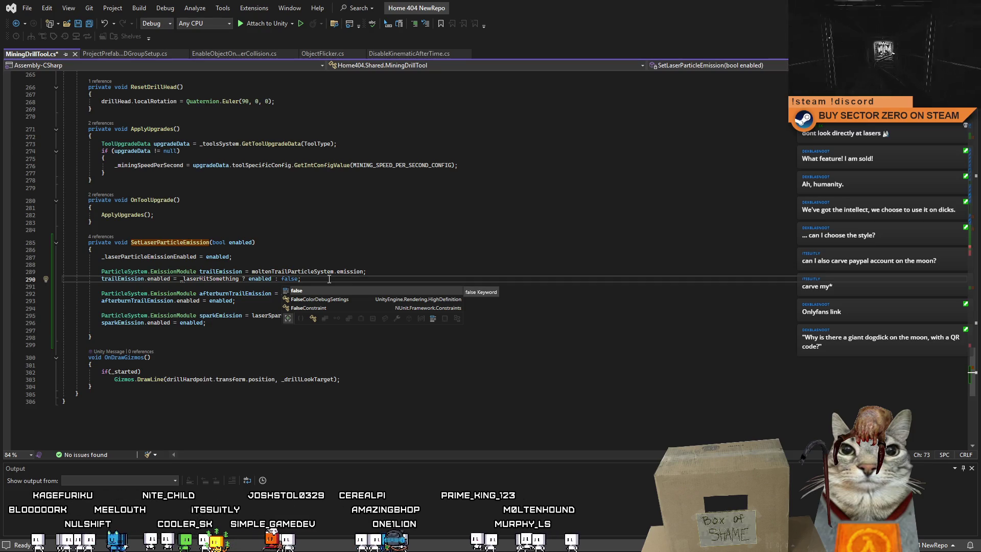
key(Escape)
key(BackSpace)
key(BackSpace)
key(BackSpace)
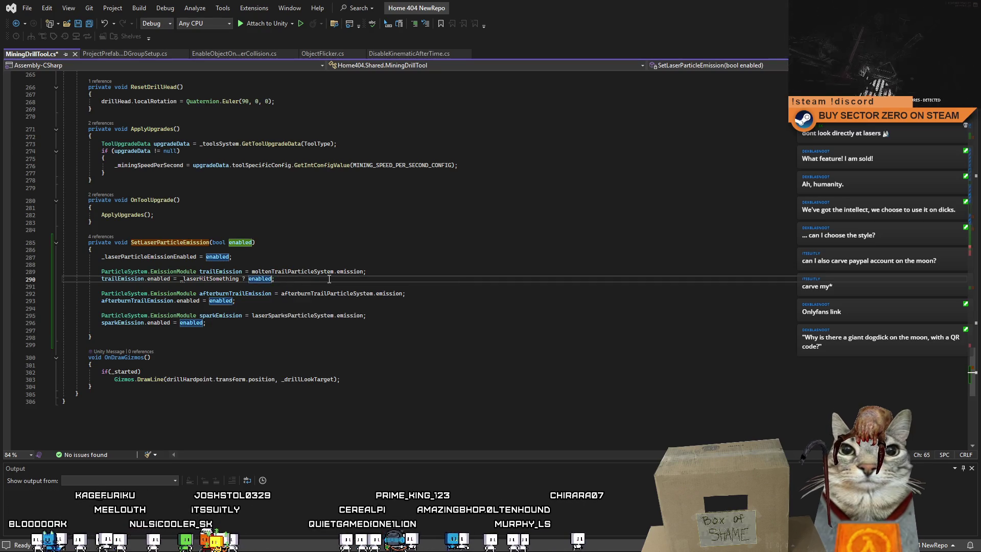
key(ctrl+Left)
key(ctrl+BackSpace)
key(ctrl+BackSpace)
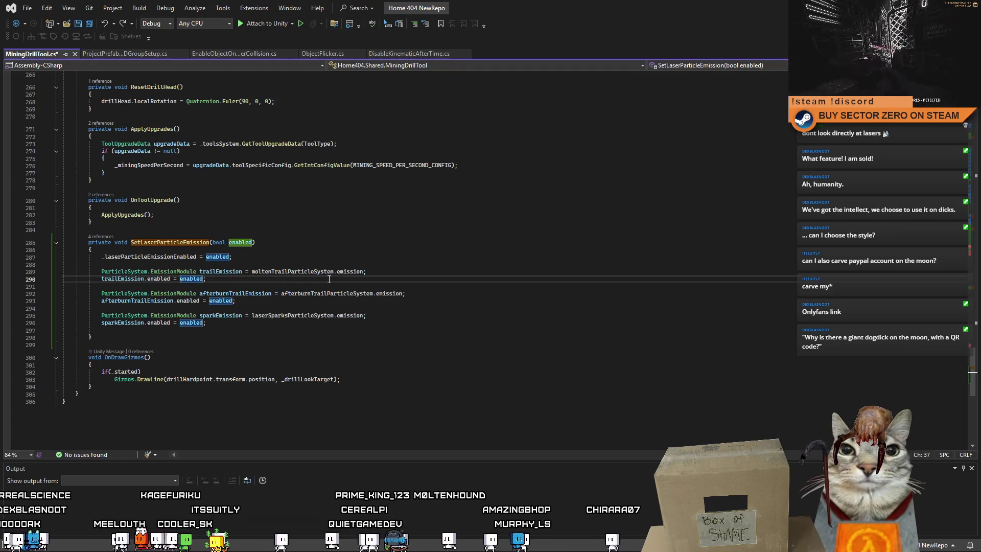
Step: Copy the whole SetLaserParticleEmission method and paste a duplicate directly below it
click(312, 231)
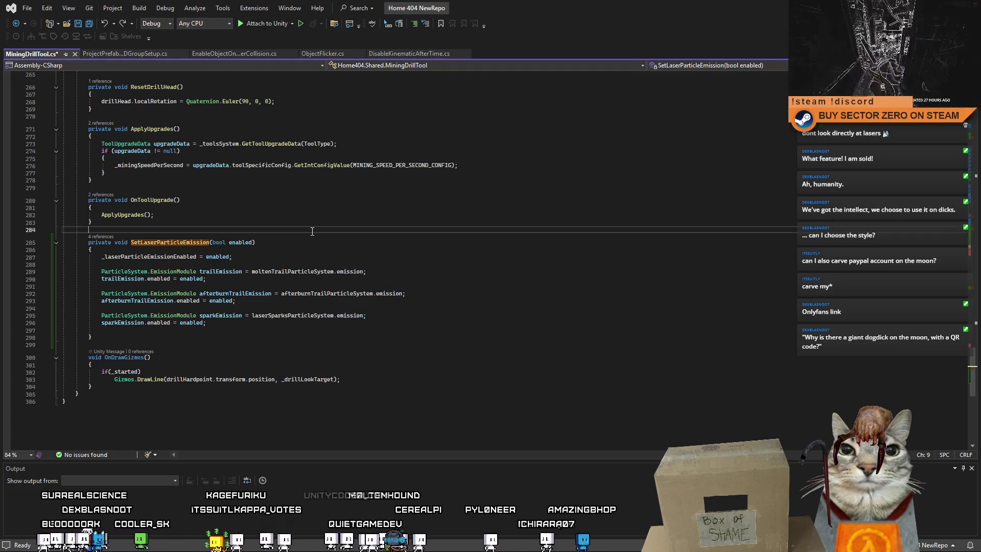
drag(89, 242, 111, 339)
key(ctrl+c)
click(111, 339)
key(Return)
key(Return)
key(ctrl+v)
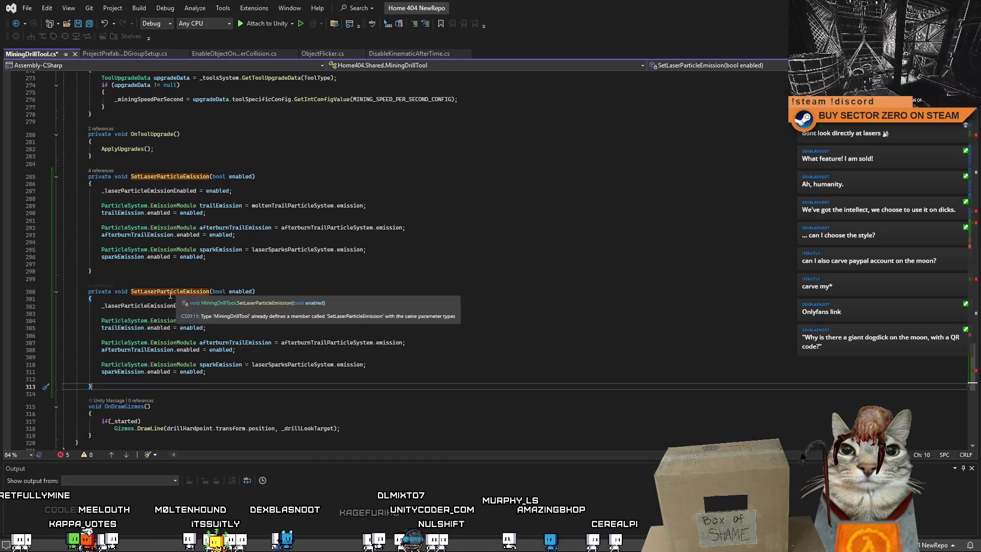
Step: Replace 'Particle' with 'Trail' in the duplicate's name, making it SetLaserTrailEmission
double_click(169, 292)
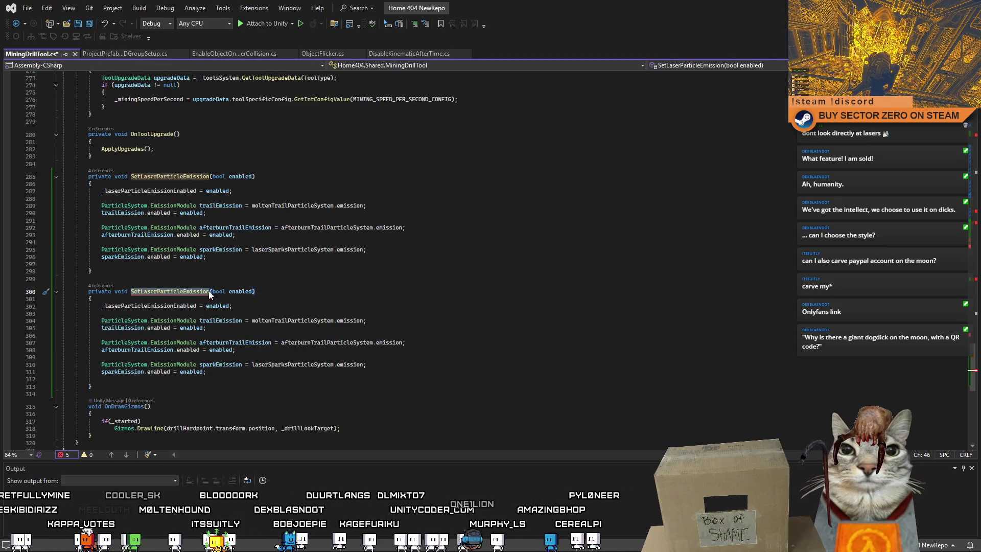
click(183, 291)
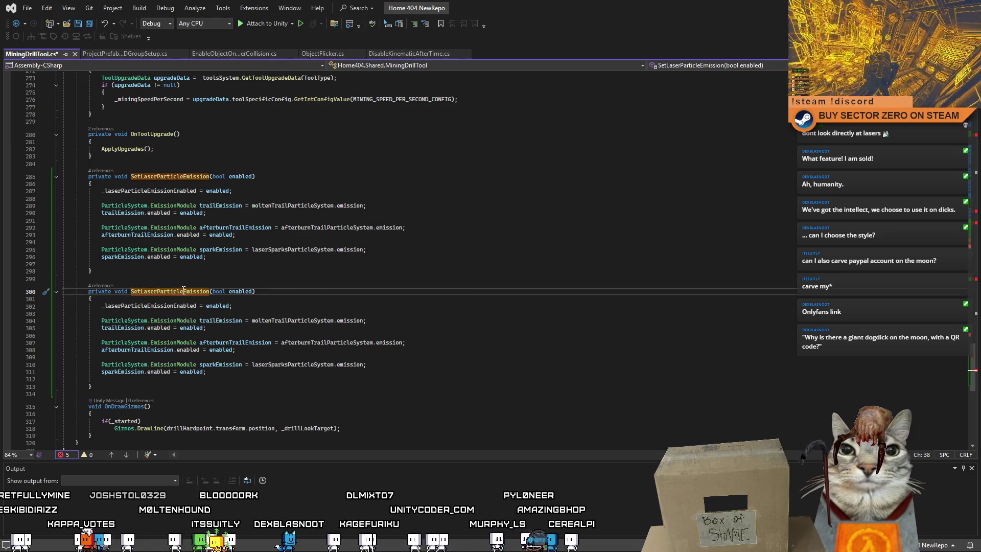
drag(183, 291, 159, 295)
text(Trail)
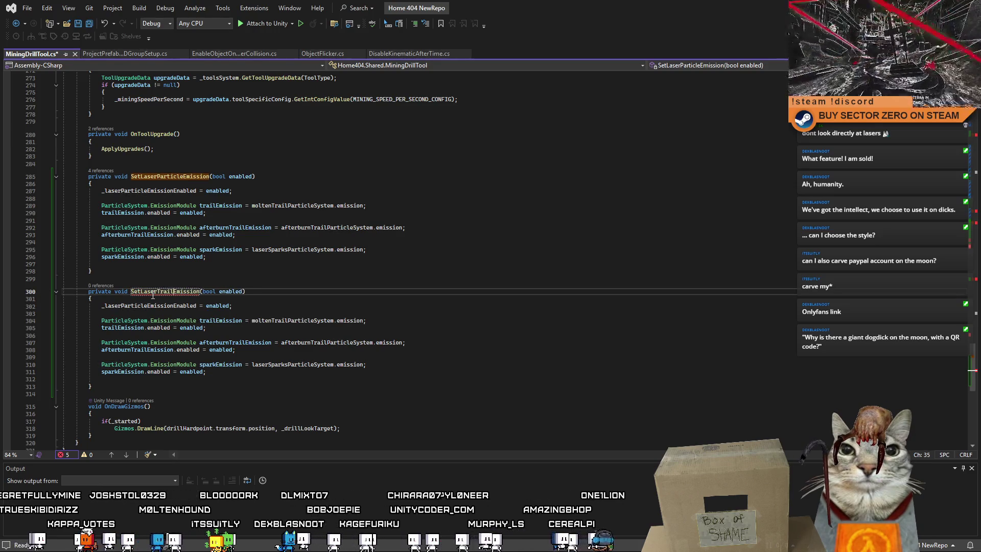
Step: Select _laserParticleEmissionEnabled in the copy's body and in the original method
click(266, 298)
click(270, 308)
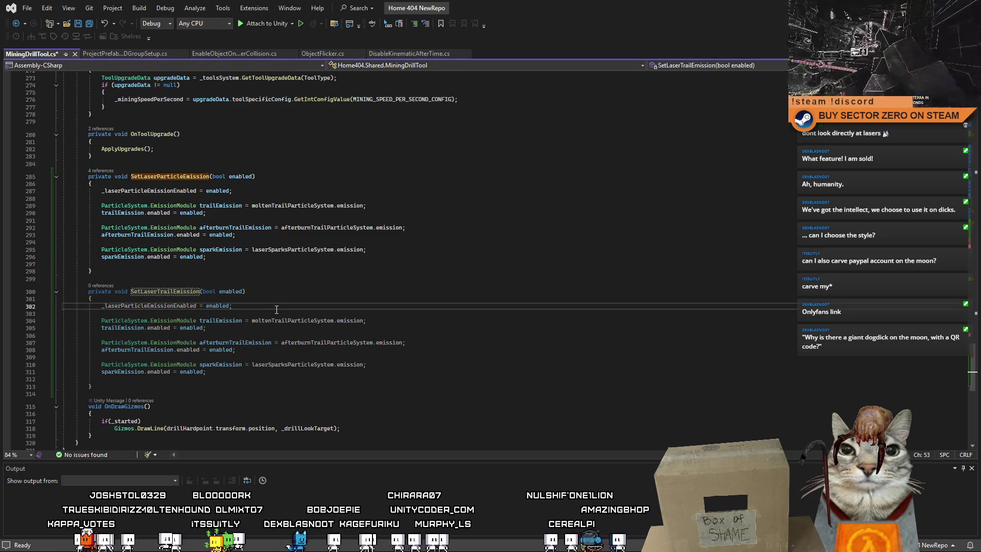
drag(276, 309, 16, 308)
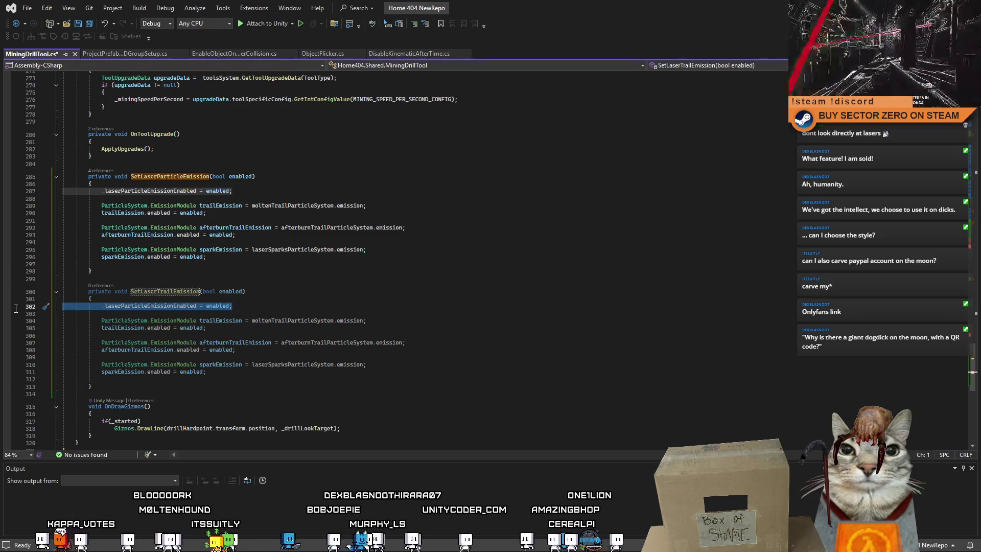
double_click(173, 306)
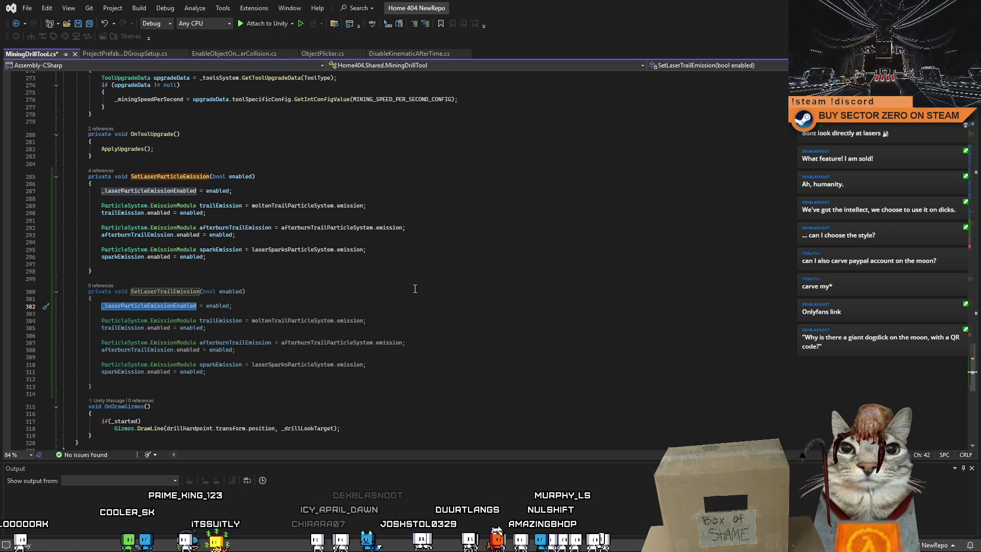
click(180, 187)
double_click(178, 190)
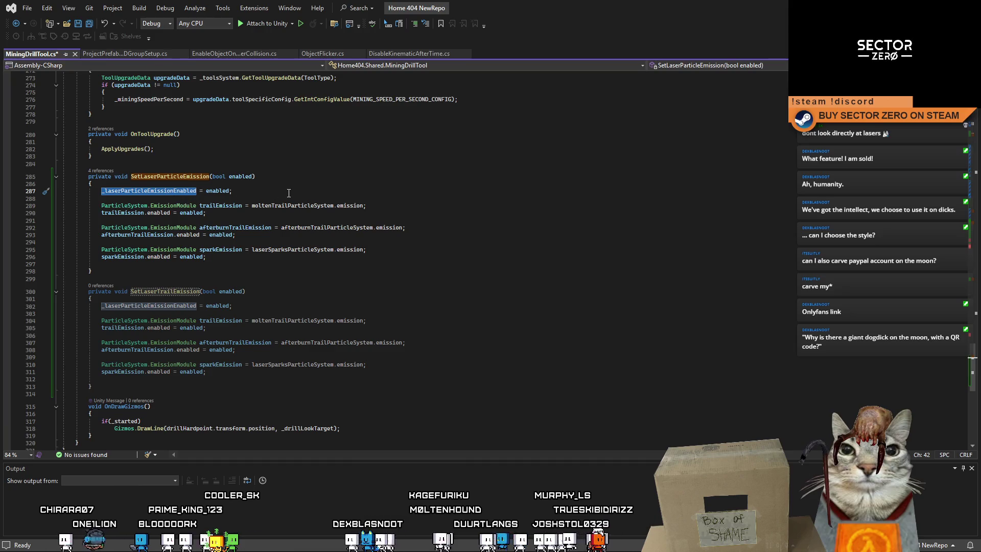
Step: Use Ctrl+R, R to insert 'Trail' after '_laser', making the field _laserTrailParticleEmissionEnabled
key(ctrl+r)
key(ctrl+r)
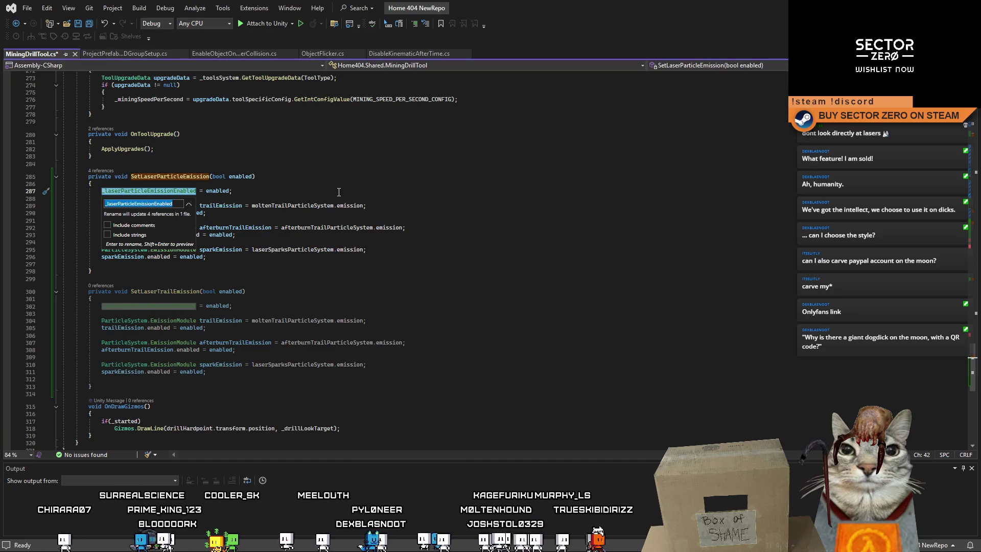
click(153, 203)
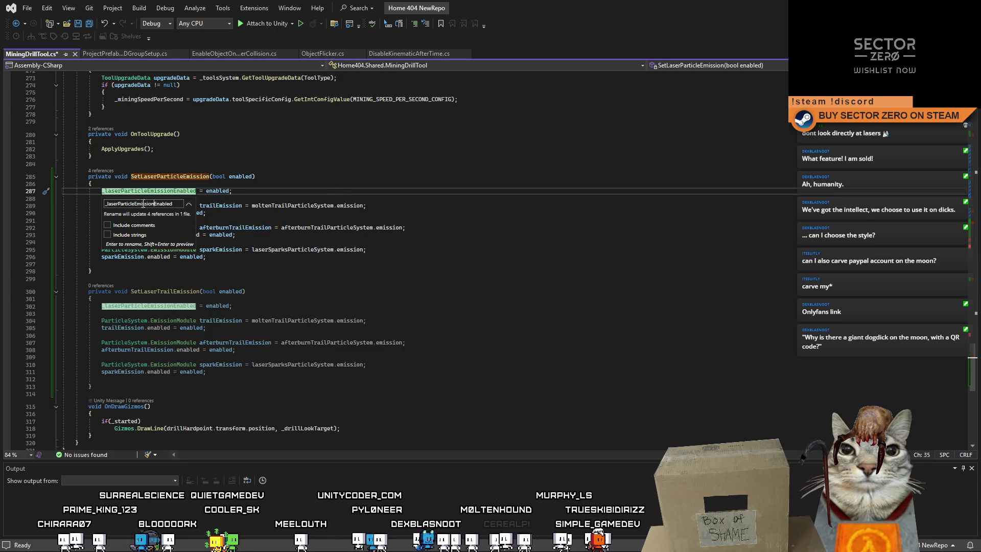
drag(134, 203, 119, 212)
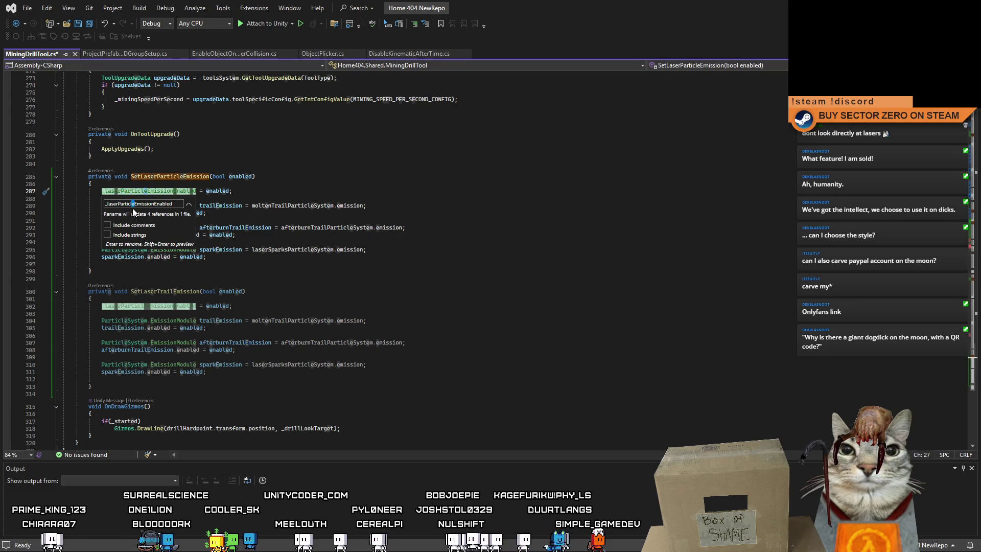
drag(134, 203, 121, 206)
click(121, 206)
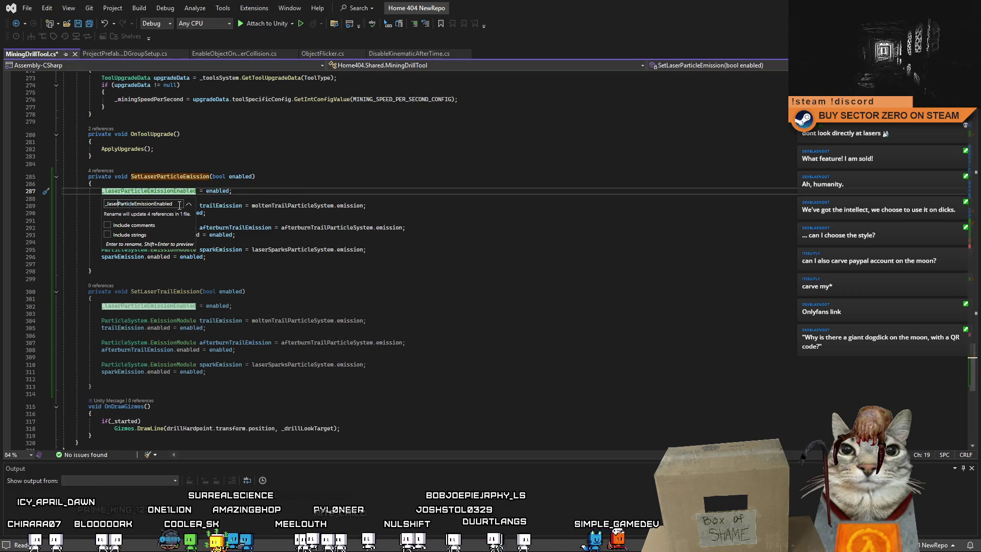
text(Trail)
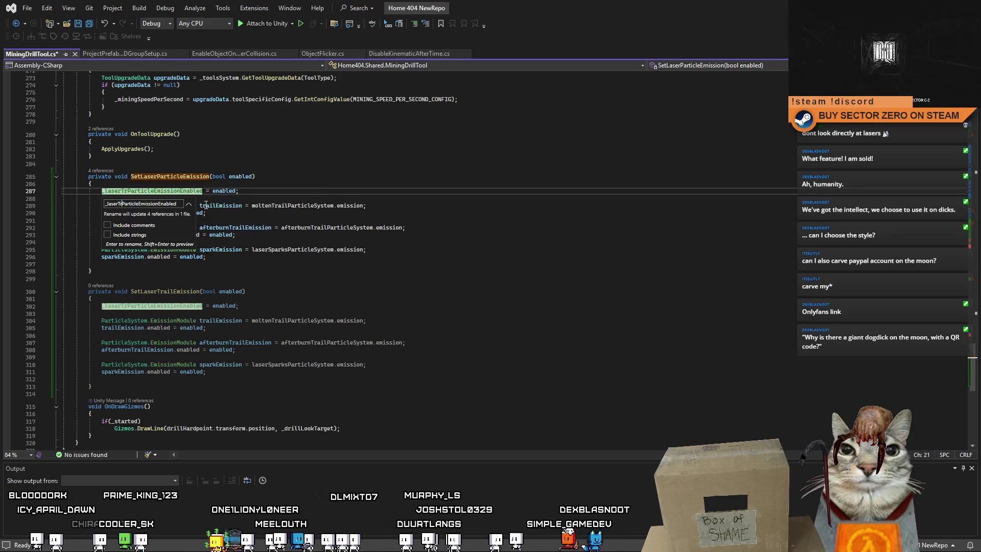
key(Return)
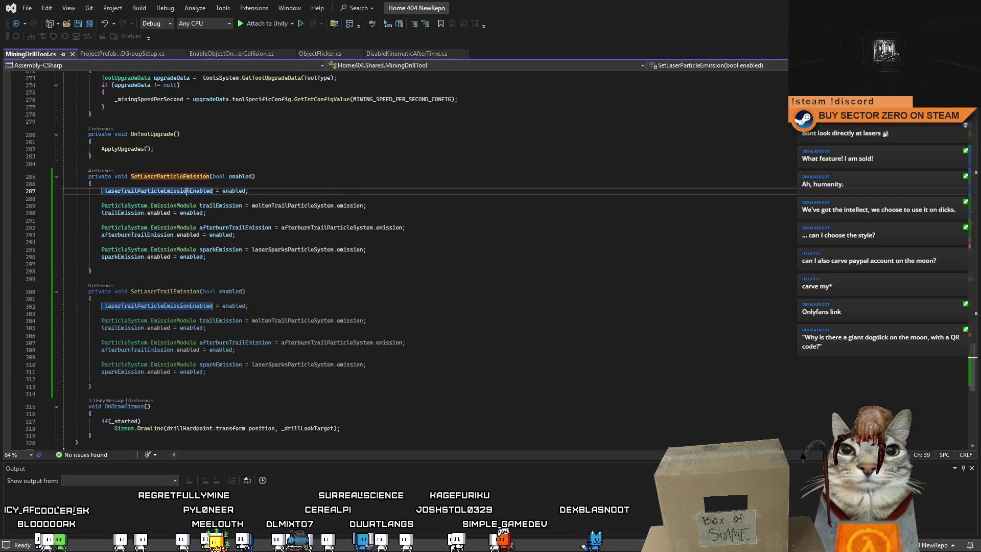
double_click(186, 192)
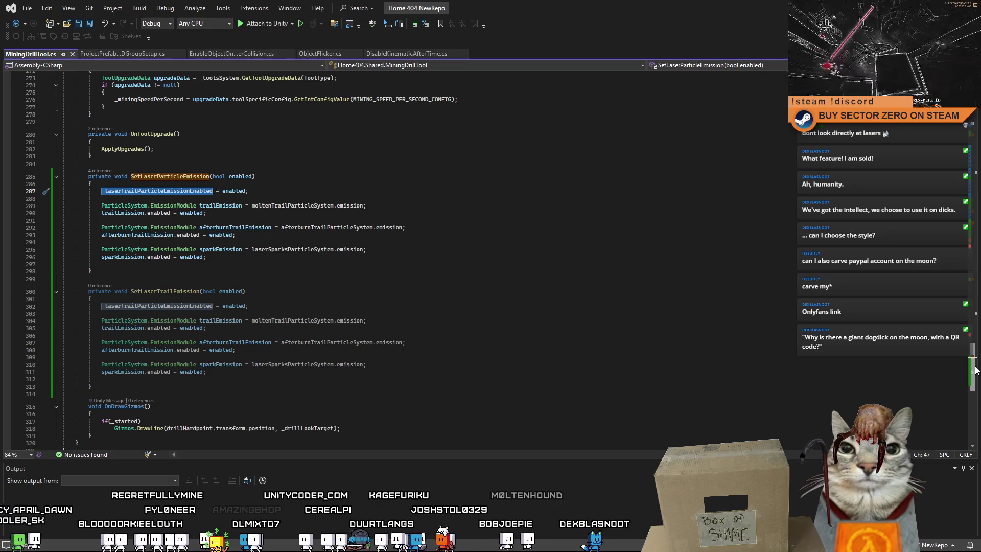
key(F12)
Step: Insert a blank line above the emission flag declarations
scroll(259, 285, down, 6)
click(258, 284)
drag(259, 285, 45, 289)
click(309, 280)
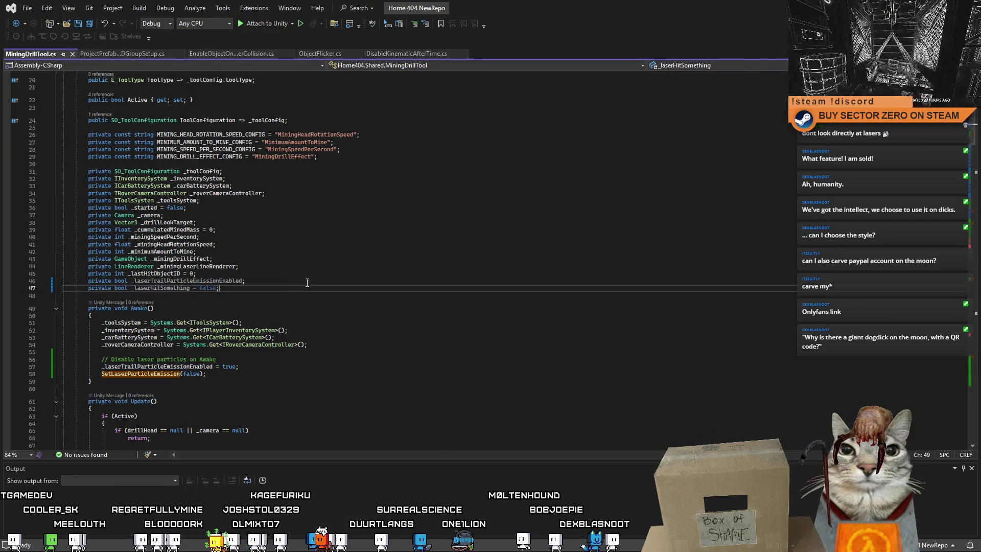
key(Up)
key(Return)
Step: Duplicate the _laserTrailParticleEmissionEnabled declaration twice and delete a stray leftover line
click(296, 287)
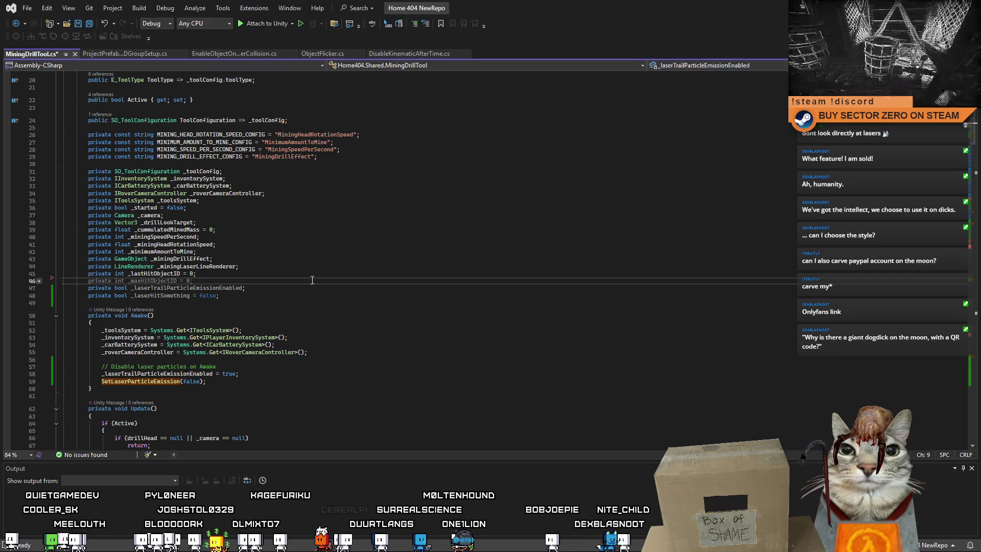
key(Return)
text(_laserTrailParticleEmissionEnabled)
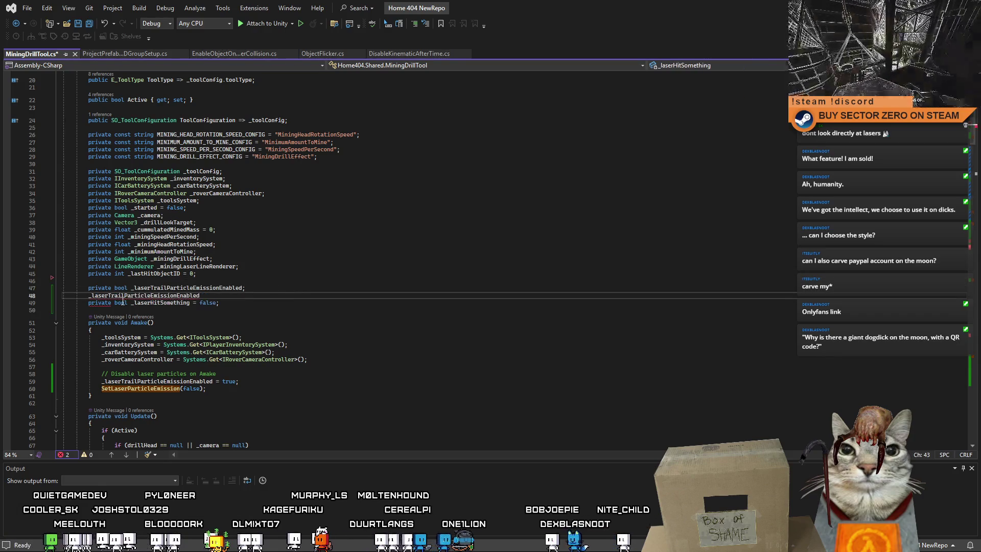
click(305, 287)
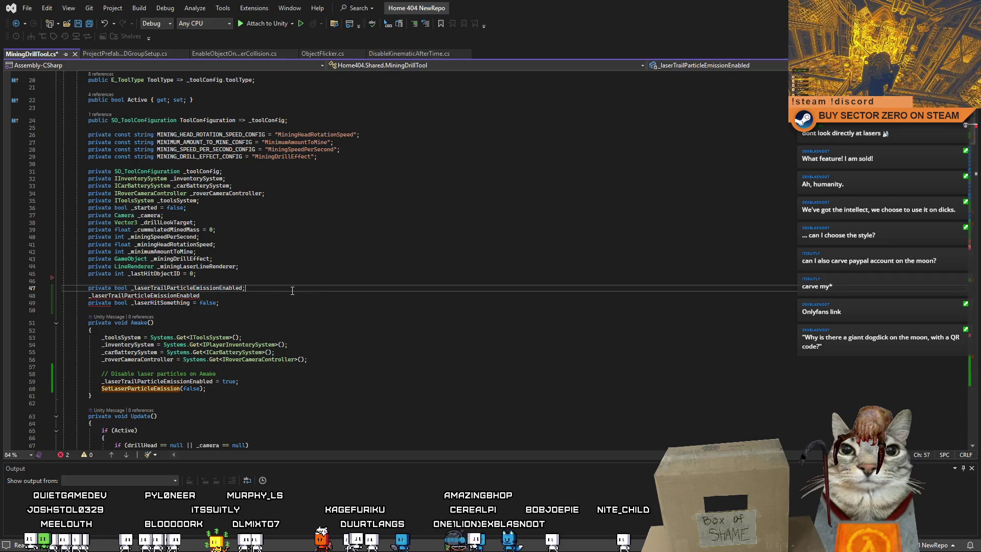
key(ctrl+d)
key(Return)
key(ctrl+v)
triple_click(194, 306)
key(Delete)
Step: Rename the copies to _laserAfterburnParticleEmissionEnabled and _laserSparksParticleEmissionEnabled
click(301, 289)
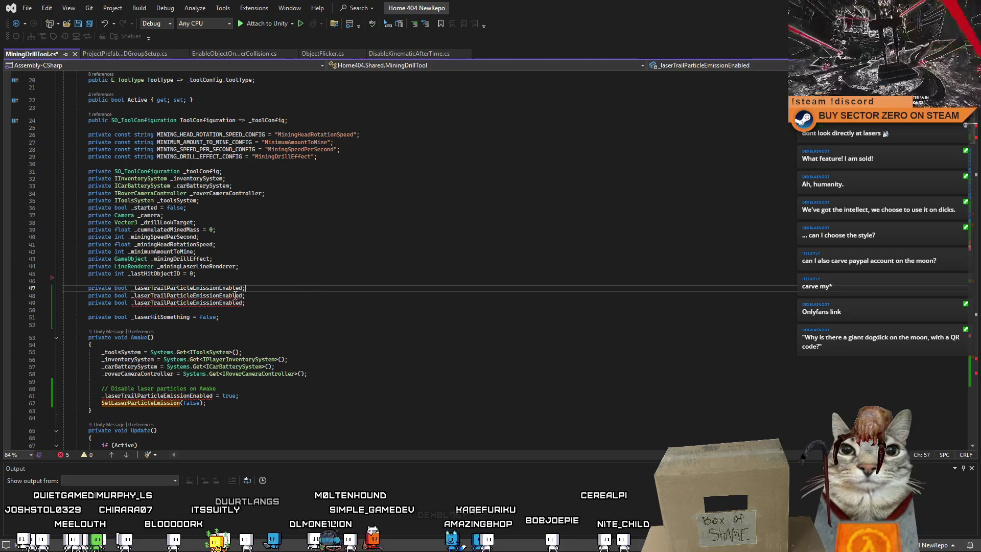
click(153, 296)
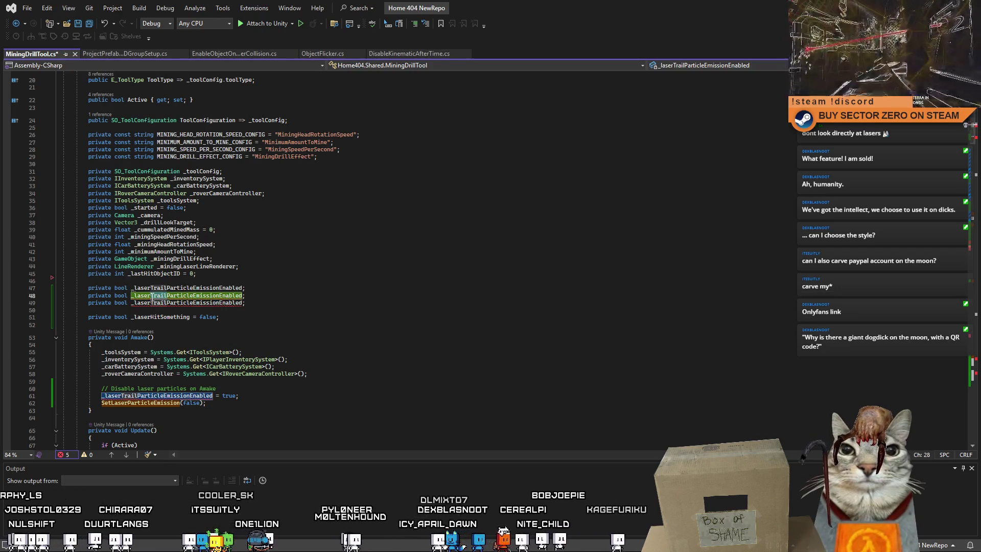
key(Delete)
key(Delete)
key(Delete)
text(Afterburn)
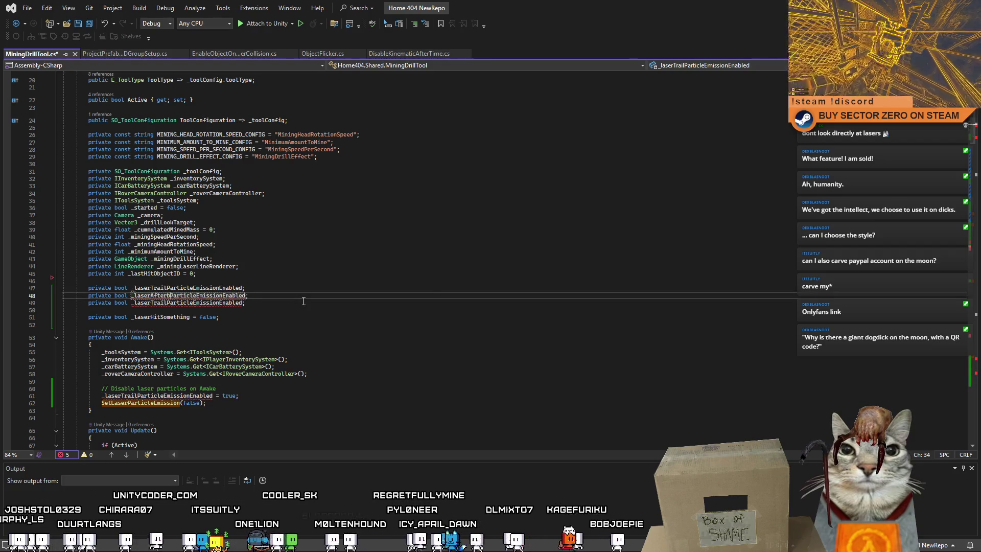
click(304, 301)
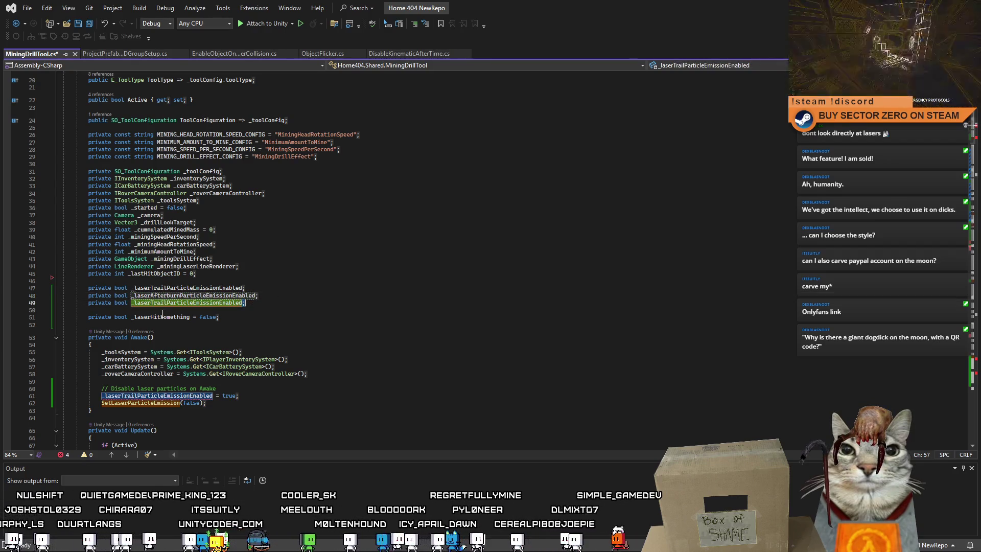
mouse_move(167, 306)
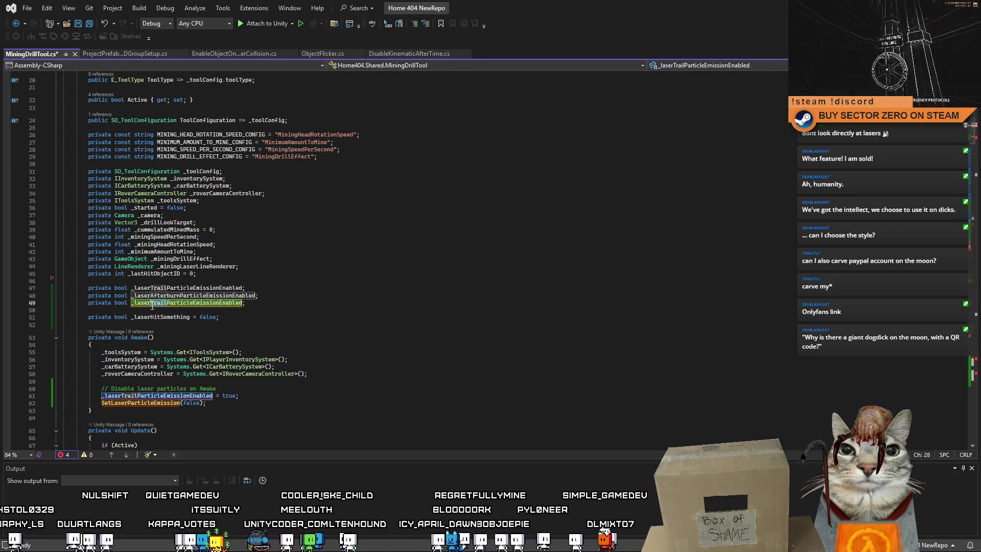
text(S)
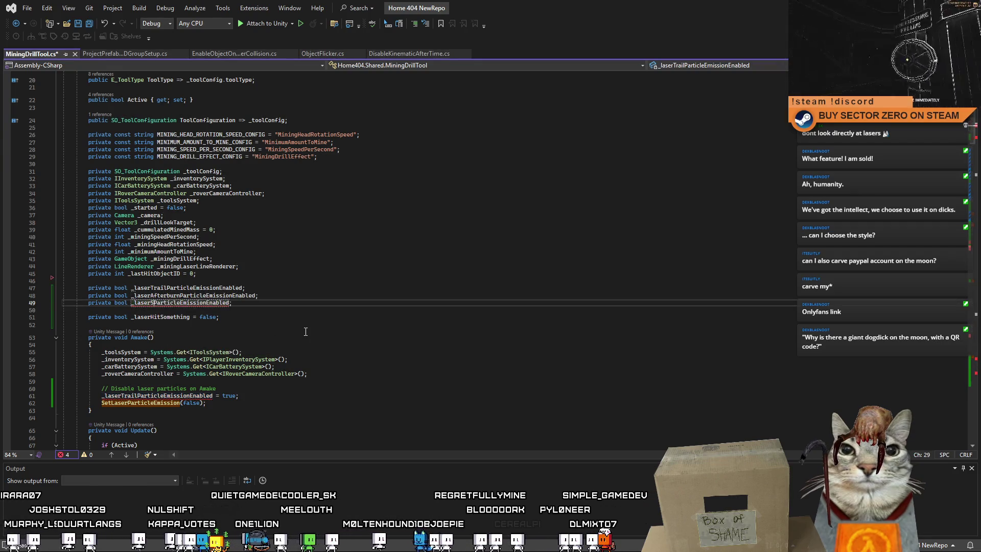
text(parks)
key(Down)
key(Down)
key(Down)
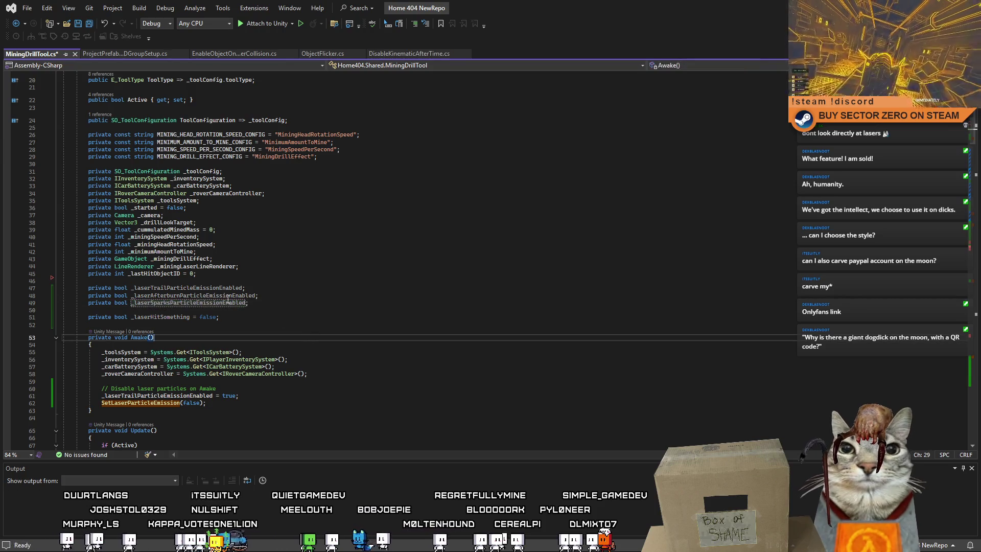
double_click(213, 288)
scroll(270, 229, down, 3)
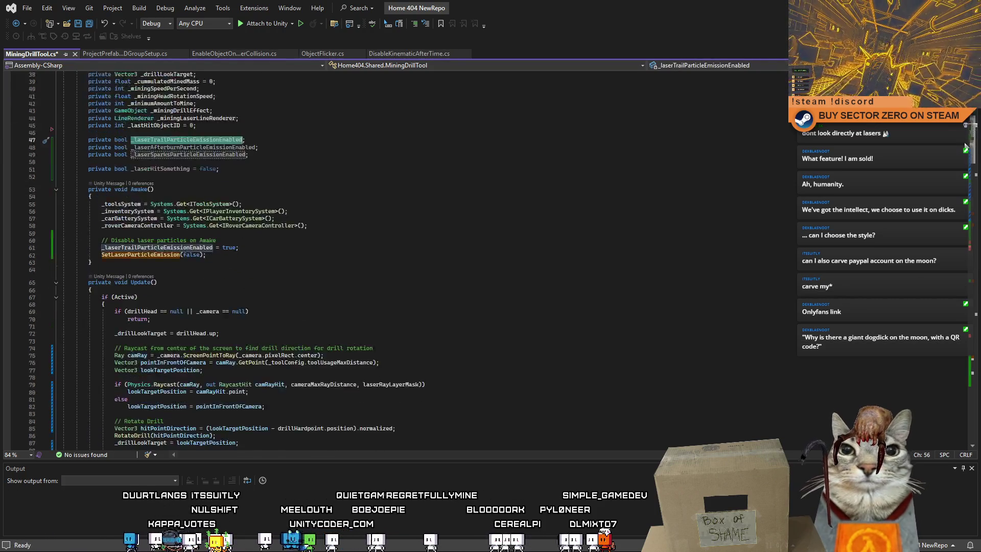
click(270, 230)
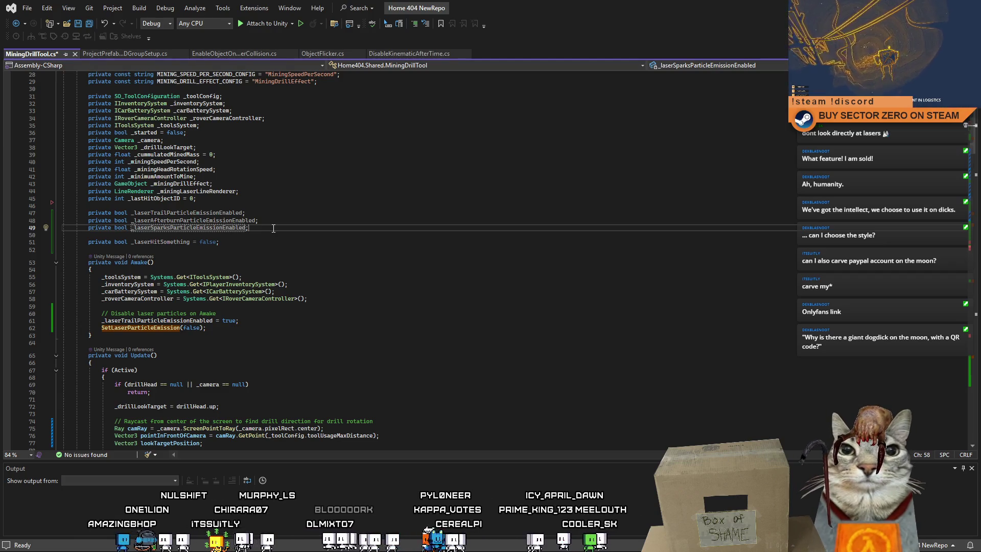
Step: In Awake, set the Afterburn and Sparks flags to true below the Trail assignment
double_click(185, 320)
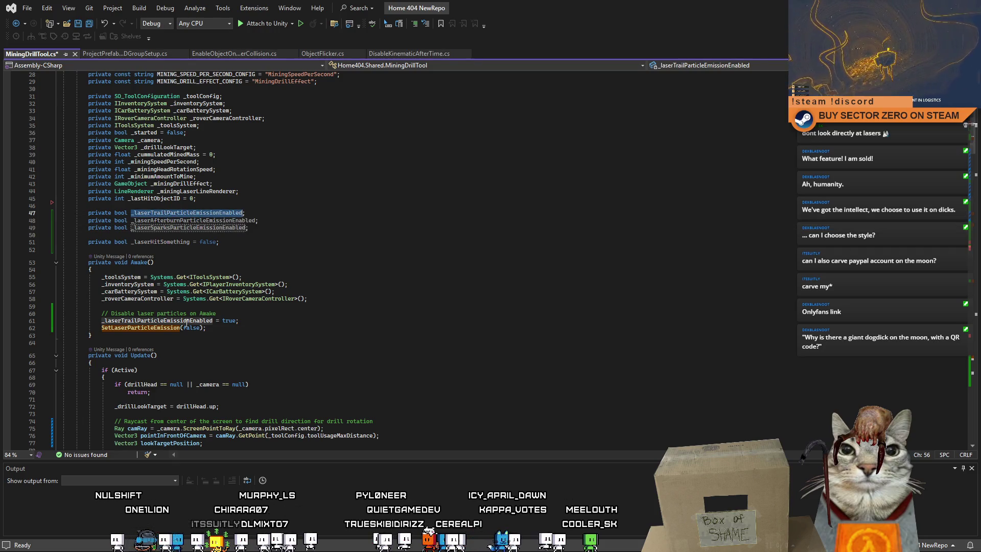
double_click(231, 221)
key(ctrl+c)
click(251, 320)
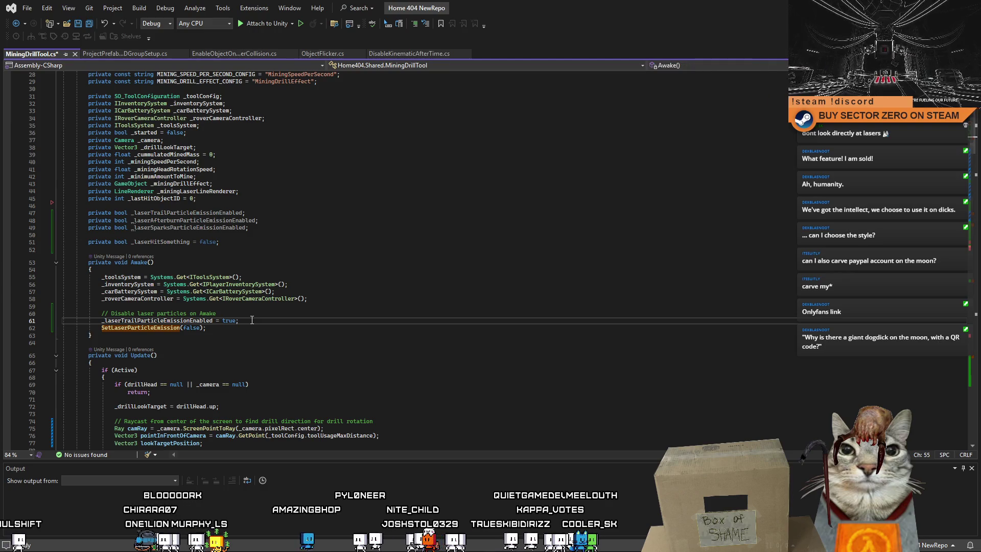
key(Return)
key(ctrl+v)
double_click(189, 227)
key(ctrl+c)
click(245, 326)
key(Return)
key(ctrl+v)
click(258, 327)
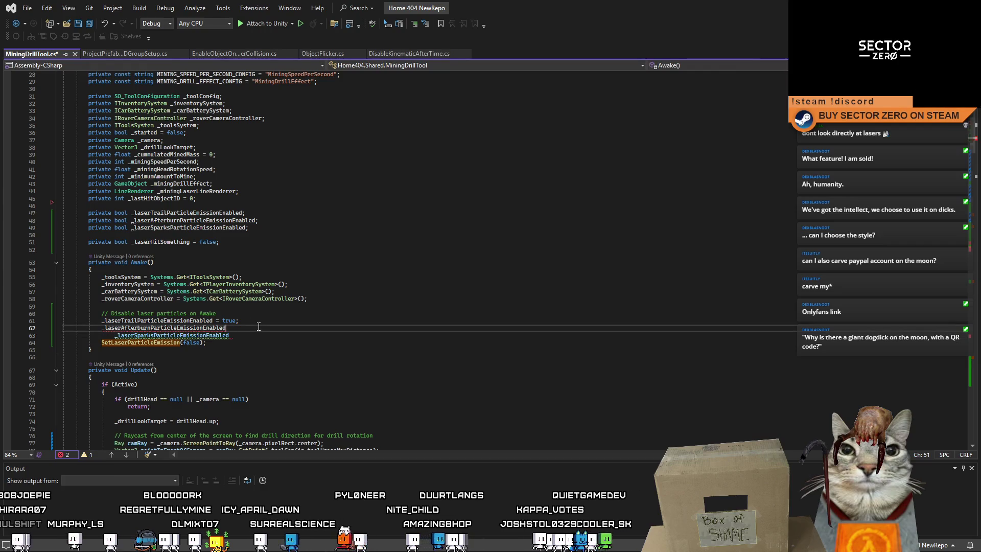
text(= true;)
key(Down)
text(= true;)
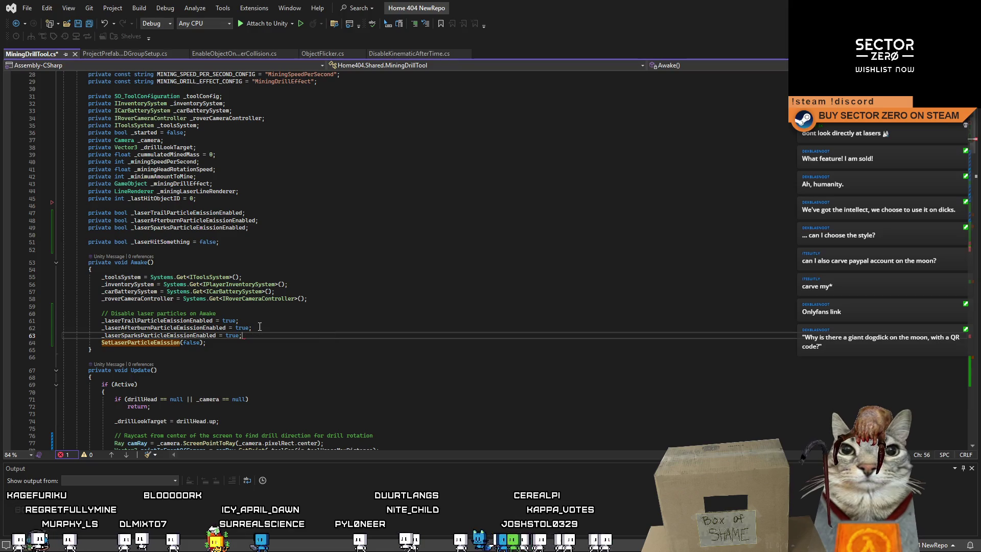
click(266, 330)
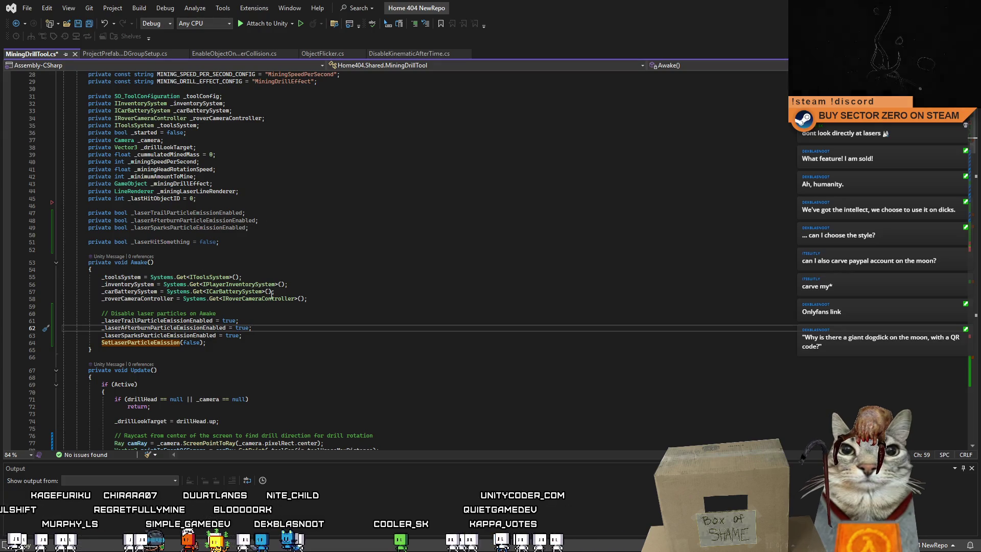
double_click(163, 344)
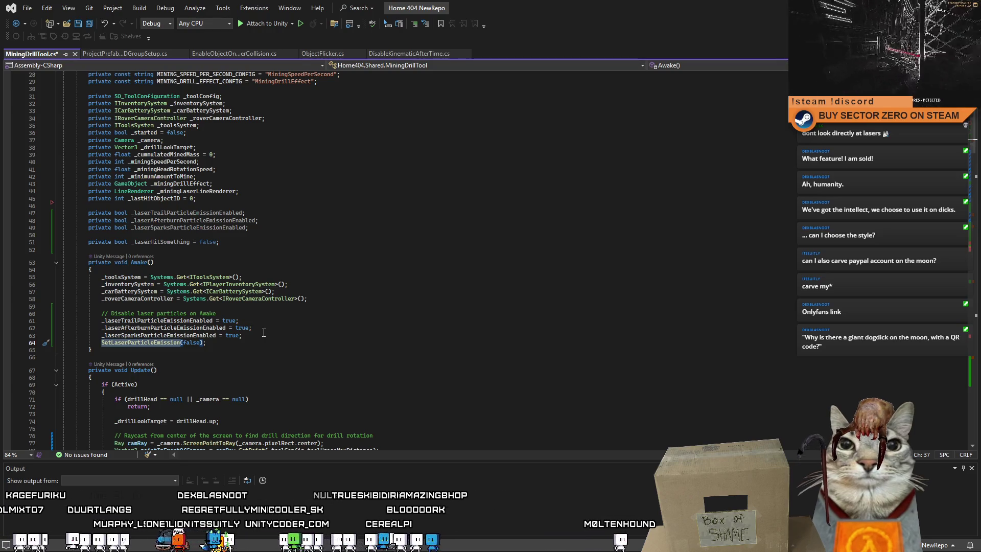
Step: Copy the Trail flag's false default onto the Afterburn and Sparks declarations
click(312, 213)
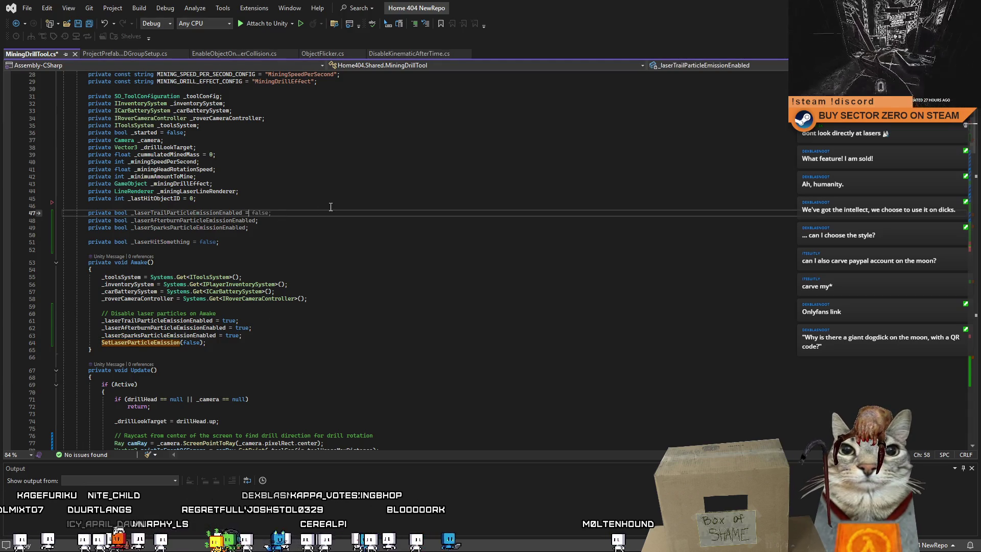
key(ctrl+c)
click(256, 220)
key(ctrl+v)
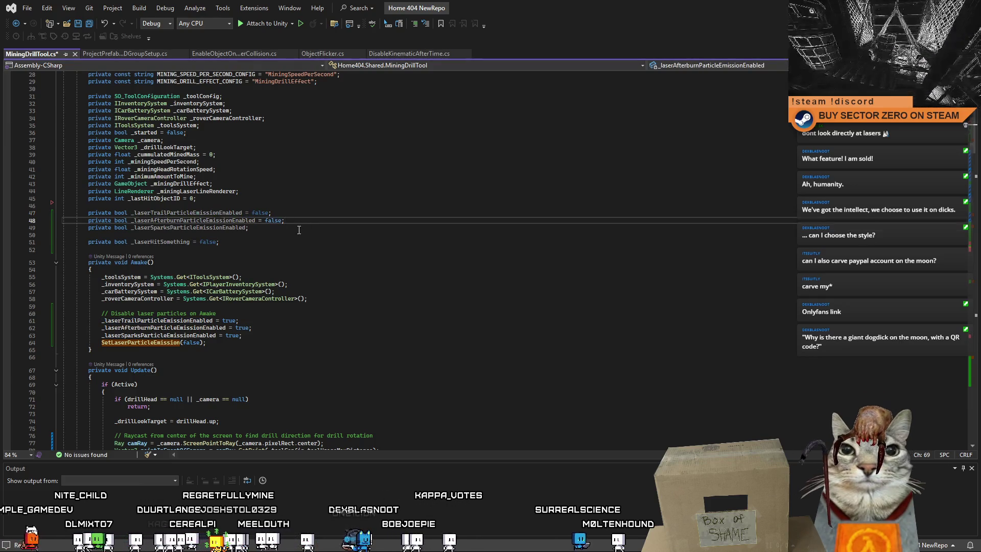
click(299, 228)
key(ctrl+v)
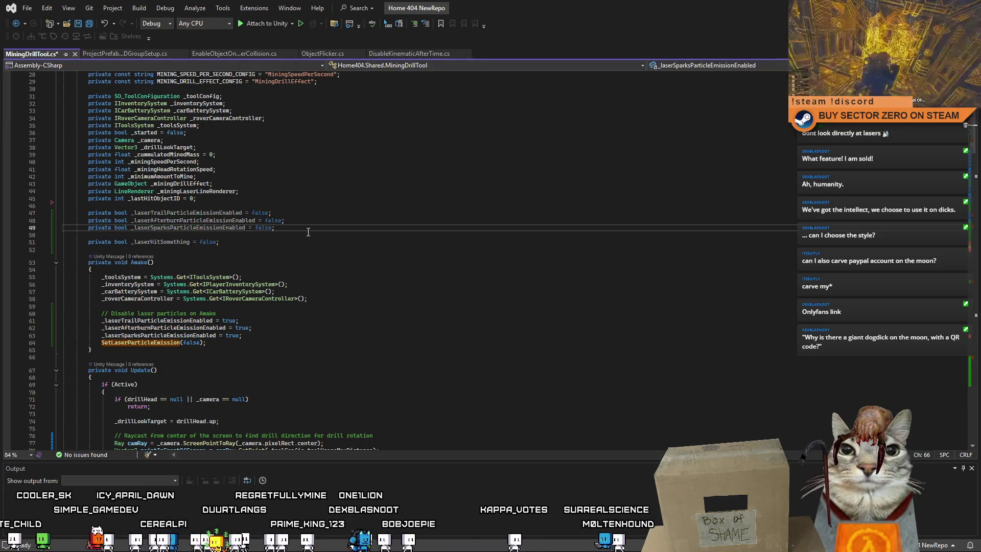
drag(242, 336, 31, 320)
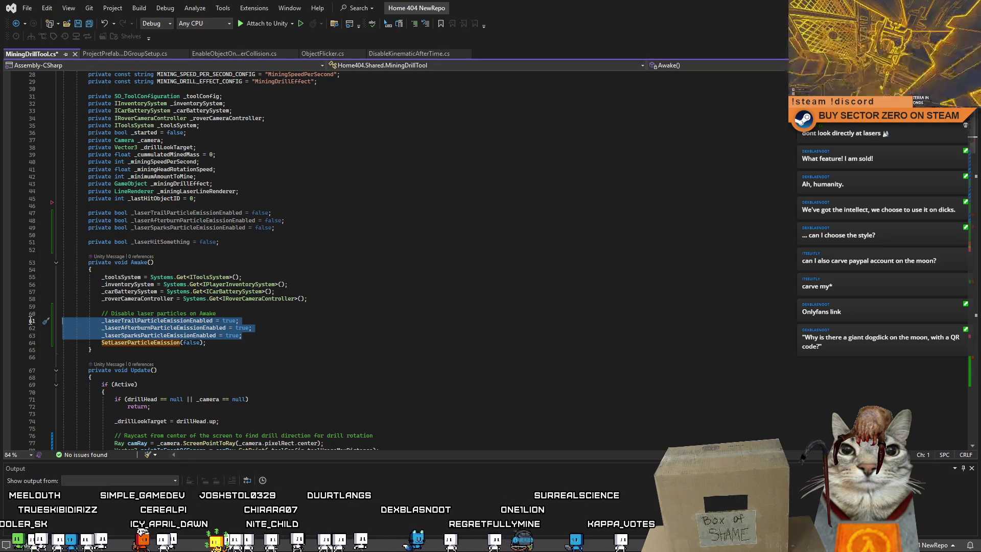
Step: Delete the laser particle setup lines from Awake
click(219, 345)
drag(231, 345, 228, 308)
key(BackSpace)
key(BackSpace)
click(433, 256)
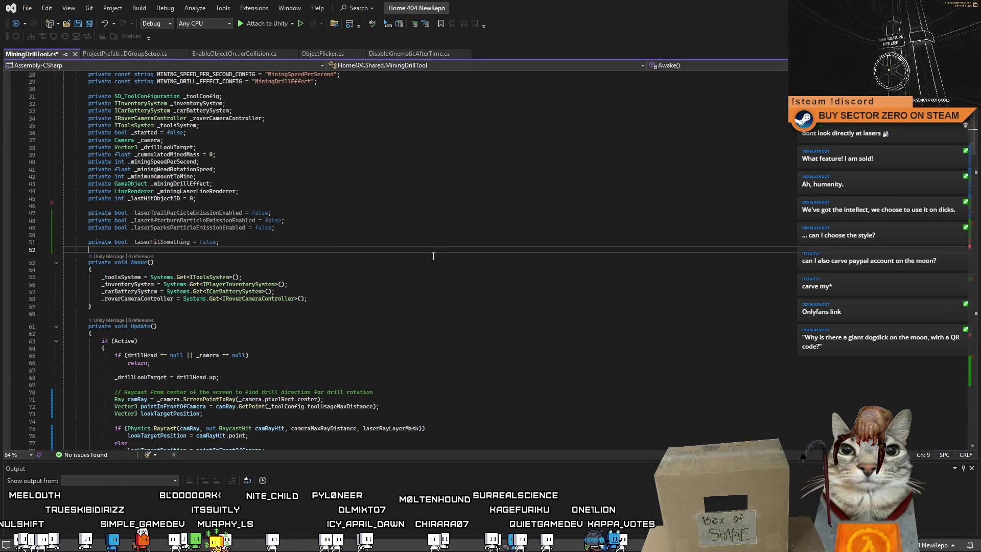
Step: Trace the Trail flag into SetLaserParticleEmission and start a new line at its top
click(208, 215)
scroll(204, 214, down, 20)
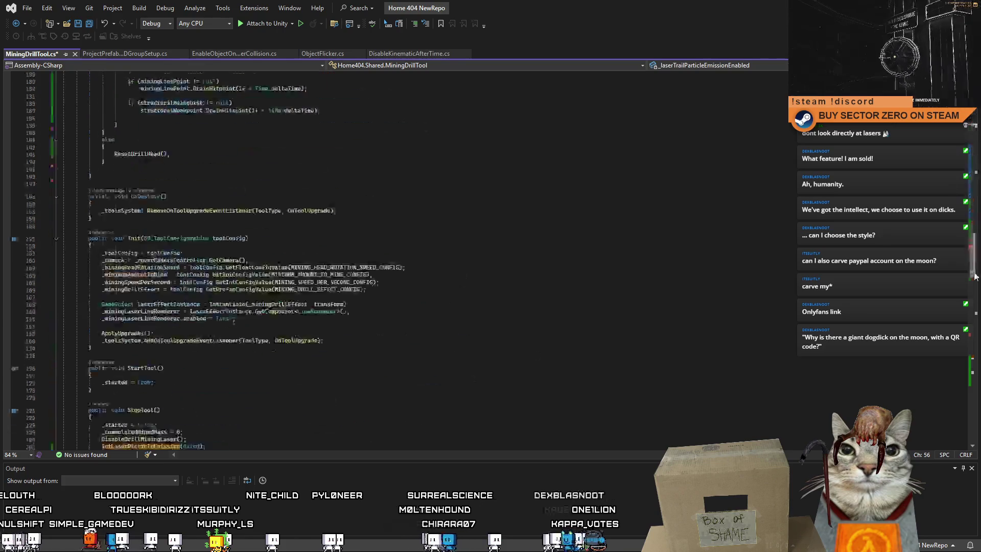
scroll(972, 369, down, 10)
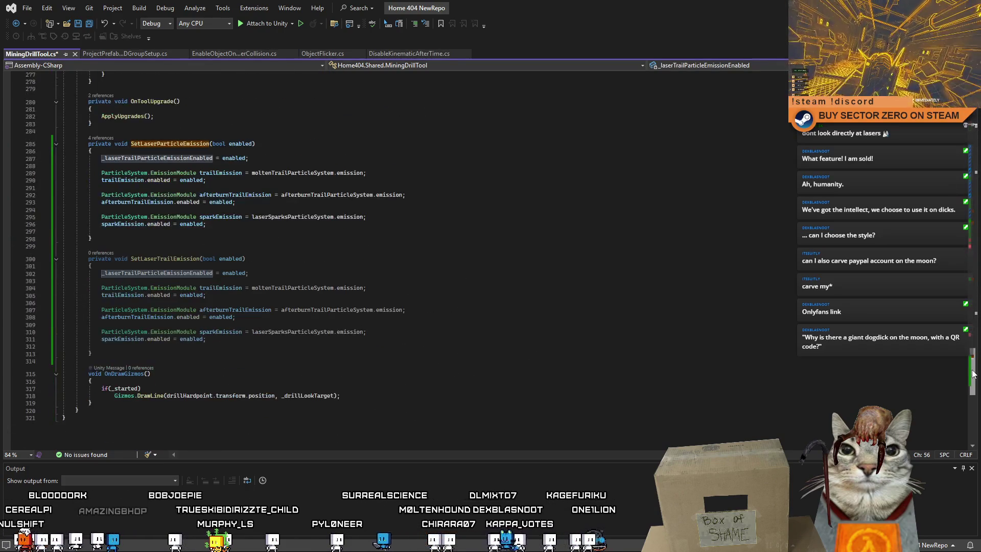
click(298, 259)
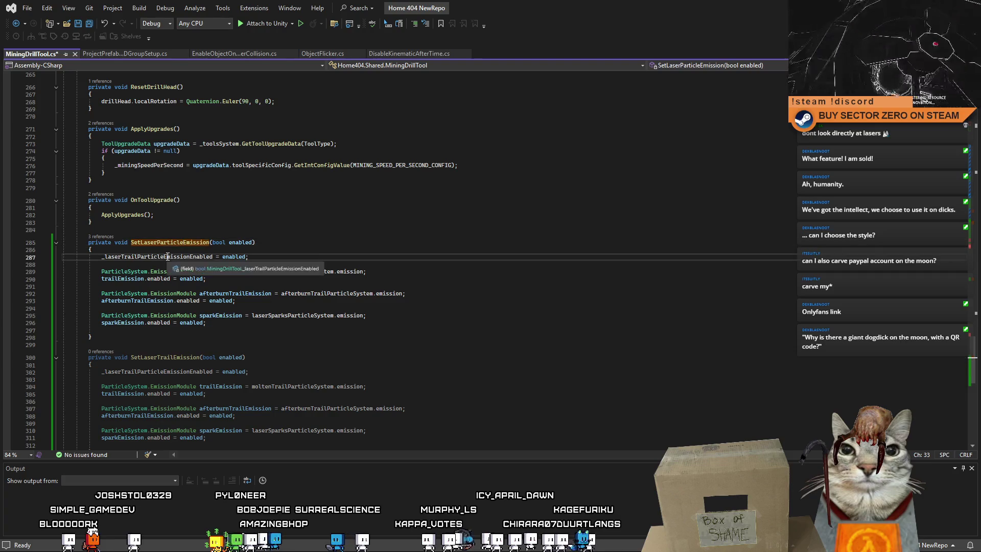
click(407, 249)
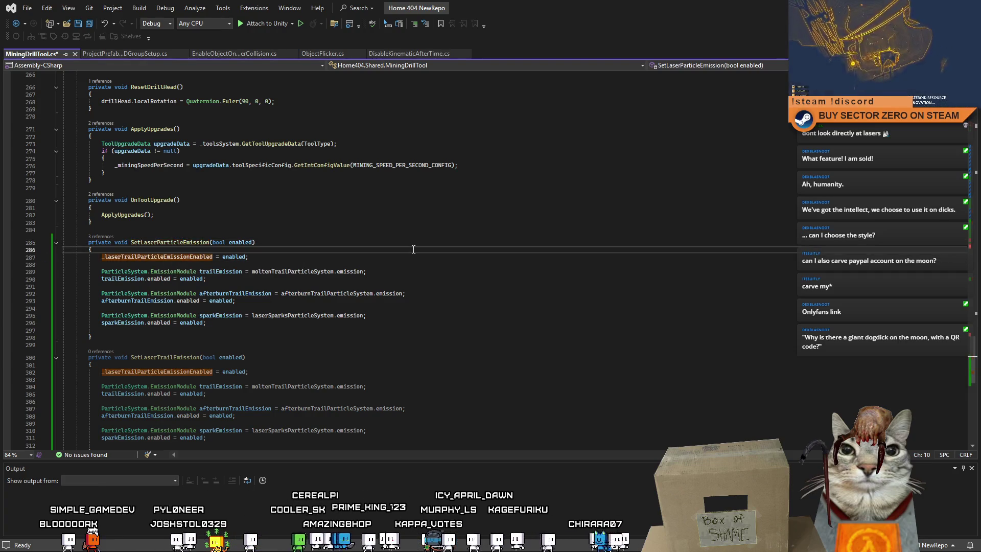
scroll(942, 128, up, 20)
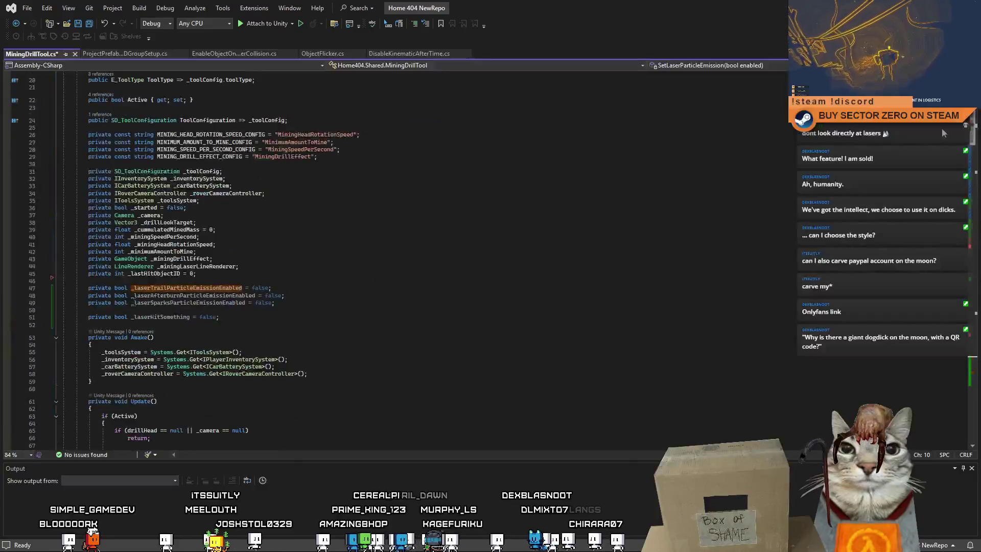
scroll(941, 128, down, 20)
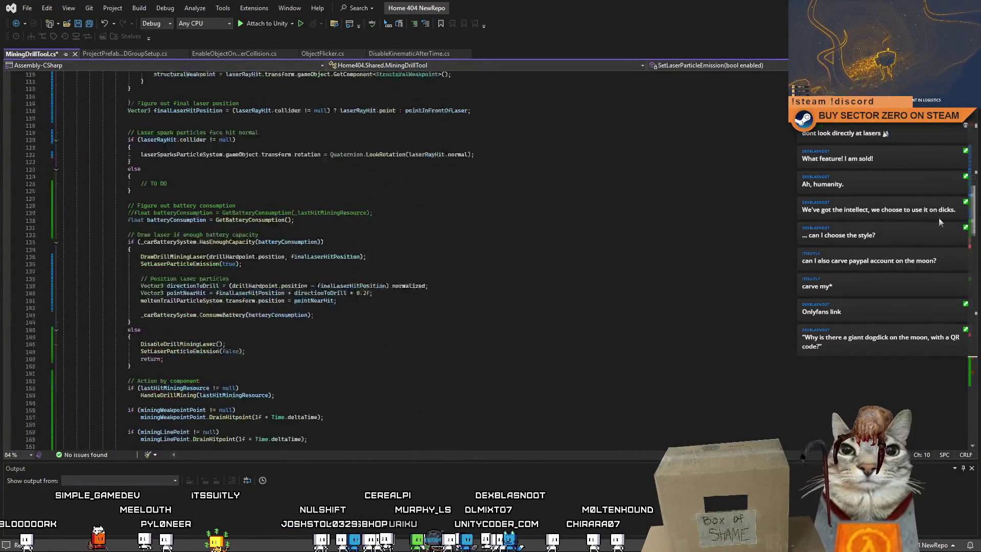
scroll(930, 244, down, 20)
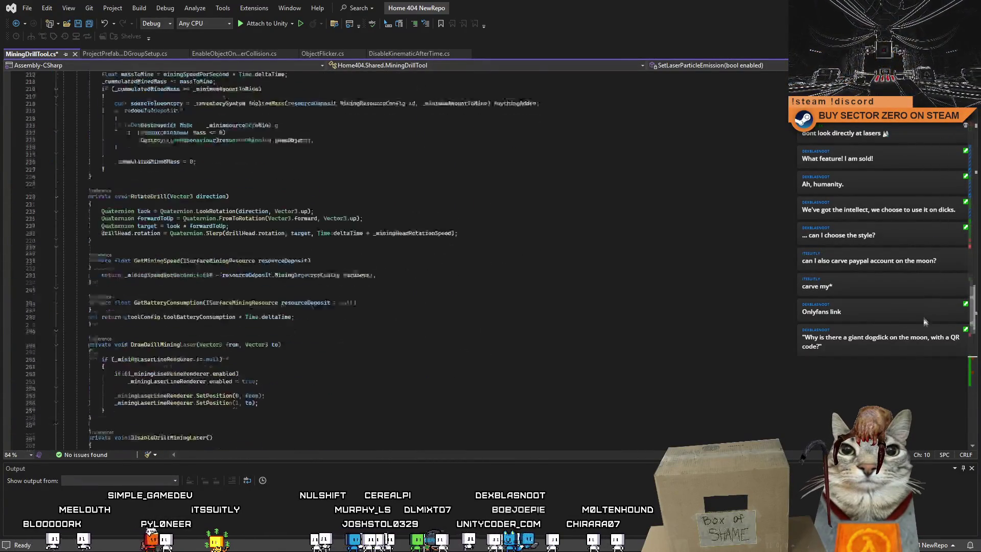
scroll(921, 347, down, 10)
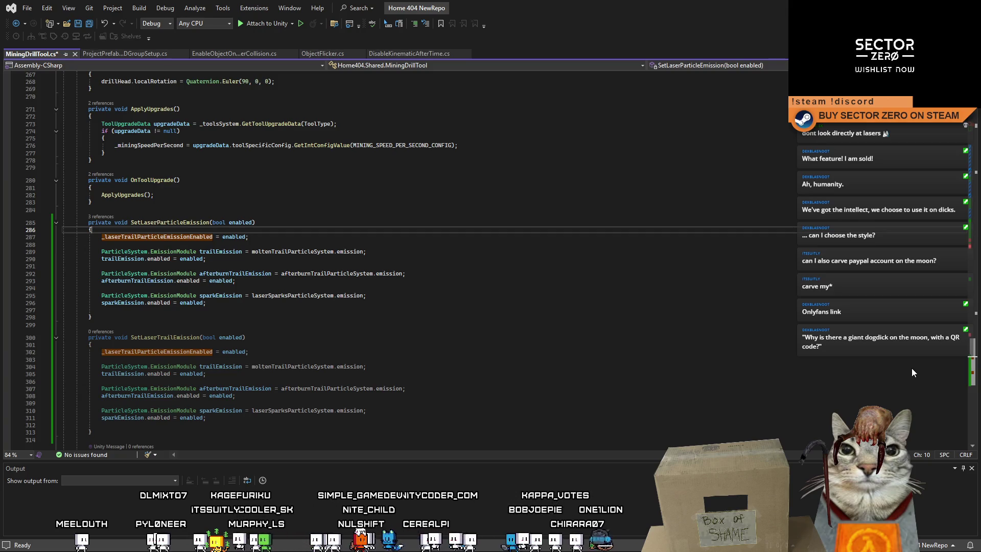
scroll(911, 367, down, 3)
scroll(901, 390, up, 3)
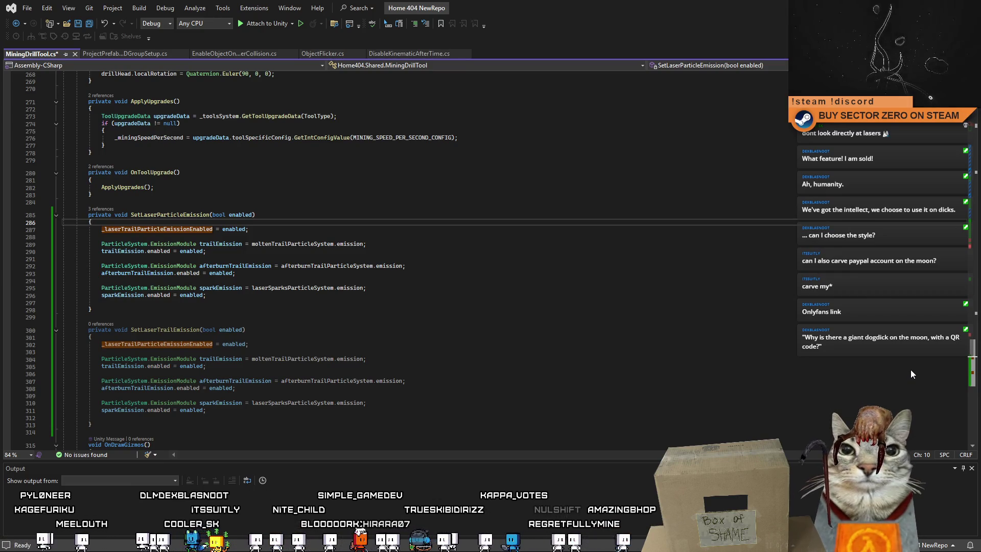
scroll(914, 366, up, 2)
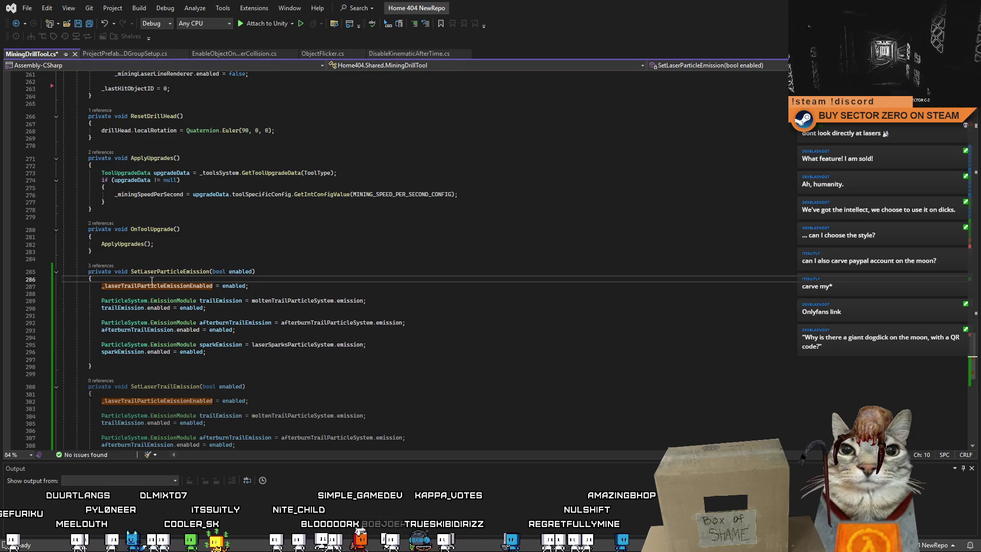
key(Return)
Step: Add 'if (_laserTrailParticleEmissionEnabled == enabled) return;' at the top of SetLaserParticleEmission
text(if ()
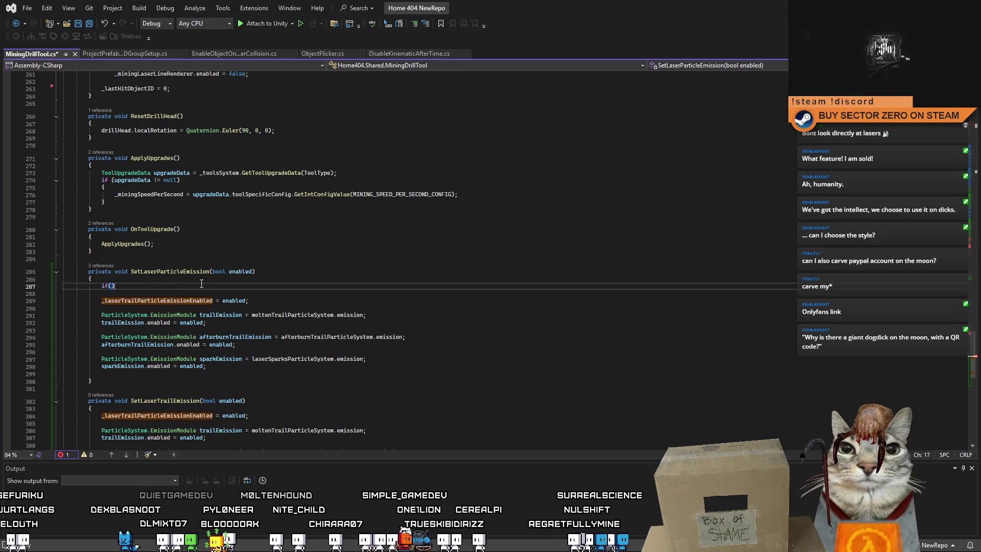
text(_laserTrailParticleEmissionEnabled == )
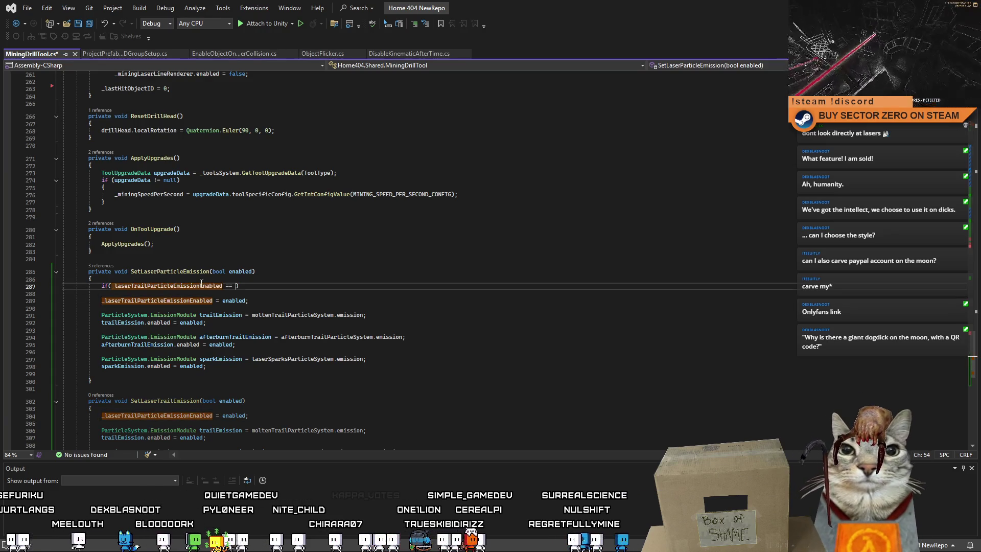
text(emal;)
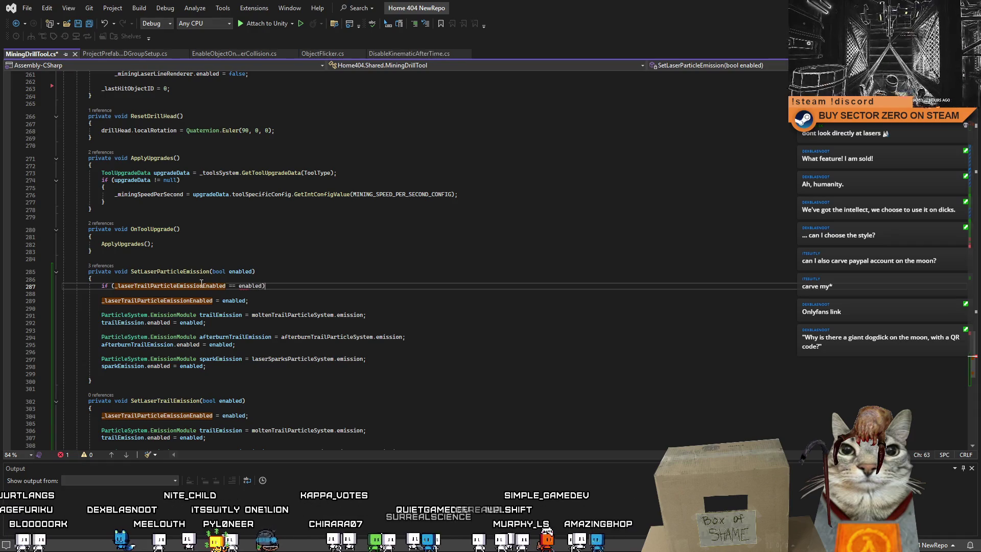
key(Return)
text(return;)
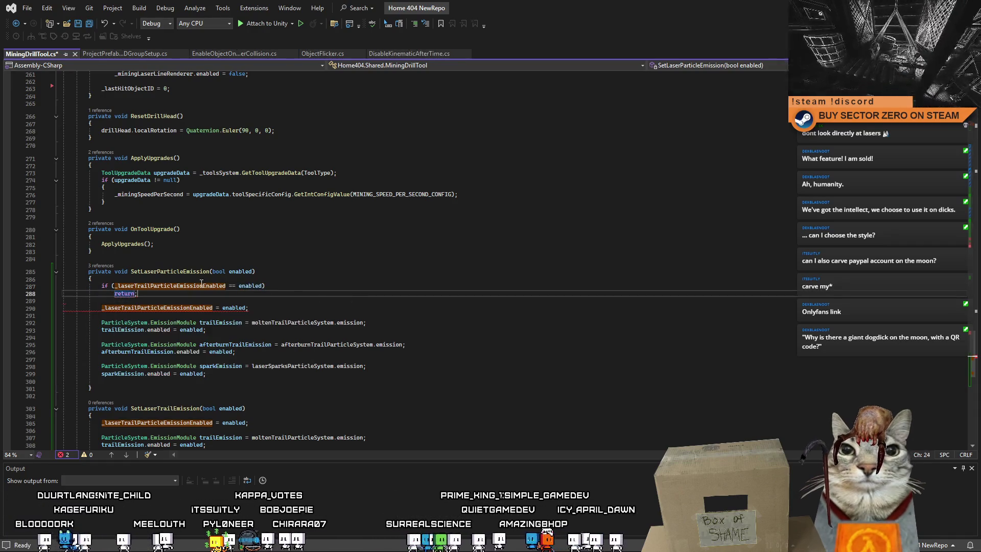
click(262, 309)
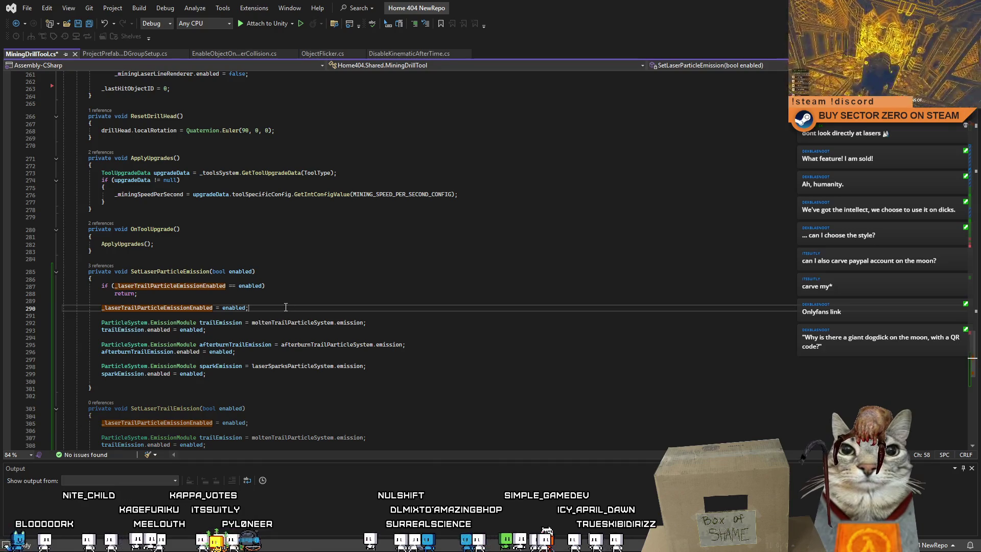
key(Down)
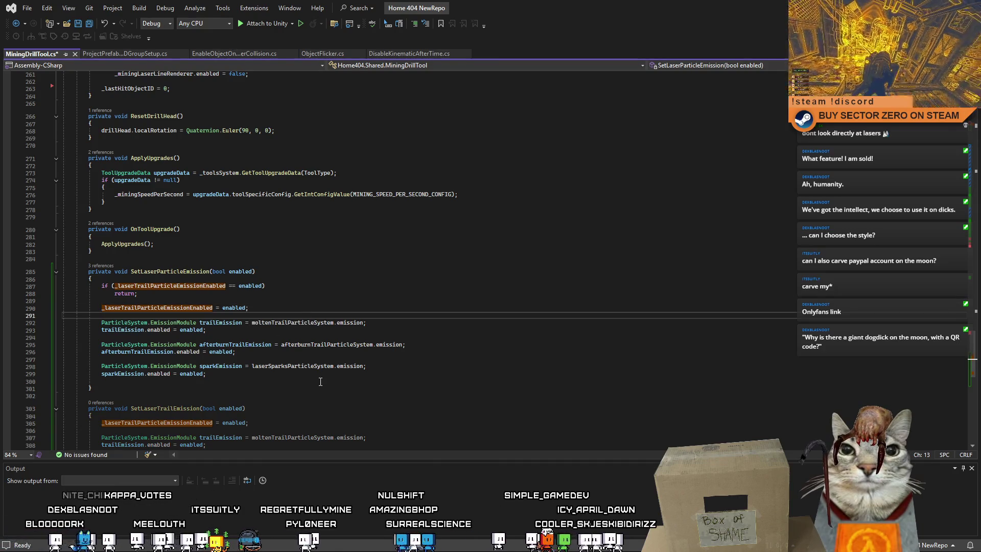
click(320, 381)
scroll(320, 382, down, 3)
double_click(184, 206)
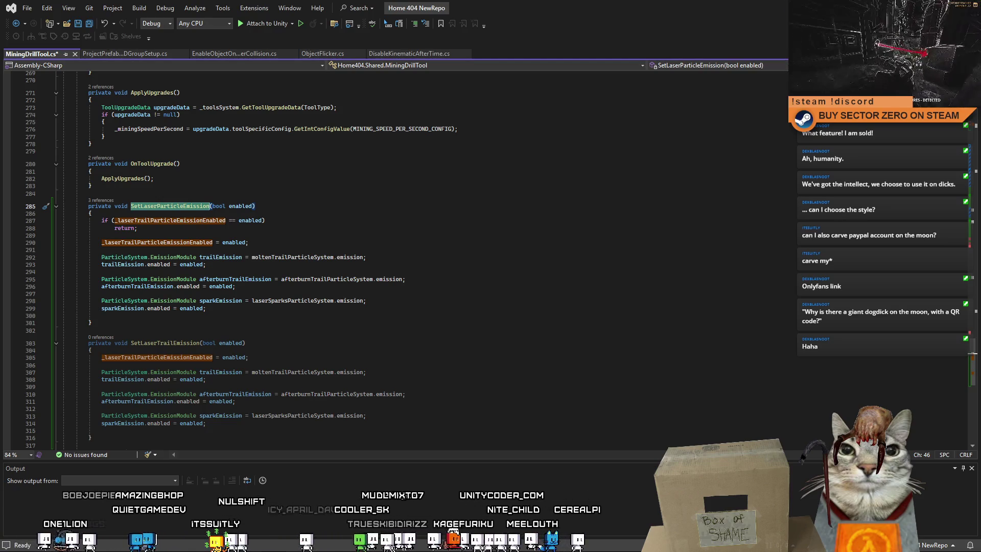
Step: Rename the SetLaserParticleEmission method to SetLaserTrailParticleEmission and copy the new name
click(376, 309)
click(398, 295)
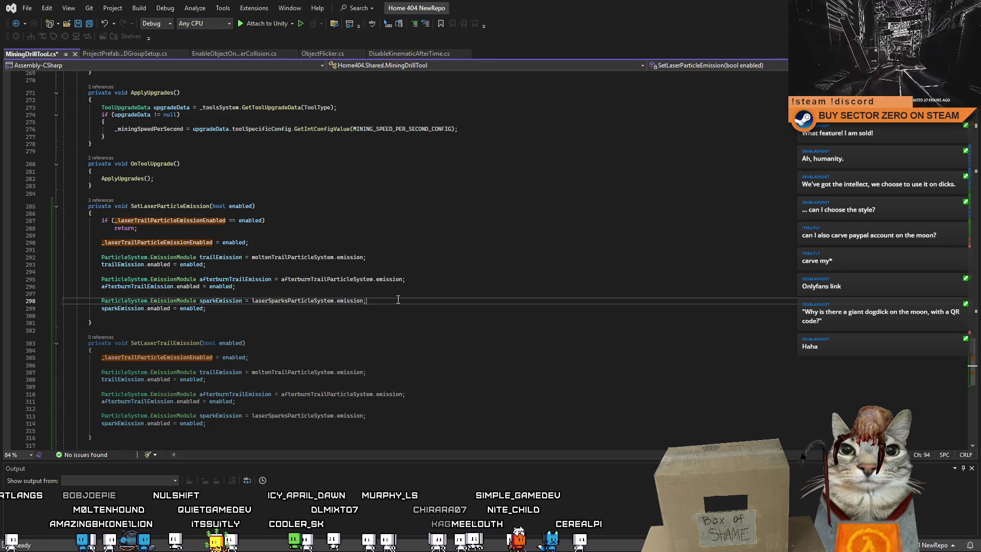
click(422, 235)
scroll(426, 299, down, 1)
scroll(425, 299, down, 2)
click(386, 275)
click(209, 140)
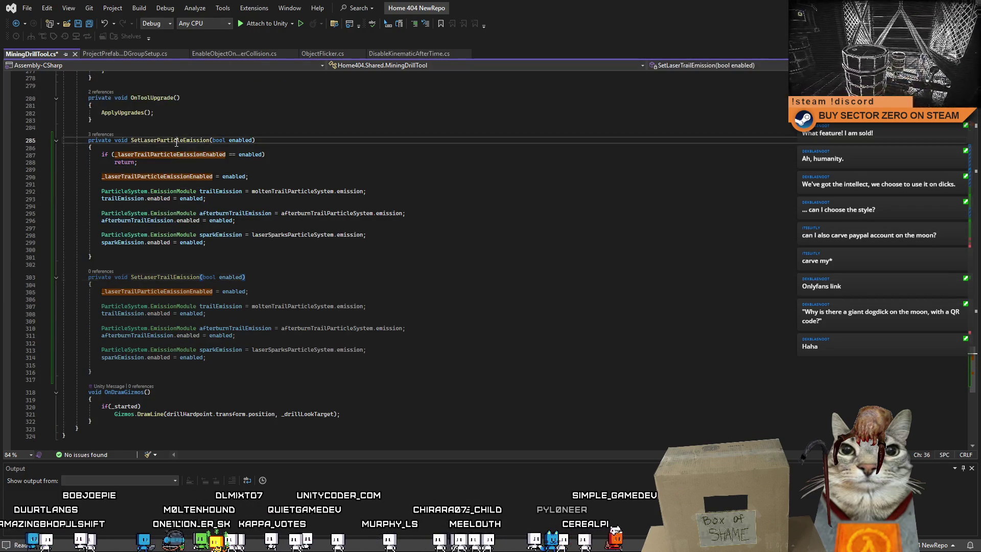
click(351, 167)
click(287, 149)
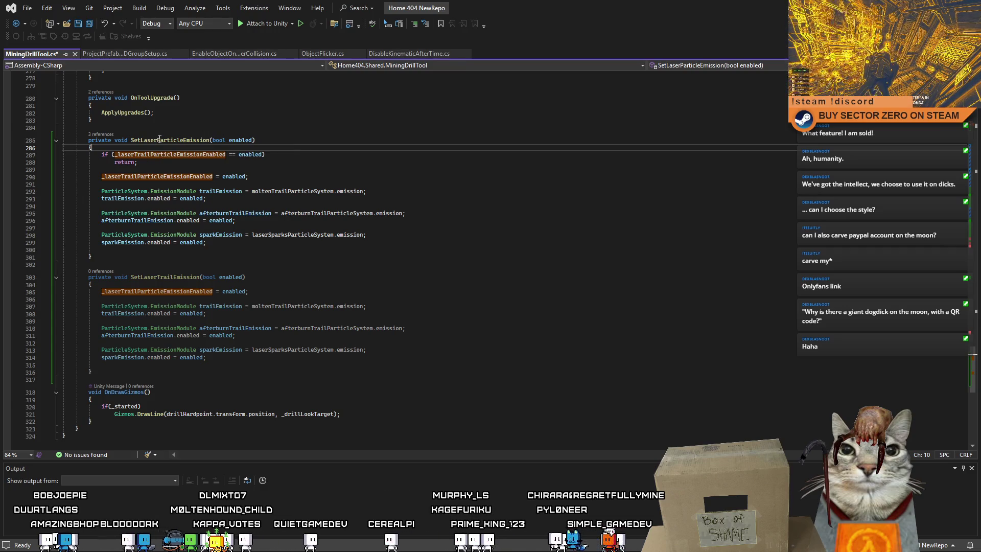
click(159, 140)
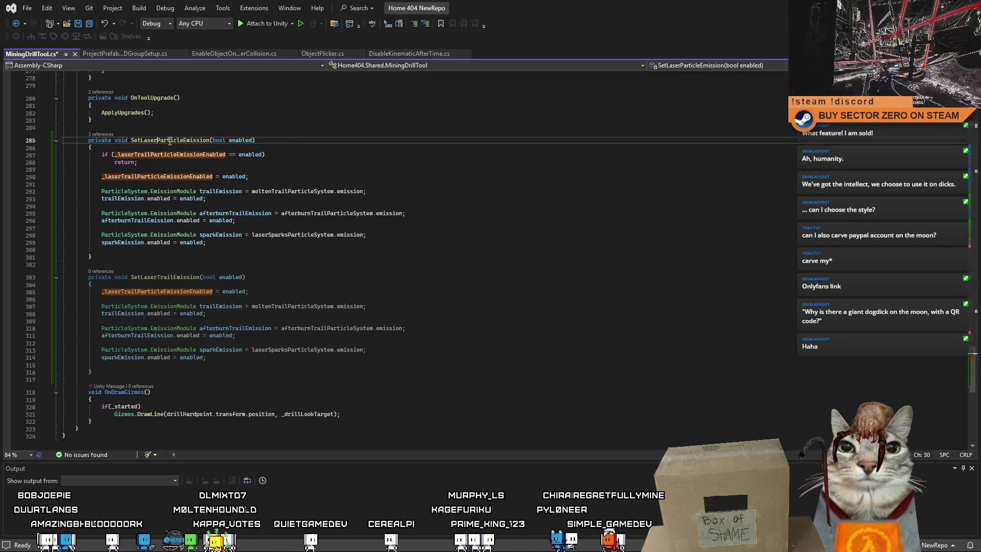
text(Trail)
double_click(199, 141)
key(ctrl+c)
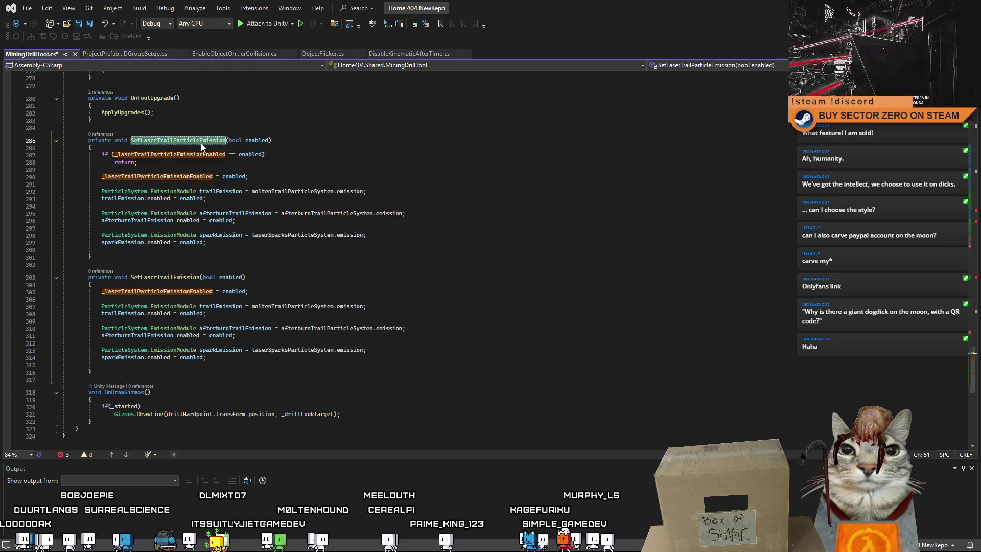
Step: Paste SetLaserTrailParticleEmission over the old calls in StopTool and Update's laser-on and laser-off branches
scroll(960, 376, up, 20)
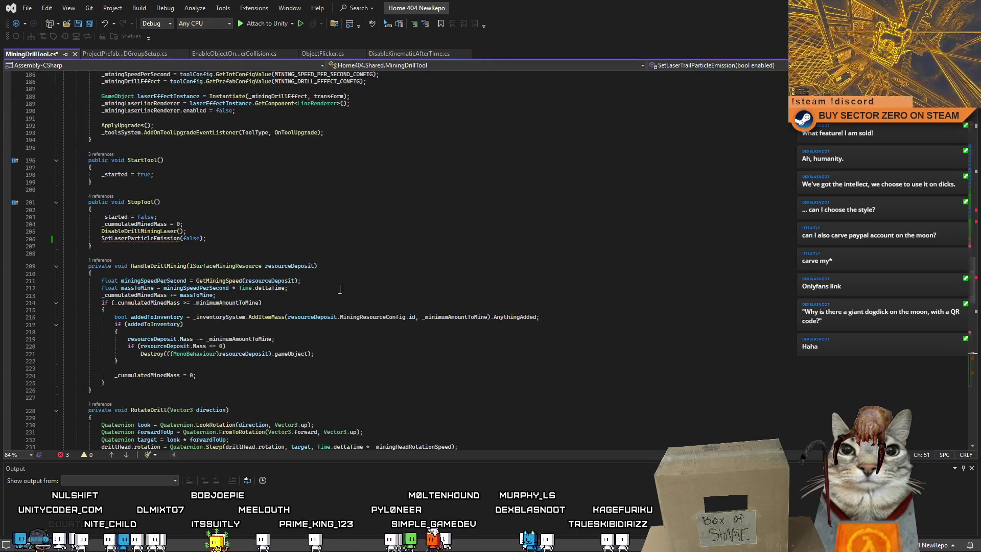
double_click(157, 236)
key(ctrl+v)
scroll(971, 274, up, 3)
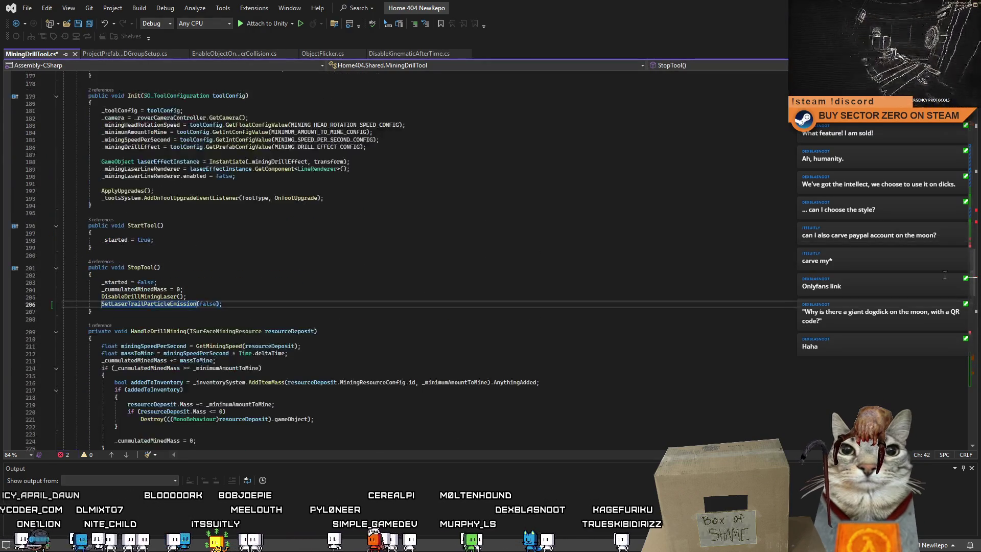
drag(972, 275, 973, 158)
scroll(238, 199, down, 20)
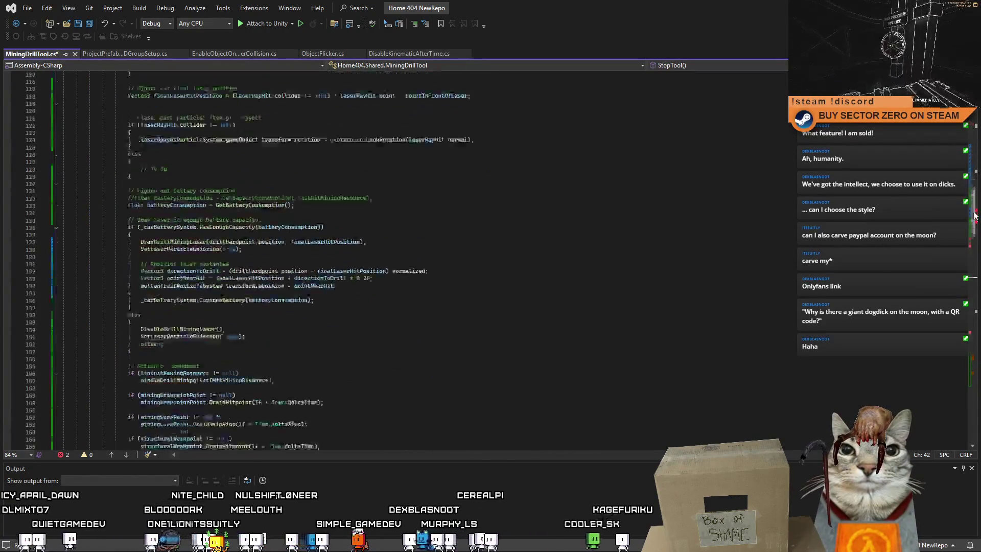
double_click(205, 205)
key(ctrl+v)
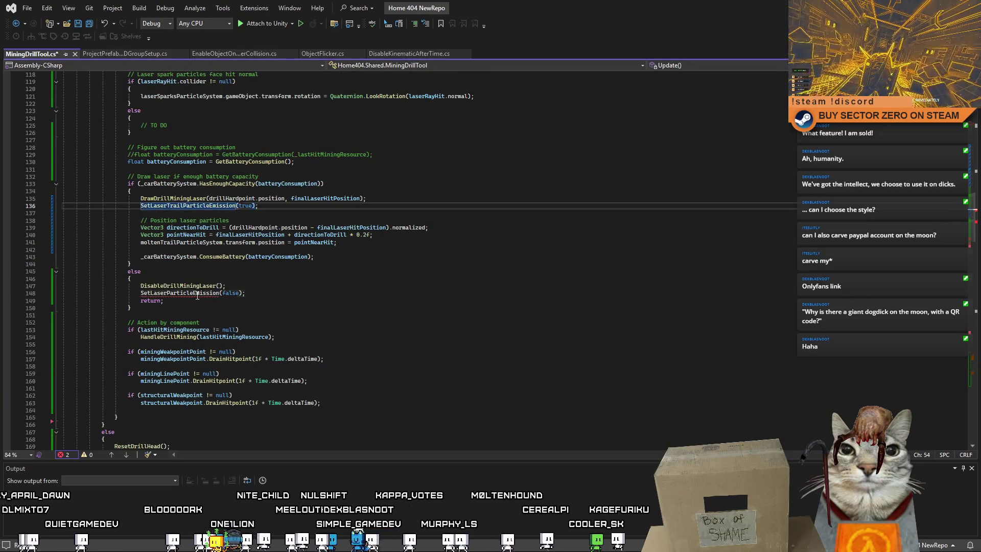
double_click(214, 293)
key(ctrl+v)
click(450, 280)
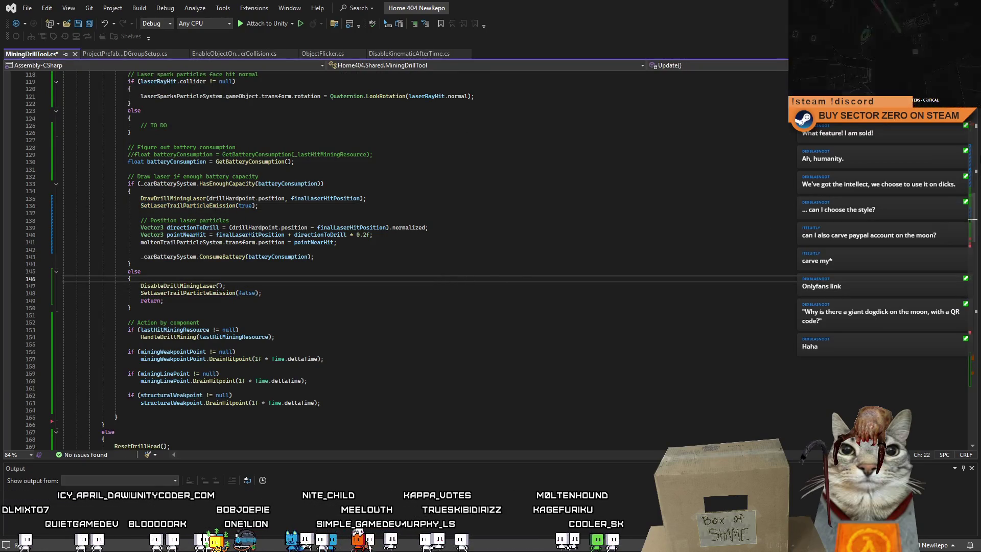
drag(977, 212, 972, 372)
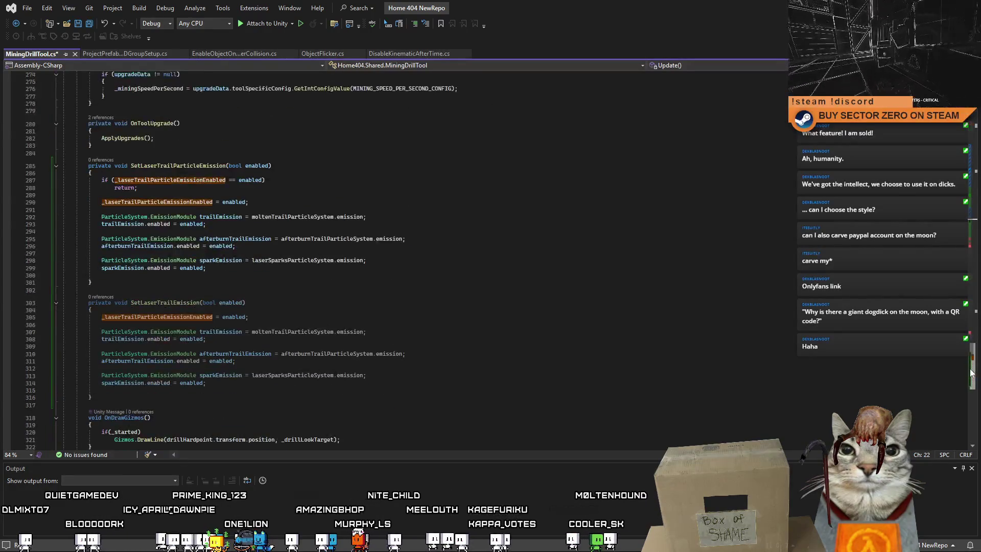
Step: Paste a copy of the guarded trail method and rename it SetLaserAfterburnParticleEmission
double_click(179, 165)
double_click(228, 218)
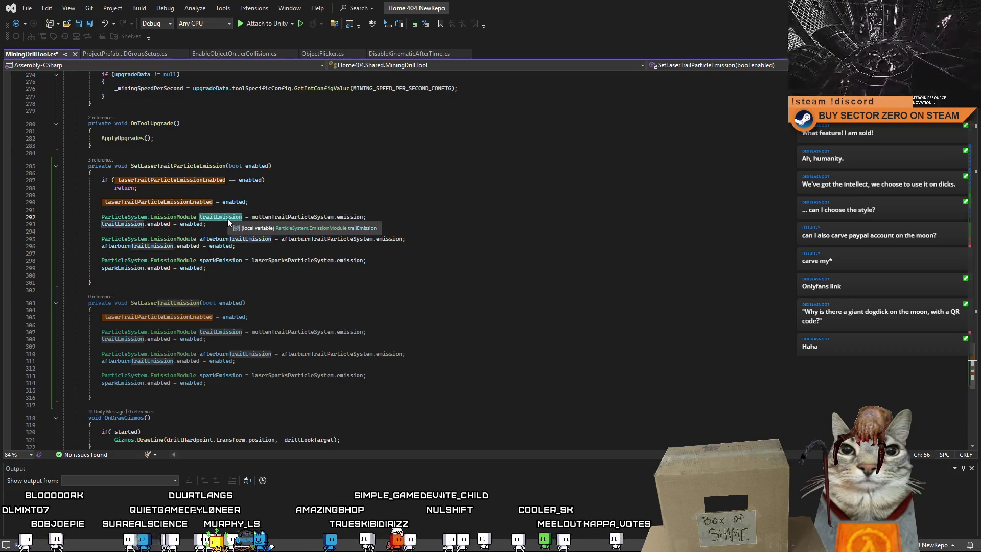
click(152, 231)
scroll(136, 213, down, 1)
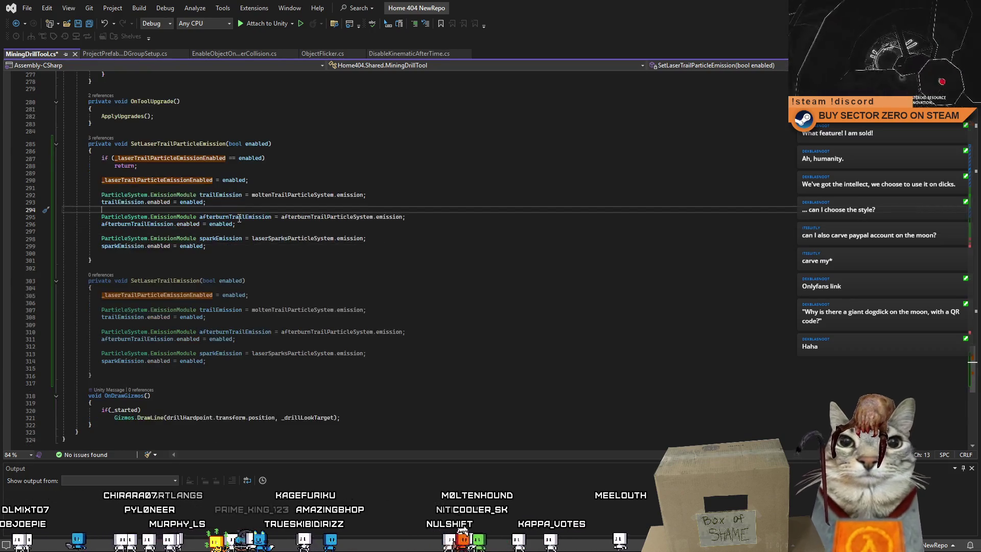
mouse_move(101, 217)
mouse_down()
mouse_move(306, 238)
mouse_move(228, 247)
mouse_up()
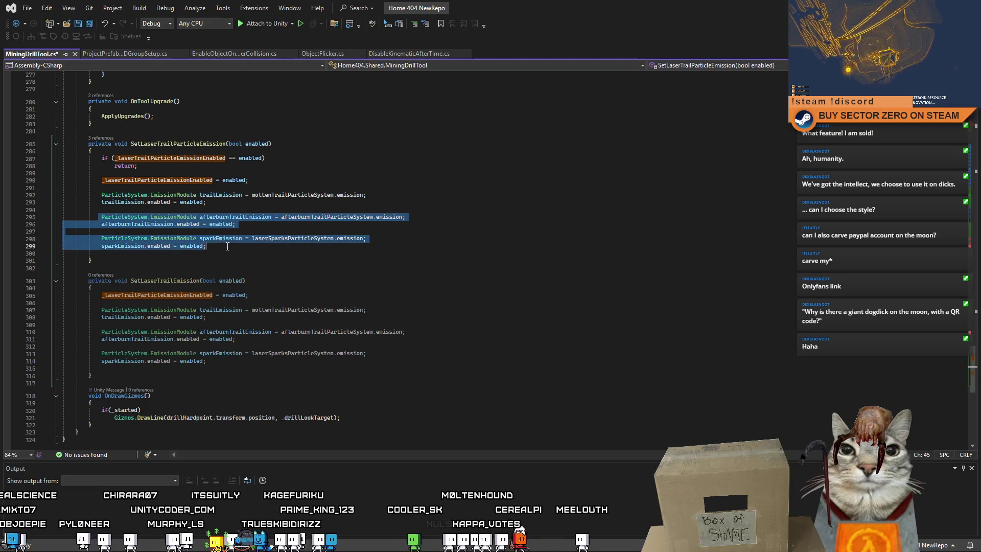
mouse_move(89, 145)
mouse_down()
mouse_move(97, 238)
mouse_move(124, 261)
mouse_move(114, 369)
mouse_up()
key(ctrl+v)
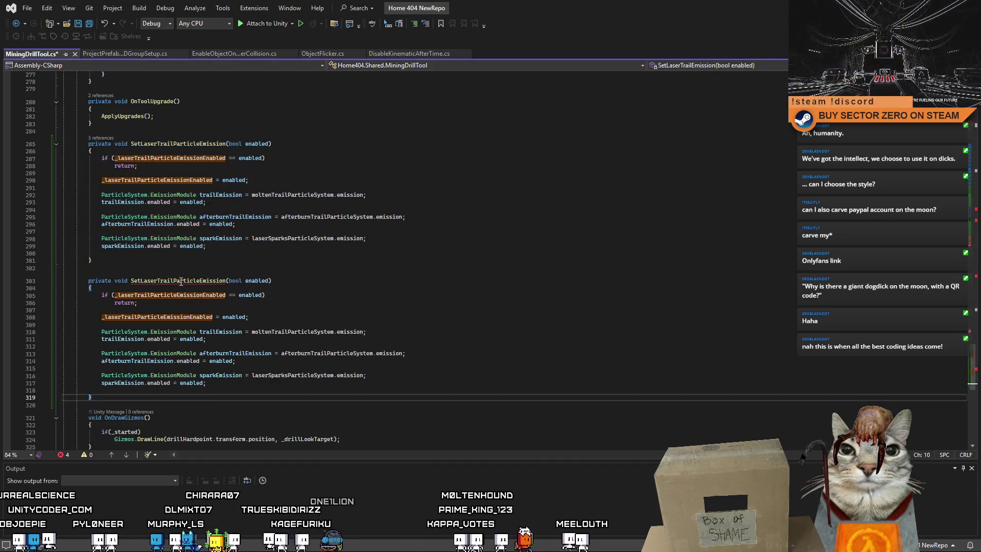
drag(154, 280, 170, 280)
text(Afte)
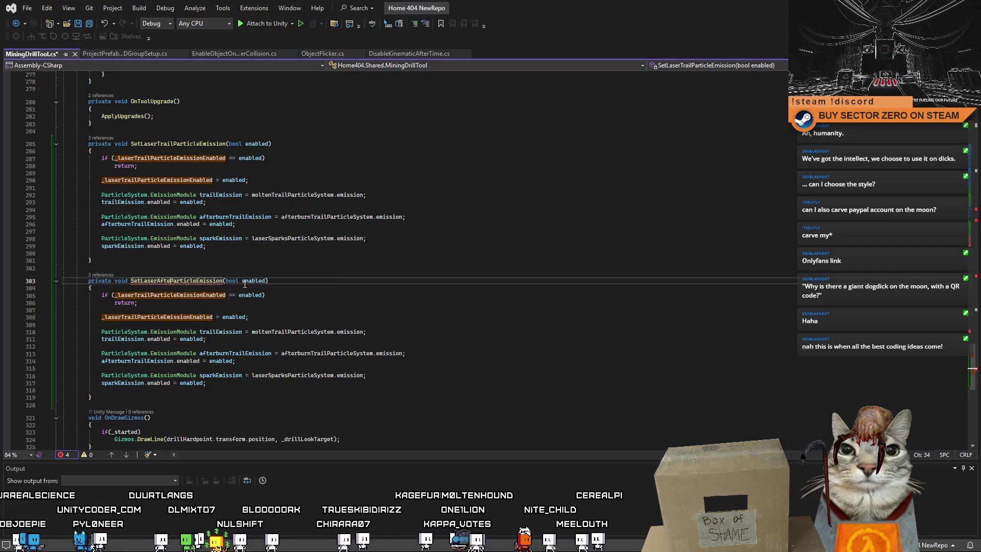
text(rburn)
click(310, 310)
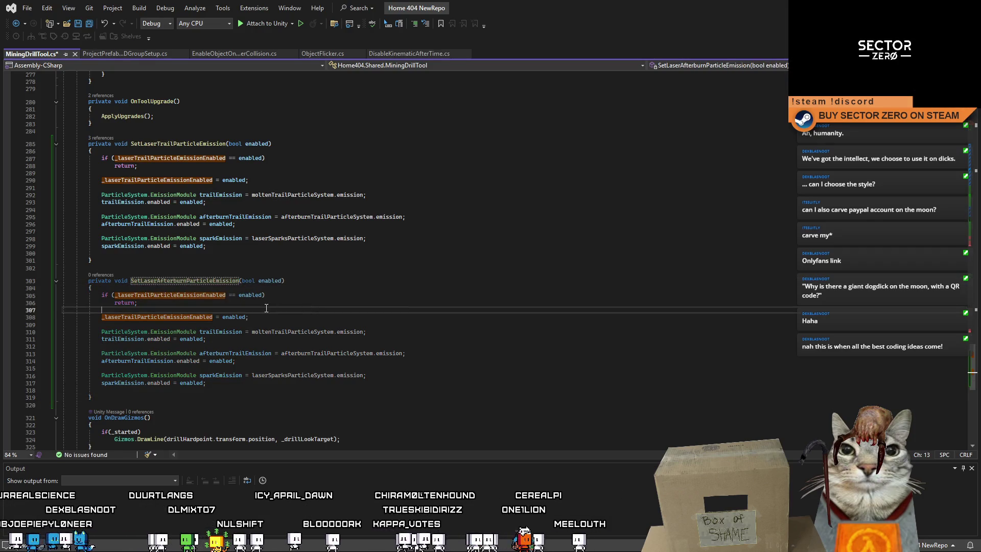
Step: Switch both flag uses in the afterburn method to _laserAfterburnParticleEmissionEnabled
mouse_move(975, 344)
mouse_down()
mouse_move(965, 144)
mouse_move(972, 352)
mouse_up()
double_click(194, 183)
key(ctrl+c)
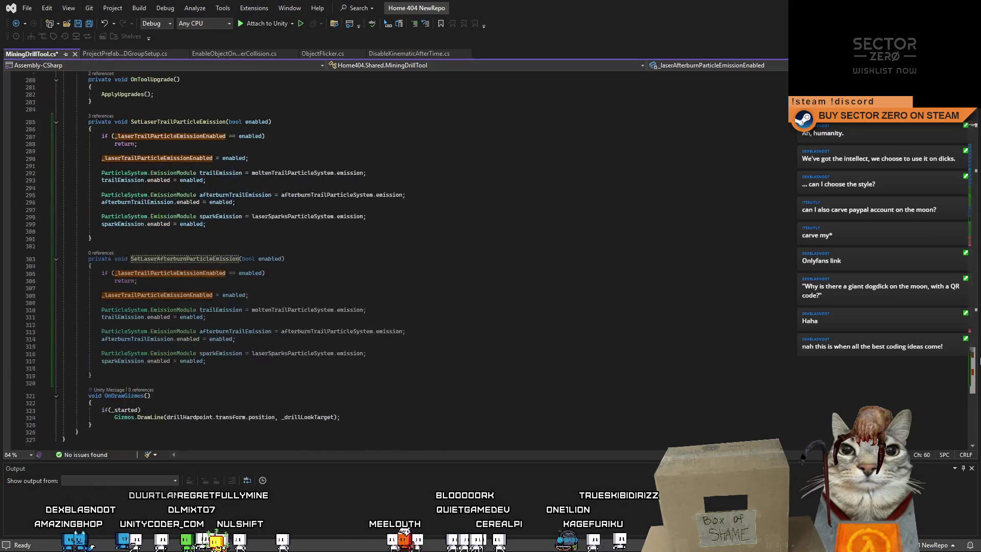
click(478, 288)
double_click(183, 247)
key(ctrl+v)
double_click(153, 267)
key(ctrl+v)
click(380, 268)
Step: Delete the trail and spark emission lines from SetLaserAfterburnParticleEmission, keeping only afterburn
click(153, 275)
shift+click(213, 289)
key(Delete)
key(BackSpace)
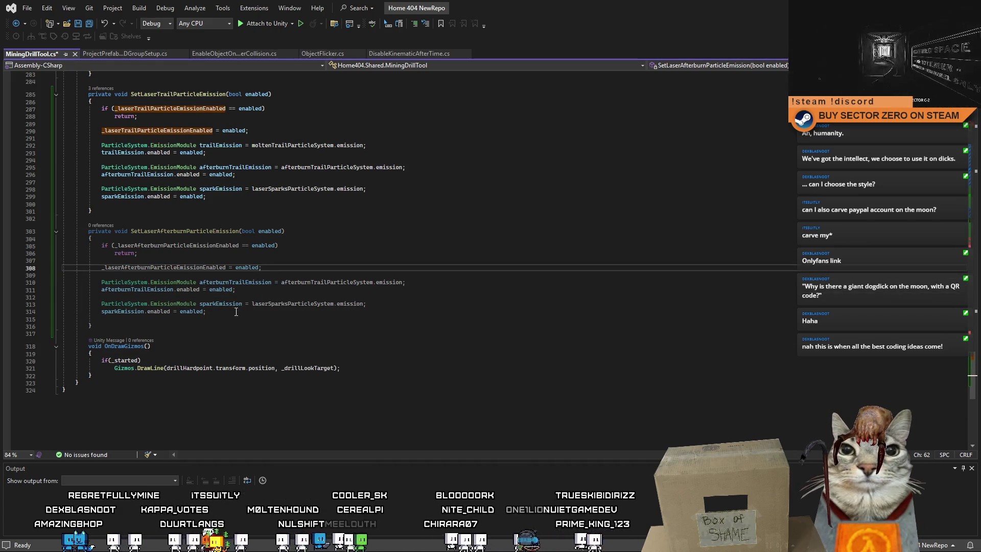
drag(236, 311, 62, 304)
key(Delete)
key(Delete)
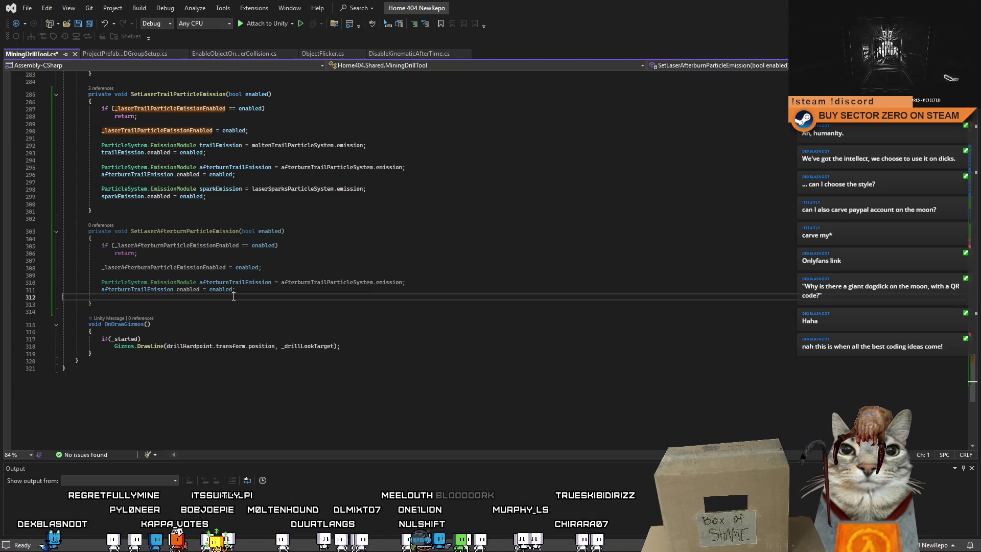
key(BackSpace)
key(BackSpace)
key(BackSpace)
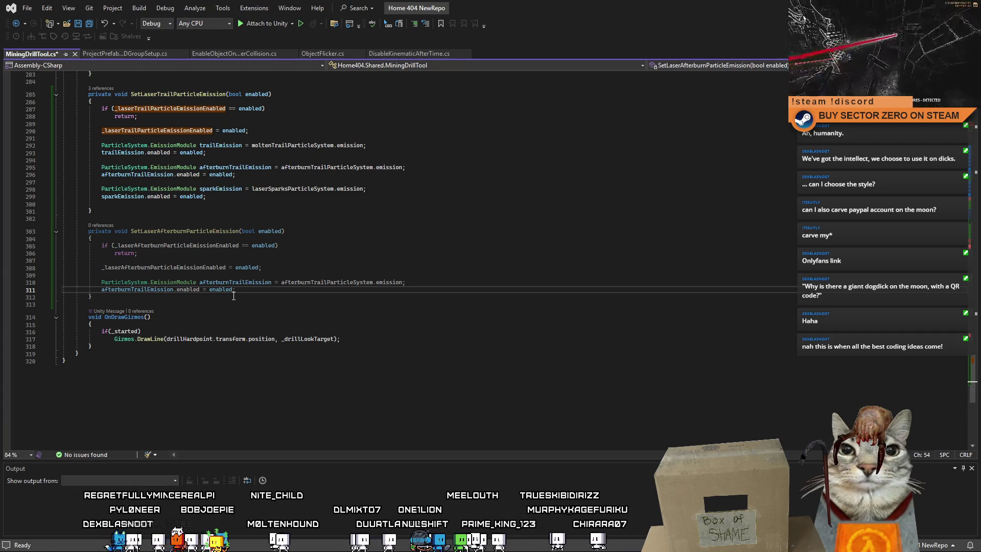
scroll(154, 317, up, 3)
drag(98, 367, 67, 298)
click(105, 361)
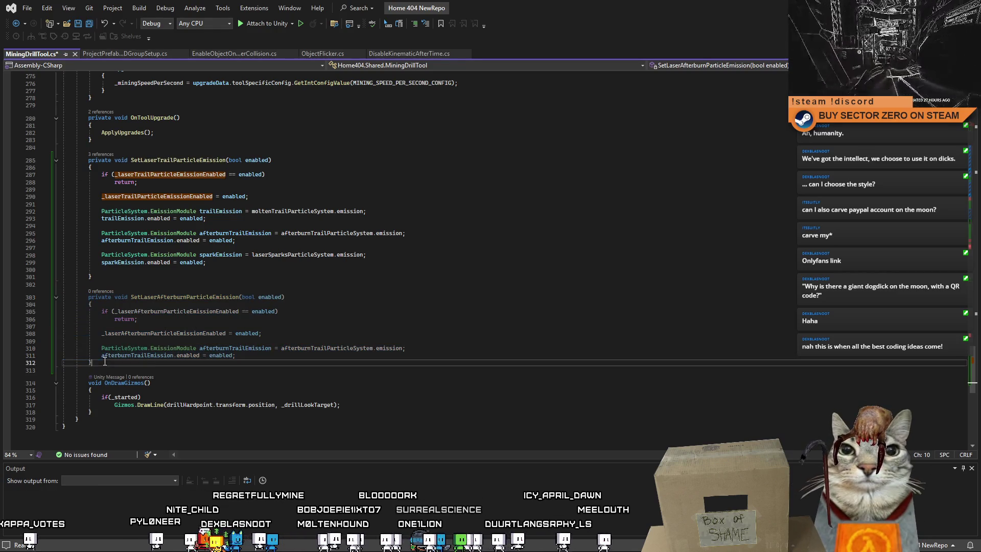
Step: Paste a duplicate of the afterburn method below it and rename it SetLaserSparkParticleEmission
key(Return)
key(Return)
key(ctrl+v)
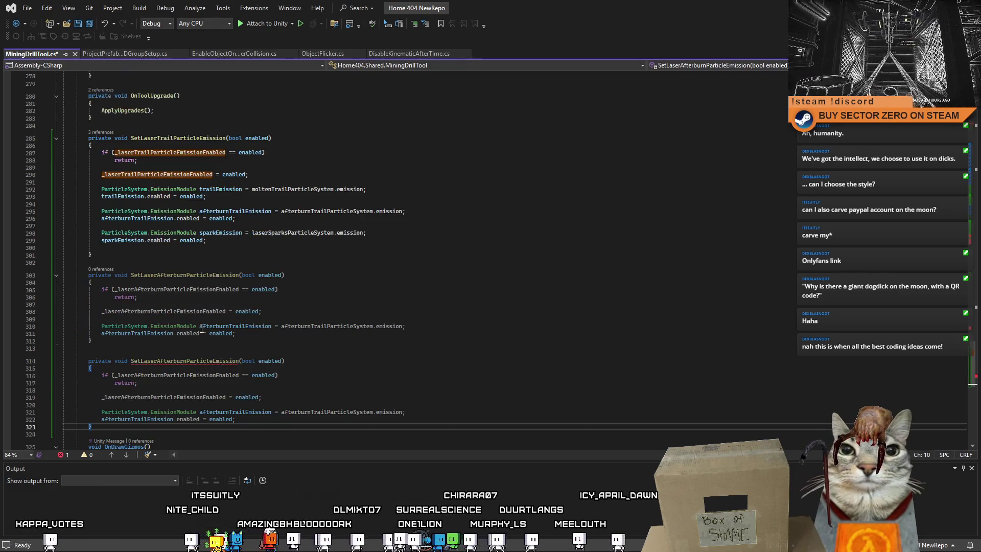
double_click(169, 136)
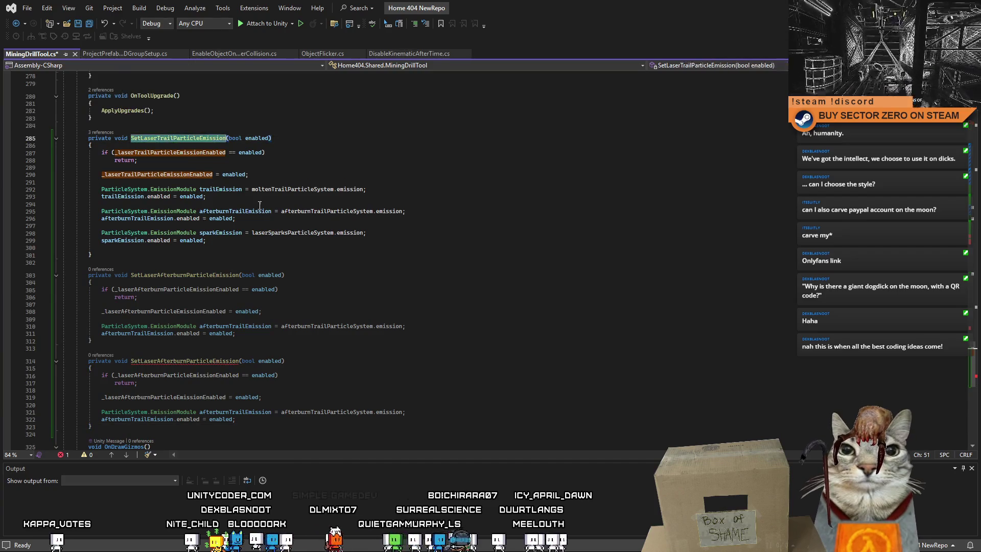
scroll(169, 321, down, 2)
double_click(176, 318)
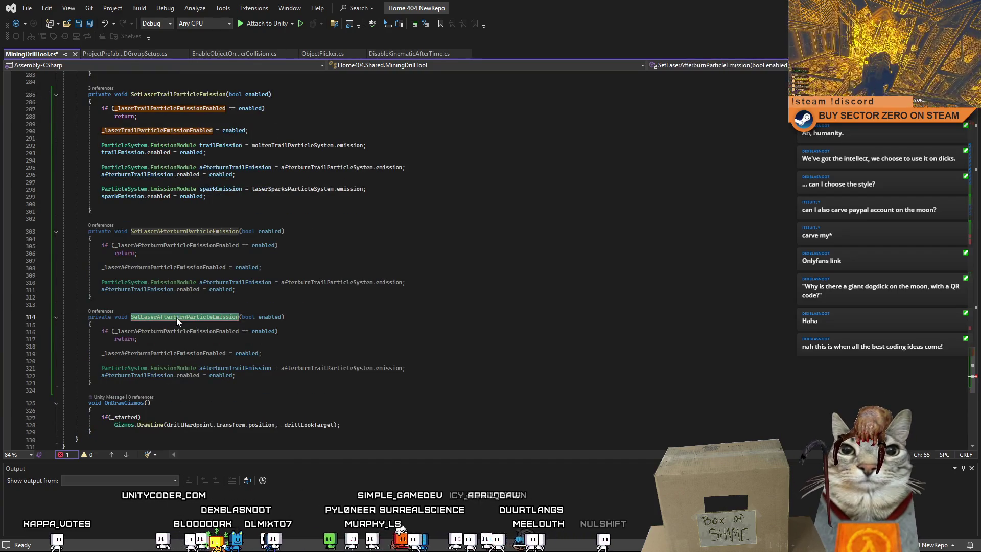
click(199, 347)
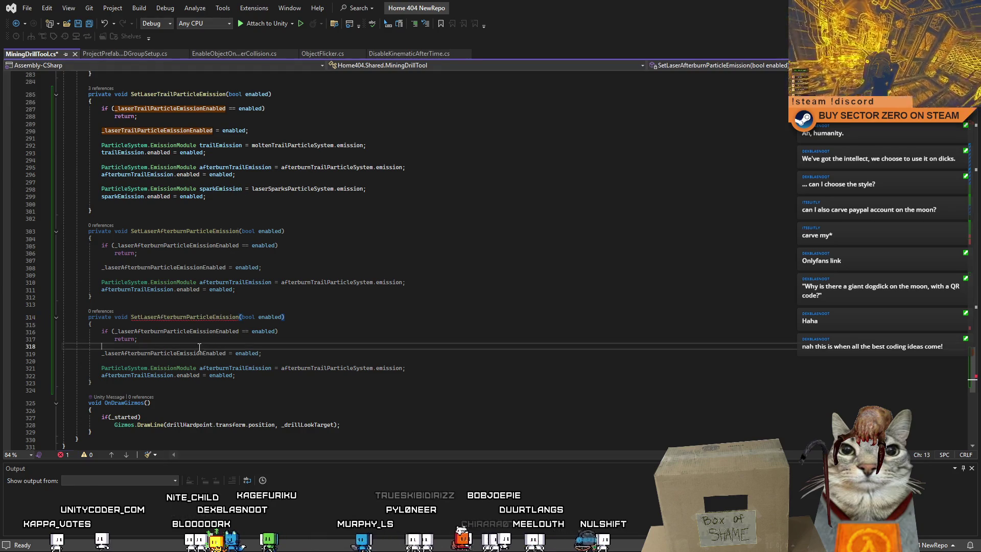
mouse_move(163, 318)
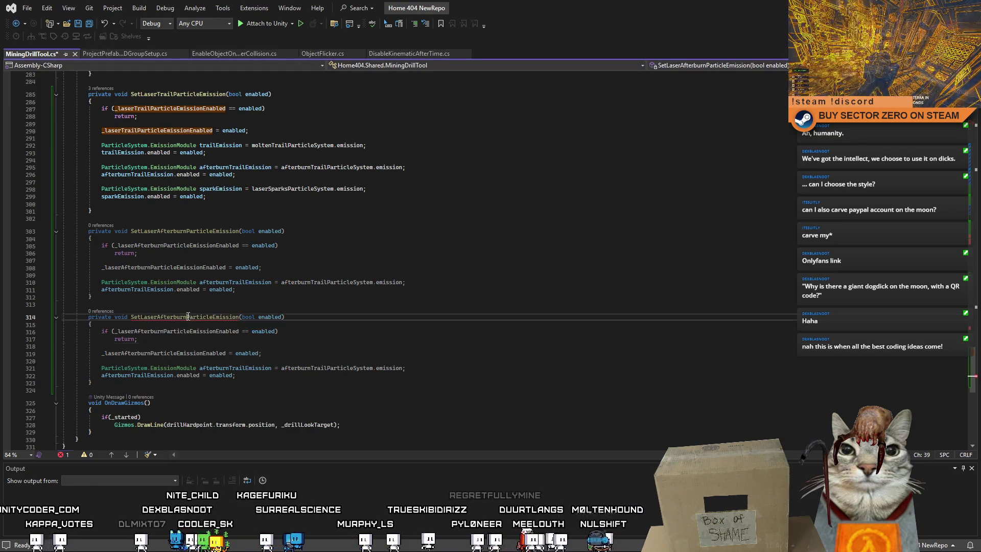
drag(187, 317, 158, 318)
text(Sp)
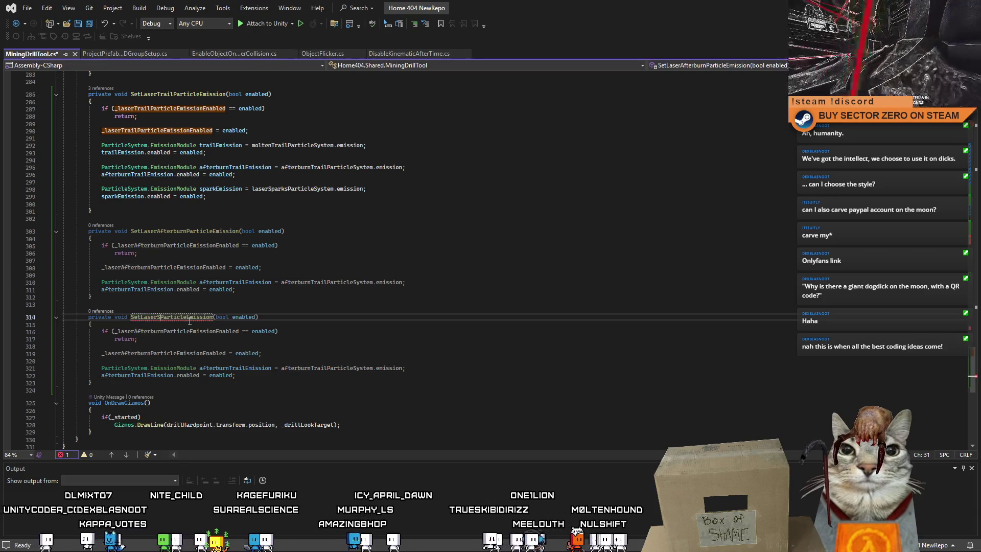
text(ark)
click(286, 320)
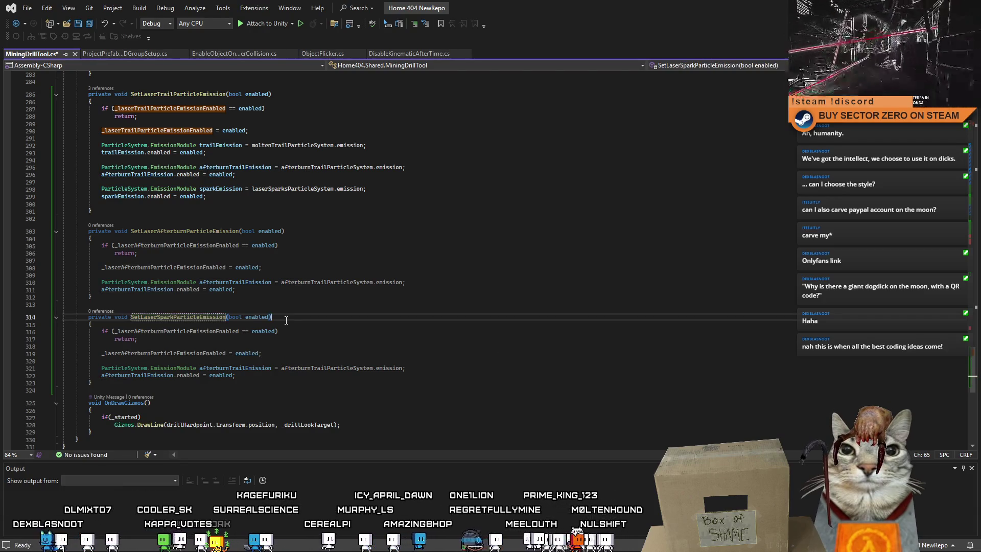
drag(968, 384, 974, 143)
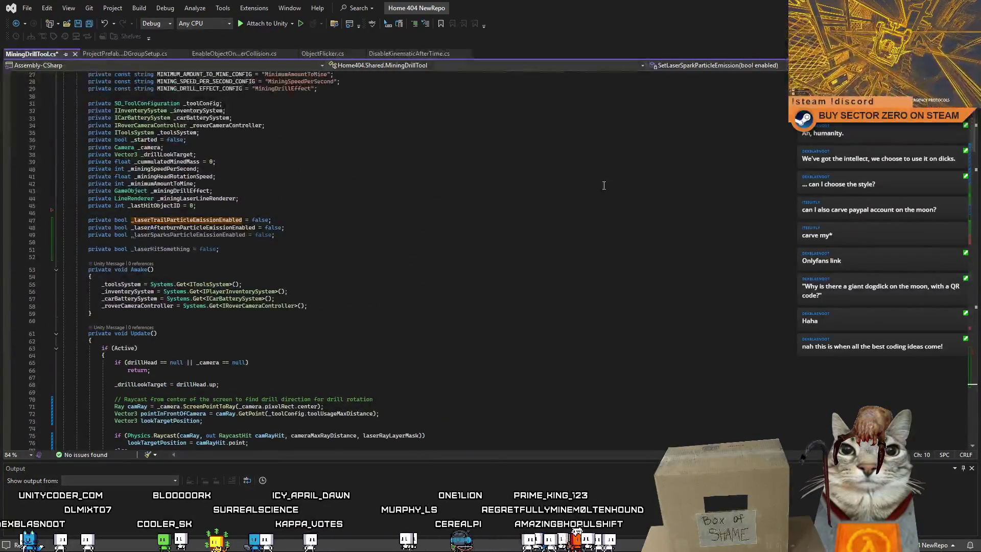
Step: Replace both afterburn flag uses in the spark method with the sparks flag
double_click(205, 235)
key(ctrl+c)
click(975, 377)
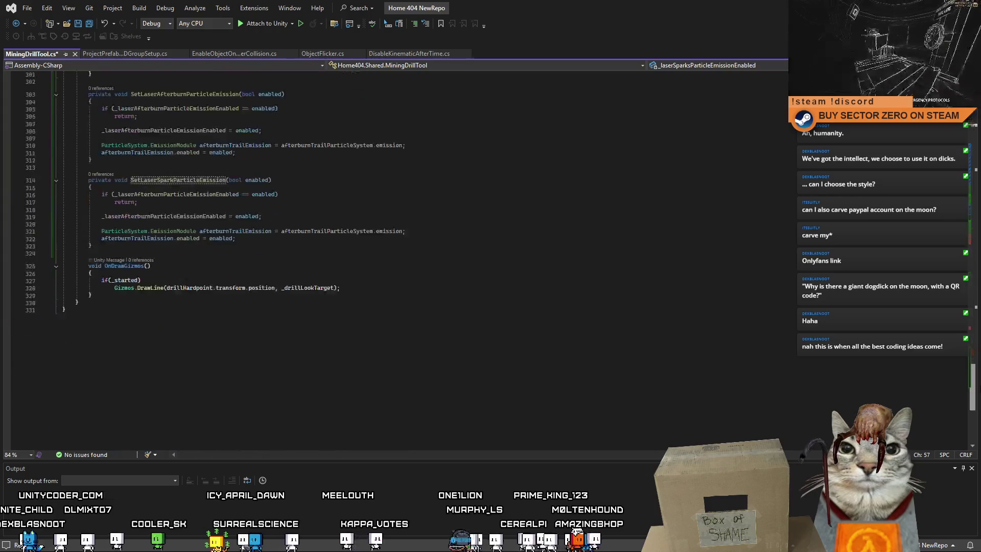
double_click(185, 316)
key(ctrl+v)
double_click(169, 339)
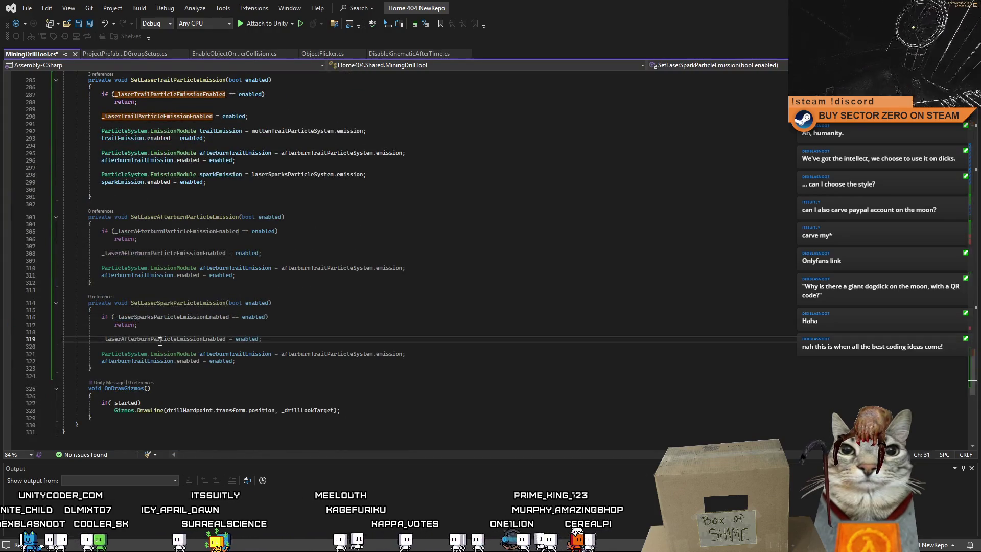
key(ctrl+v)
click(314, 368)
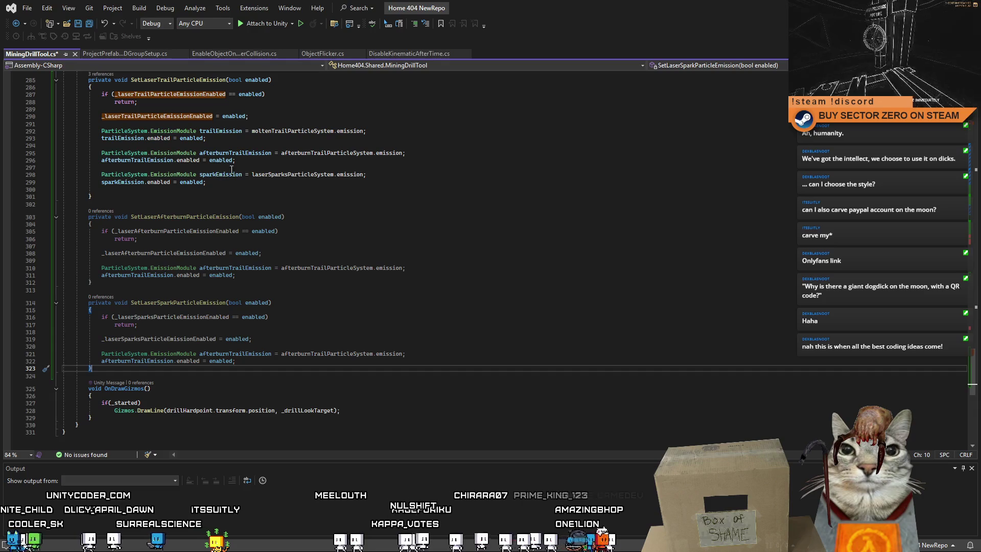
Step: Replace the spark method's afterburn emission lines with the sparkEmission lines
drag(206, 182, 9, 180)
key(ctrl+c)
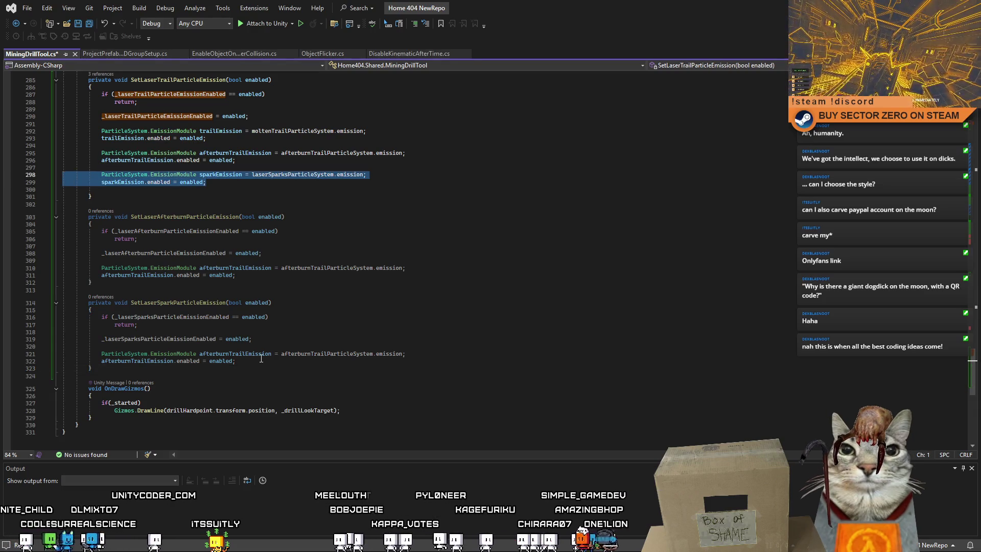
click(261, 359)
drag(261, 358, 29, 354)
key(ctrl+v)
click(286, 339)
Step: Delete the afterburn and spark lines plus a leftover blank line from SetLaserTrailParticleEmission
click(226, 181)
drag(241, 183, 56, 155)
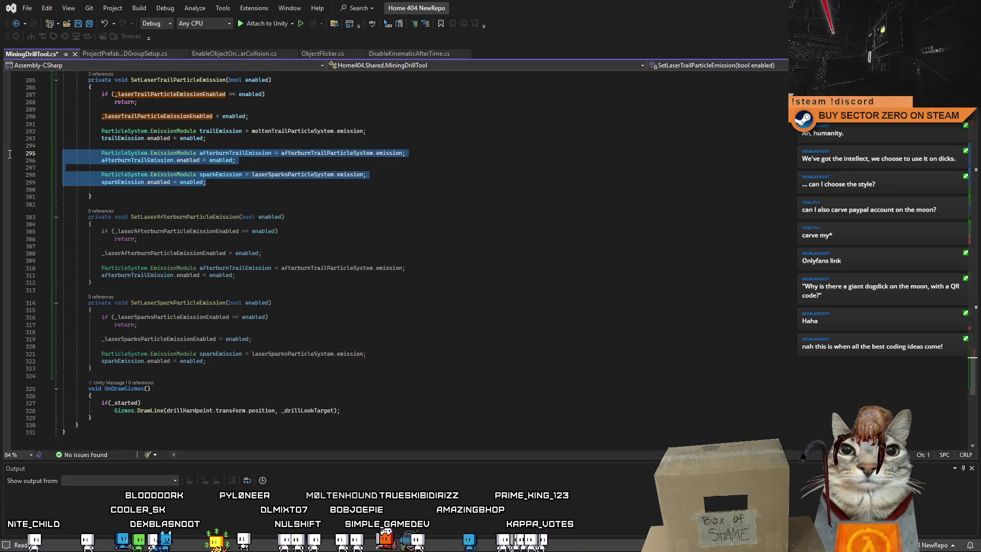
key(Delete)
key(Delete)
key(Delete)
scroll(12, 154, up, 3)
click(30, 211)
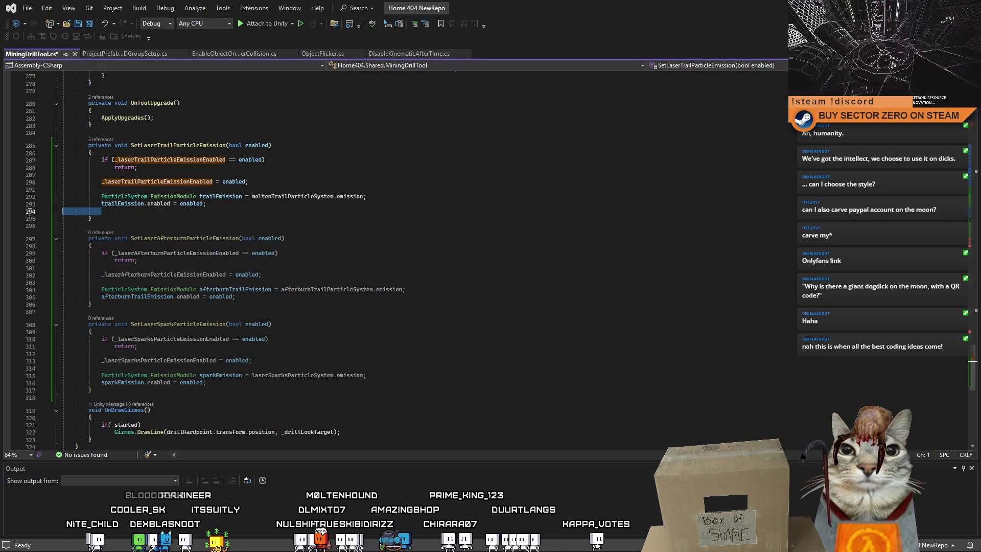
key(Delete)
click(486, 261)
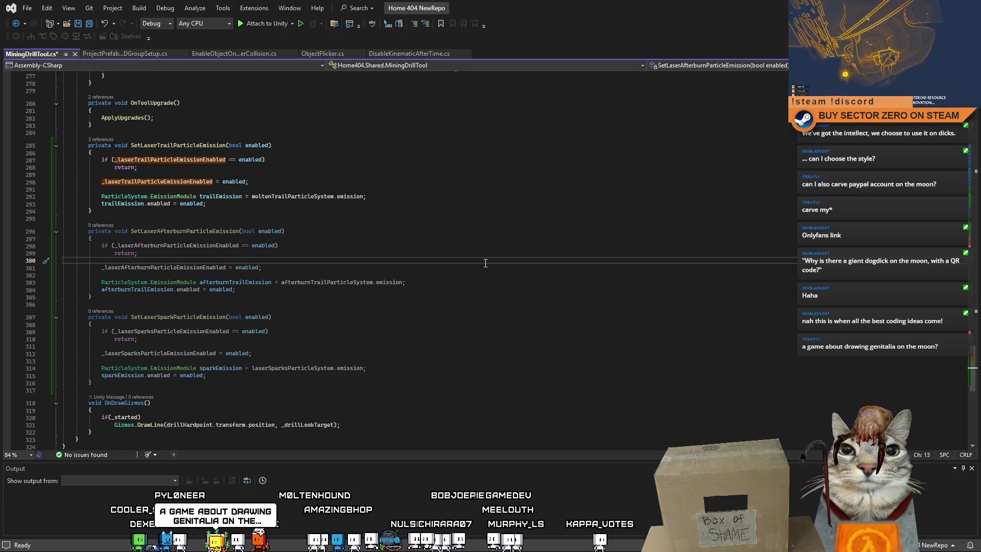
key(Up)
key(Up)
key(Up)
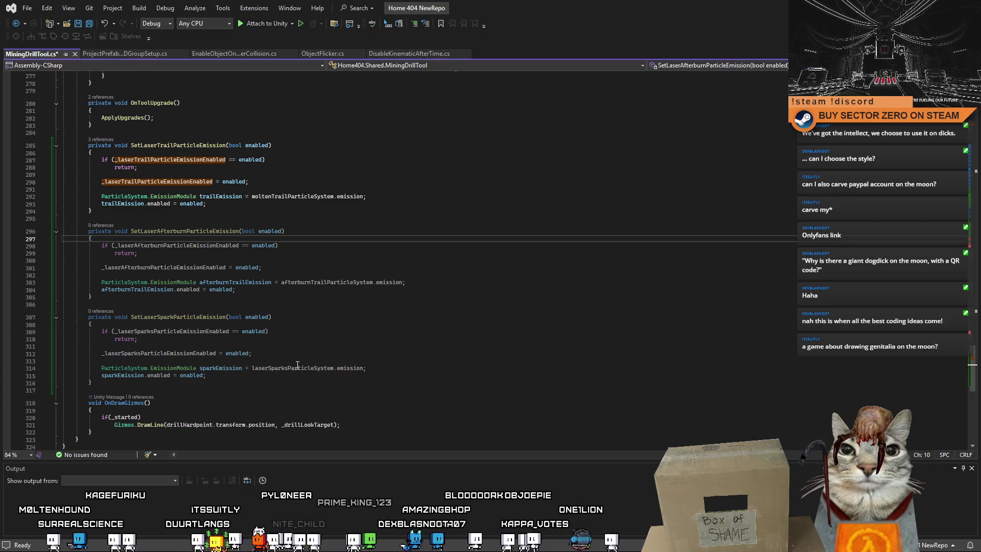
click(324, 378)
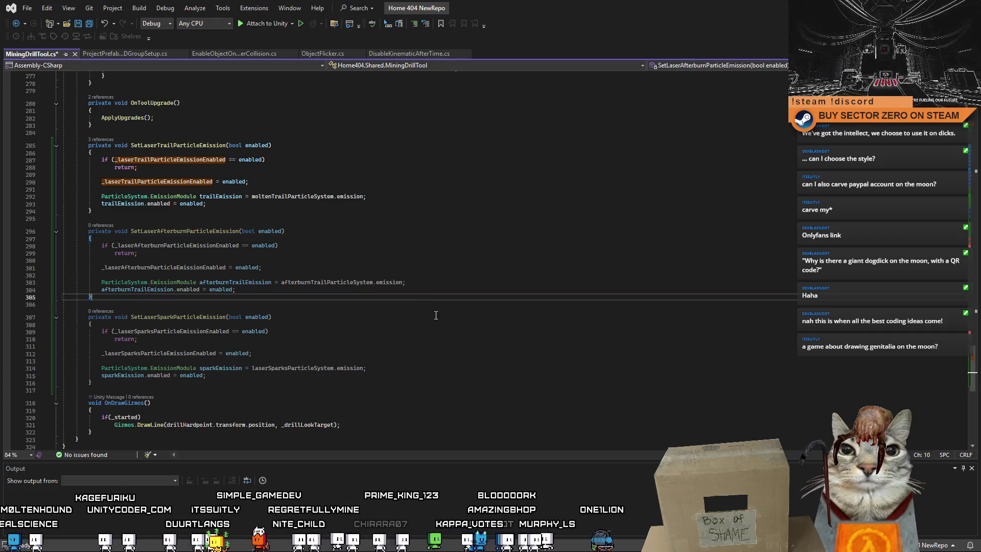
scroll(426, 298, up, 3)
click(431, 269)
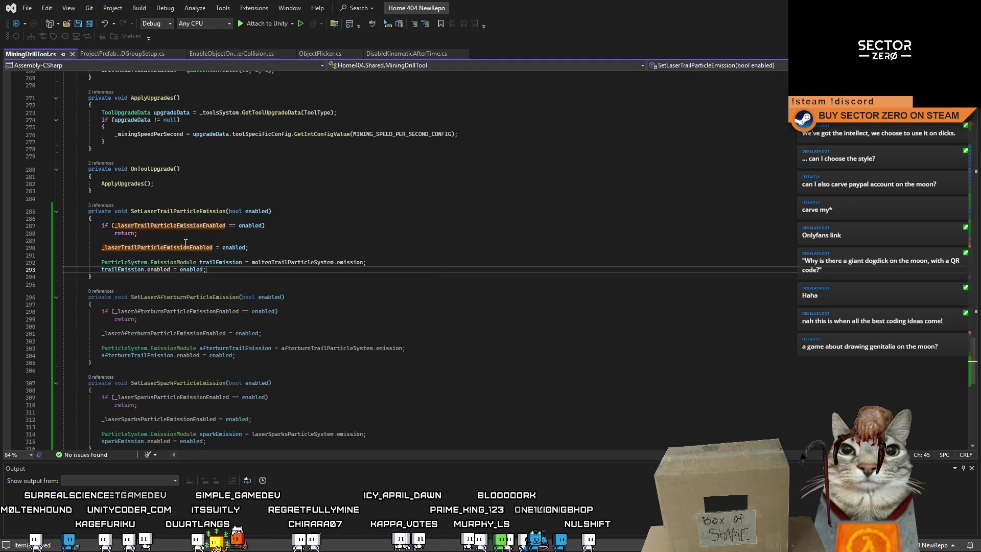
Step: Add SetLaserAfterburnParticleEmission(false) and (true) calls after the trail calls in Update
double_click(174, 296)
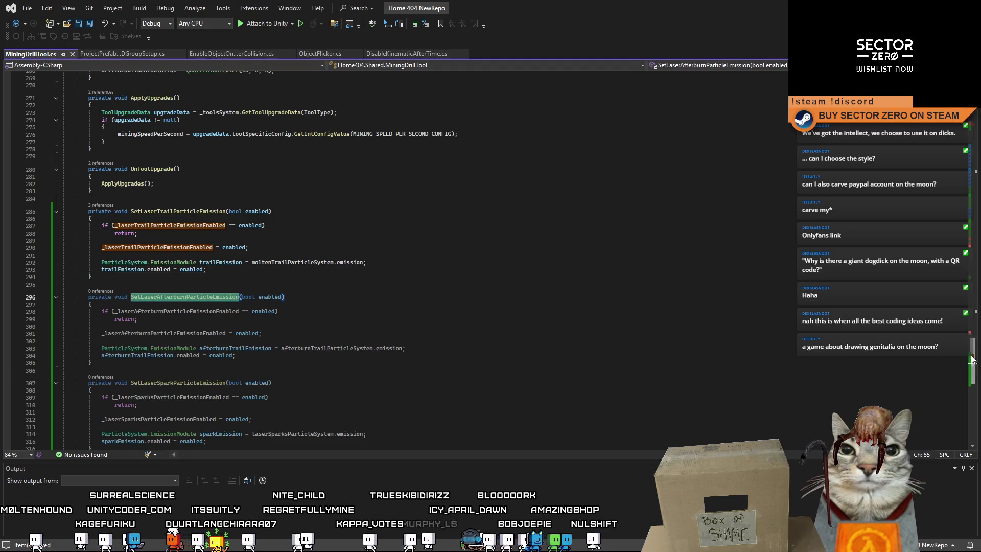
click(968, 328)
mouse_move(967, 328)
mouse_down()
mouse_move(966, 176)
mouse_move(966, 219)
mouse_up()
click(302, 263)
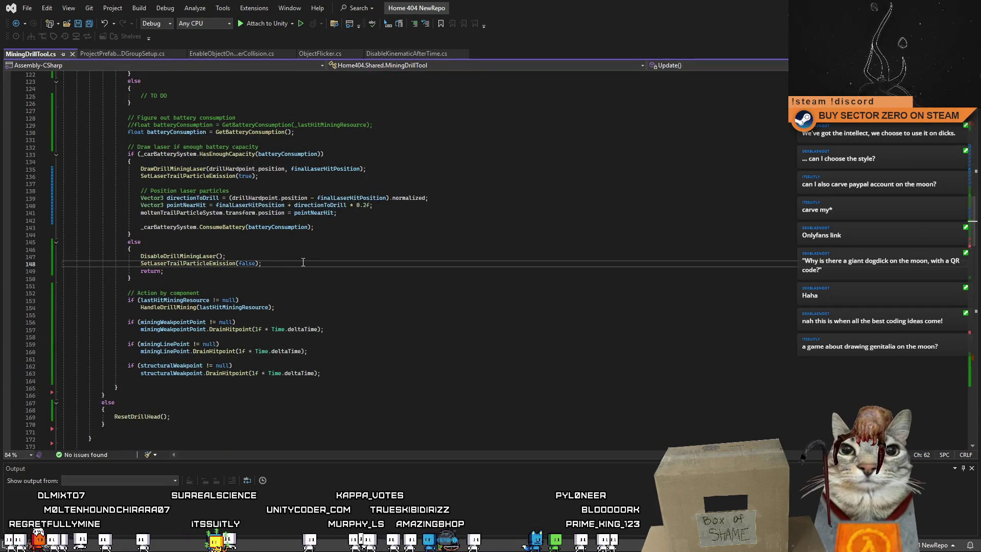
key(Return)
text(SetLaserAfterburnParticleEmission(false);)
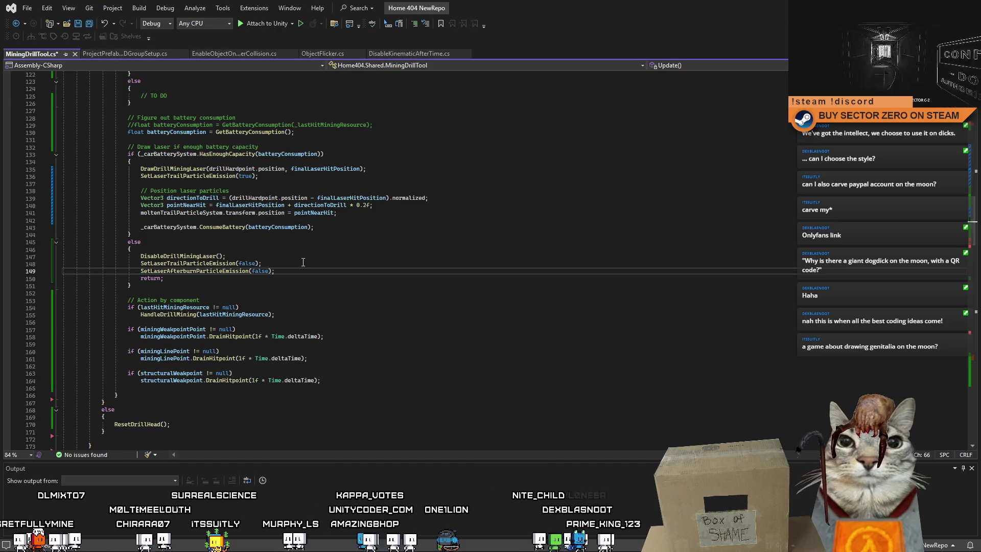
drag(286, 271, 154, 273)
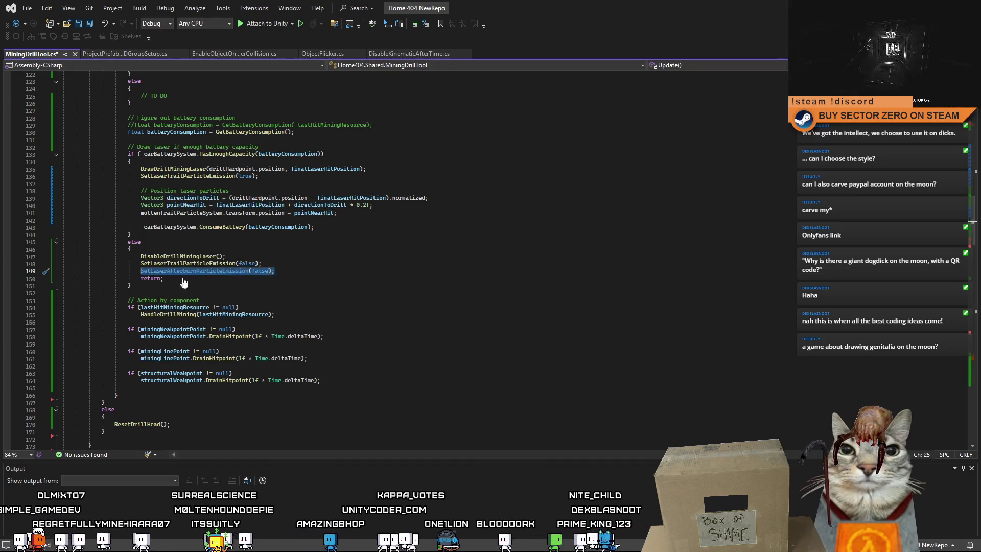
click(278, 176)
key(Down)
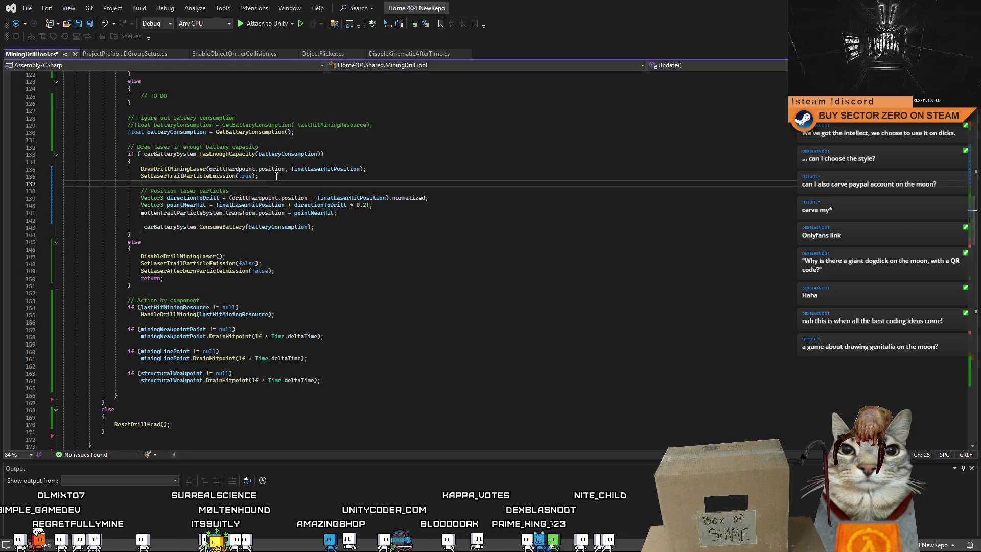
text(SetLaserAfterburnParticleEmission(false);)
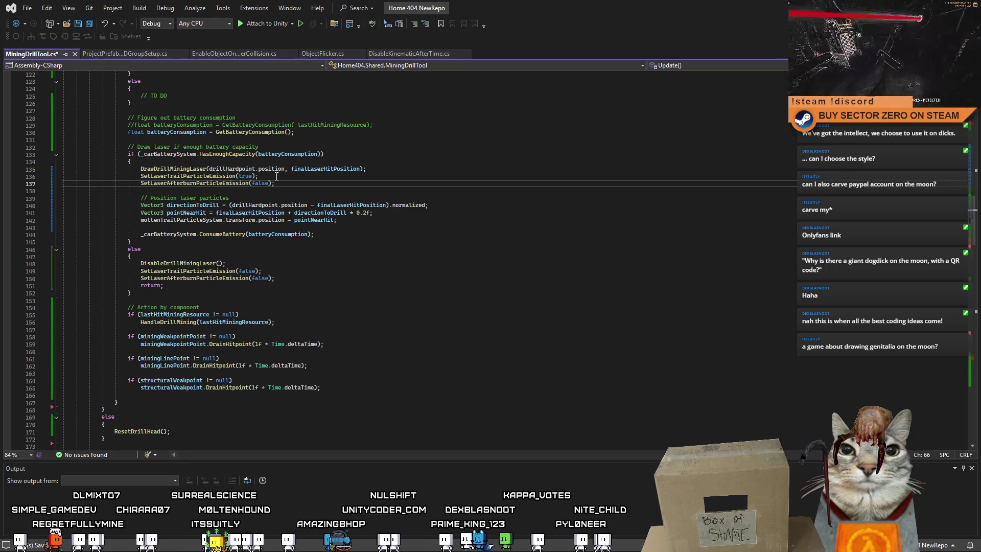
key(BackSpace)
text(true))
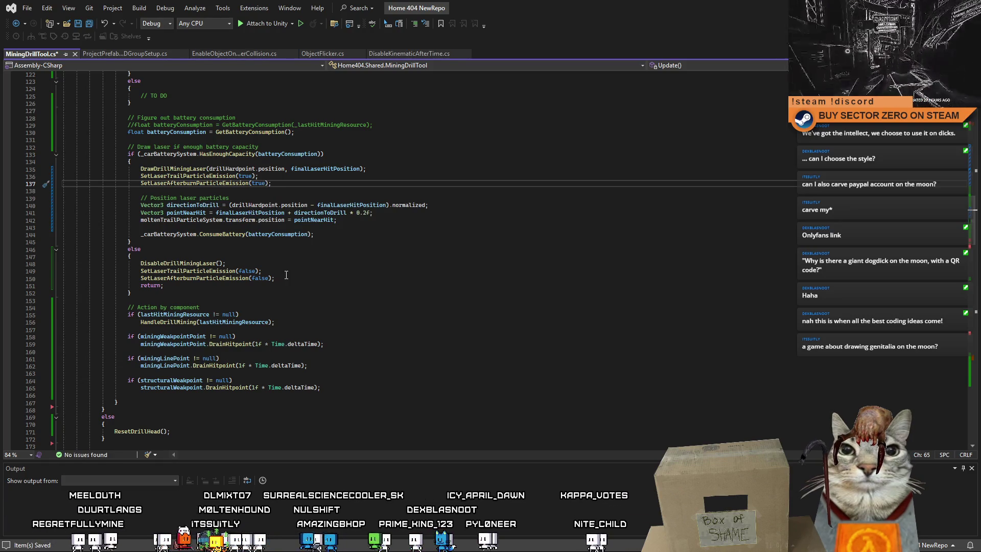
Step: Add SetLaserSparkParticleEmission(false) and (true) calls after the afterburn calls in Update
scroll(294, 268, up, 2)
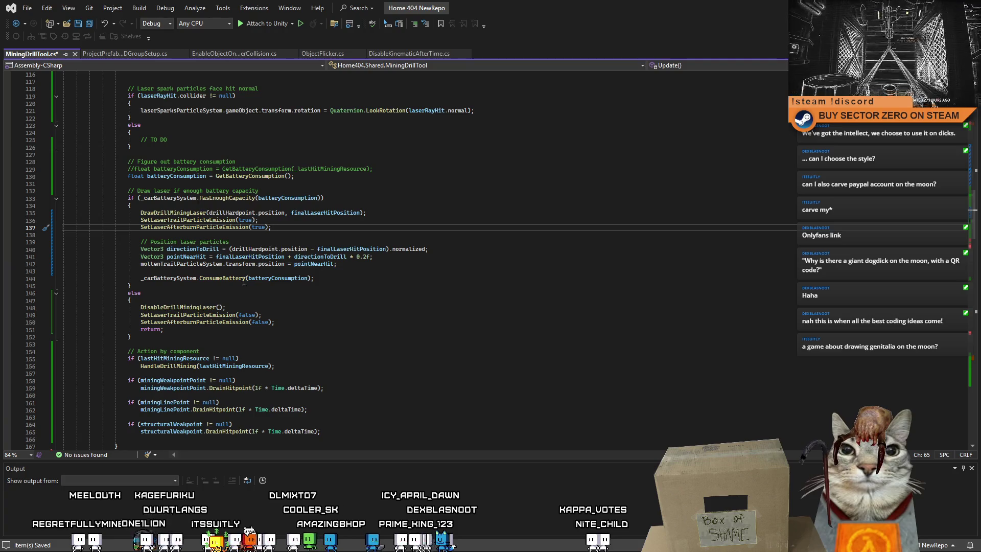
click(311, 322)
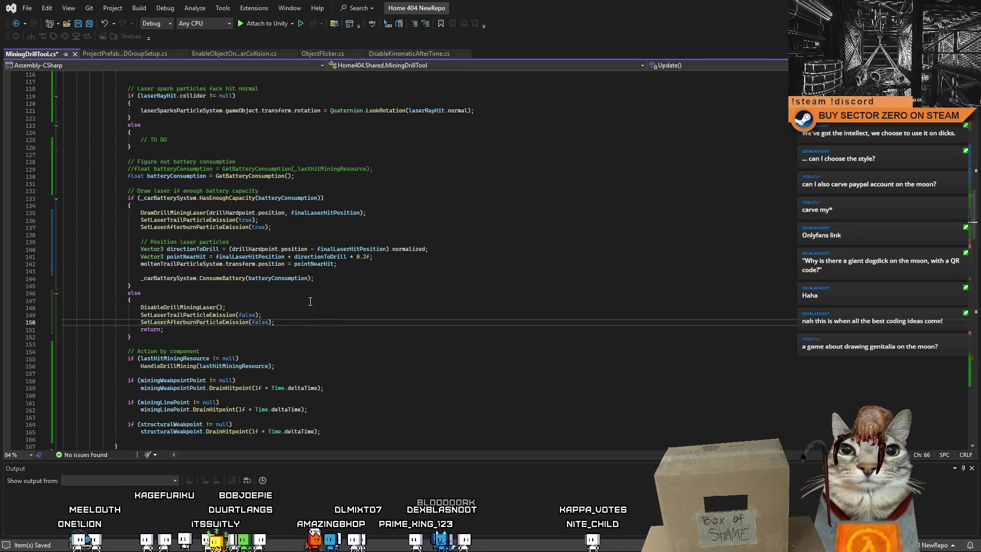
mouse_move(970, 197)
mouse_down()
mouse_move(974, 372)
mouse_move(960, 246)
mouse_up()
click(226, 337)
key(ctrl+minus)
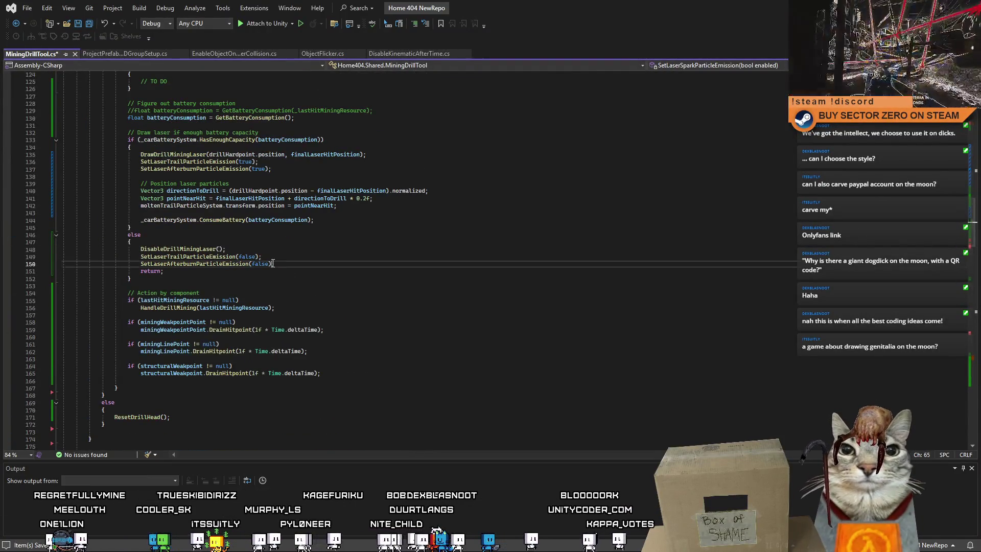
key(Return)
text(SetLaserSparkParticleEmission(false);)
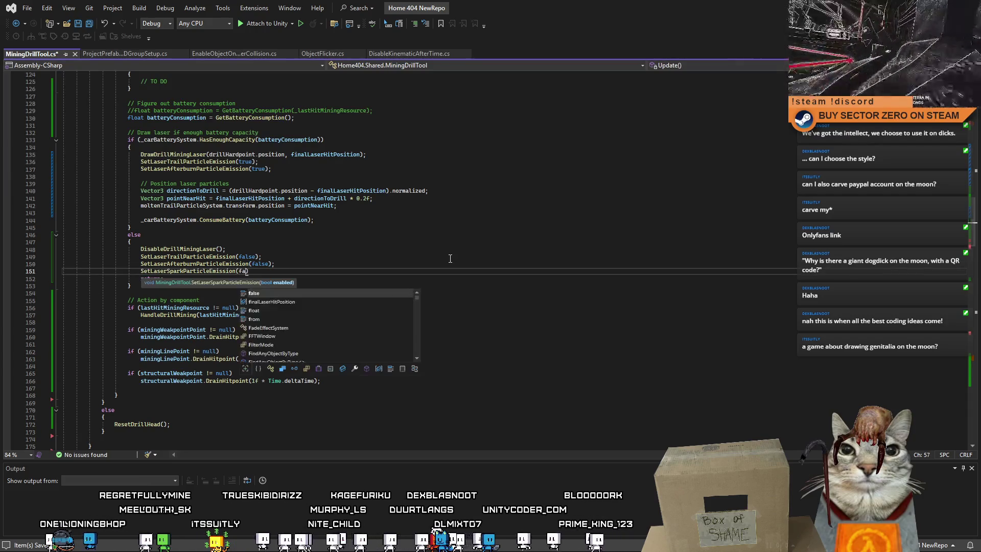
click(291, 169)
key(Return)
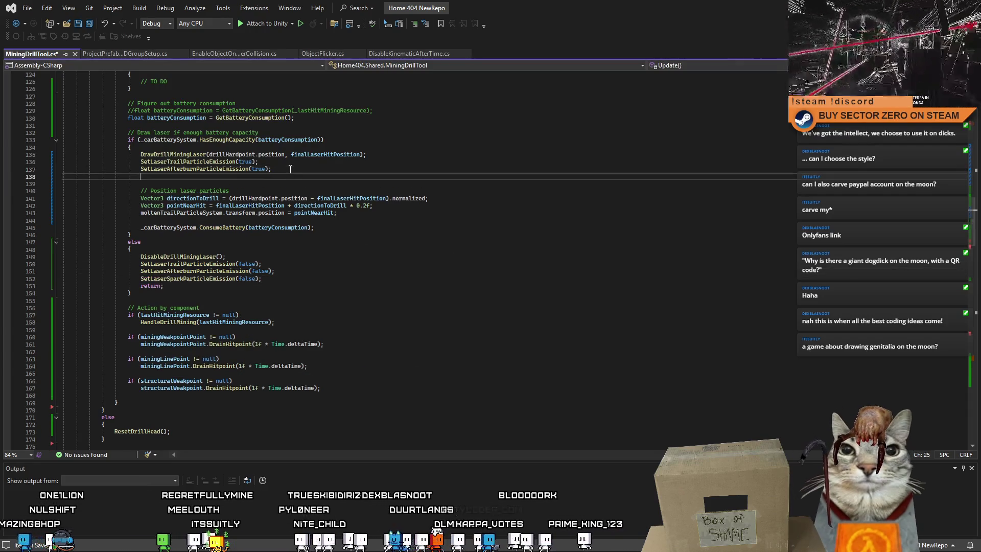
text(SetLaserSparkParticleEmission(true);)
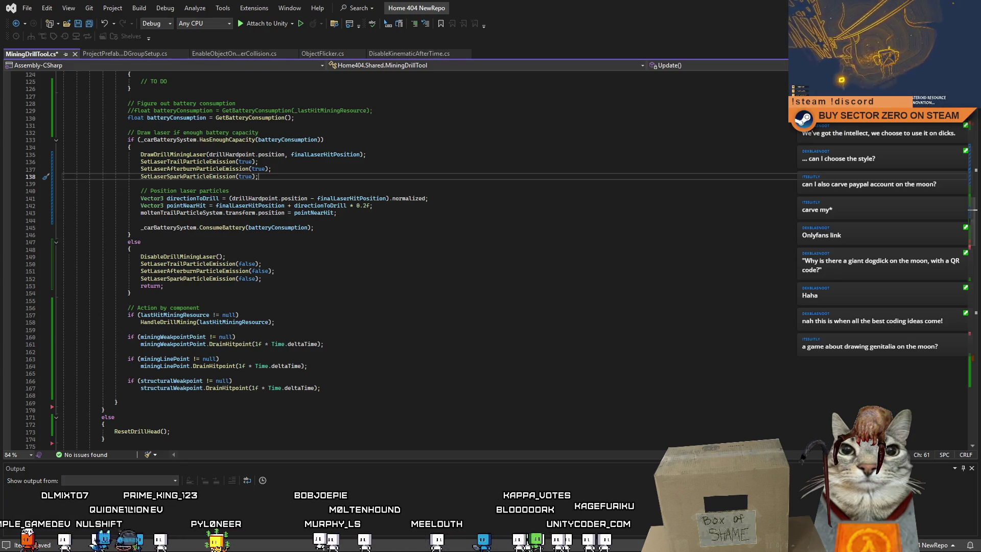
click(457, 299)
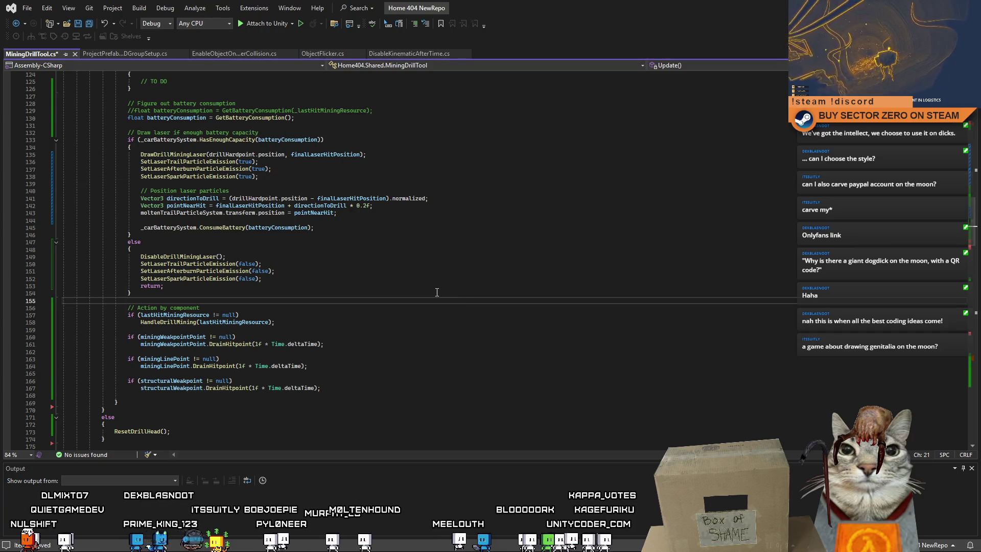
click(458, 258)
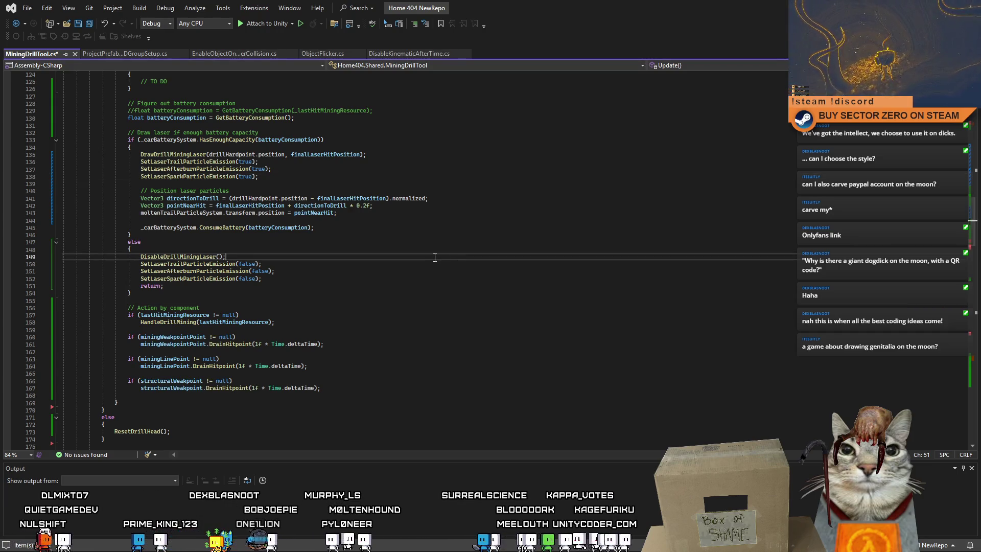
scroll(458, 260, up, 1)
mouse_move(972, 228)
mouse_down()
mouse_move(966, 307)
mouse_move(948, 143)
mouse_move(942, 170)
mouse_move(939, 152)
mouse_move(971, 281)
mouse_move(970, 125)
mouse_move(950, 261)
mouse_up()
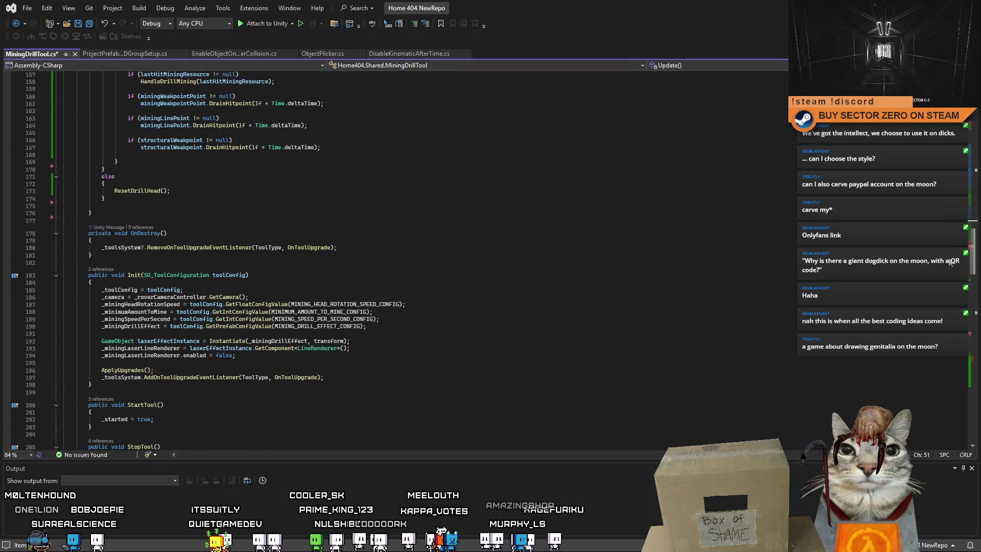
scroll(949, 227, up, 11)
scroll(949, 225, down, 20)
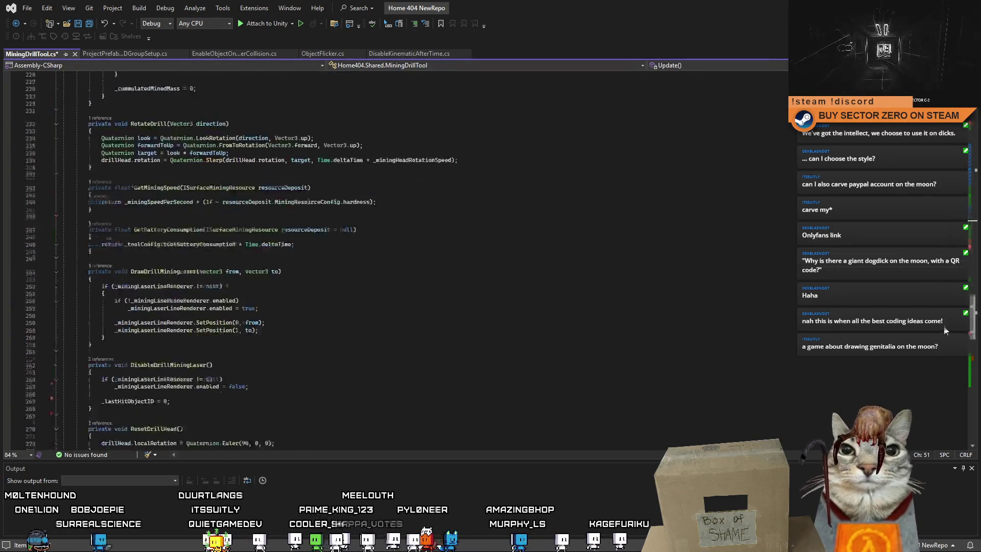
scroll(942, 284, up, 20)
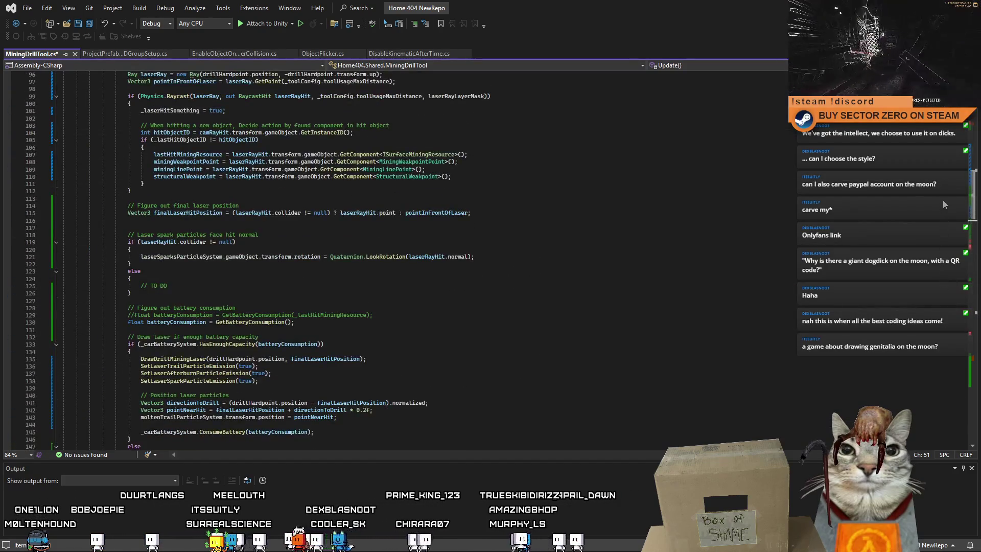
scroll(942, 199, up, 20)
scroll(937, 142, down, 8)
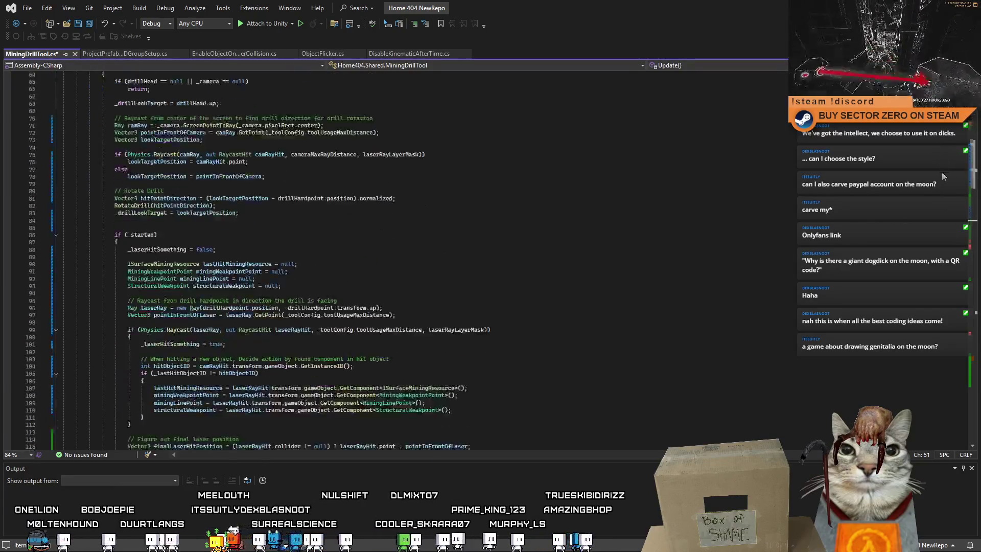
scroll(941, 169, down, 19)
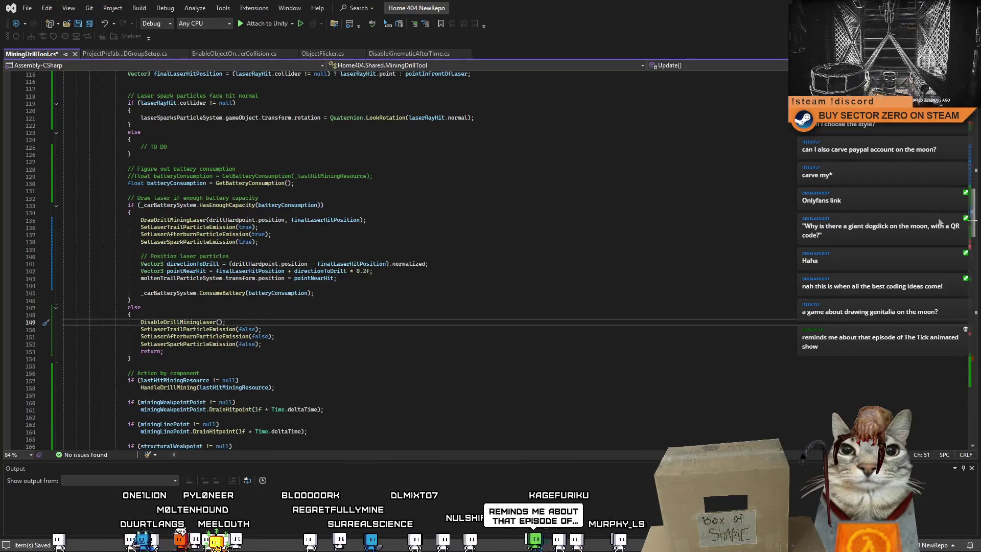
scroll(939, 230, down, 6)
right_click(939, 238)
click(595, 235)
scroll(459, 256, up, 4)
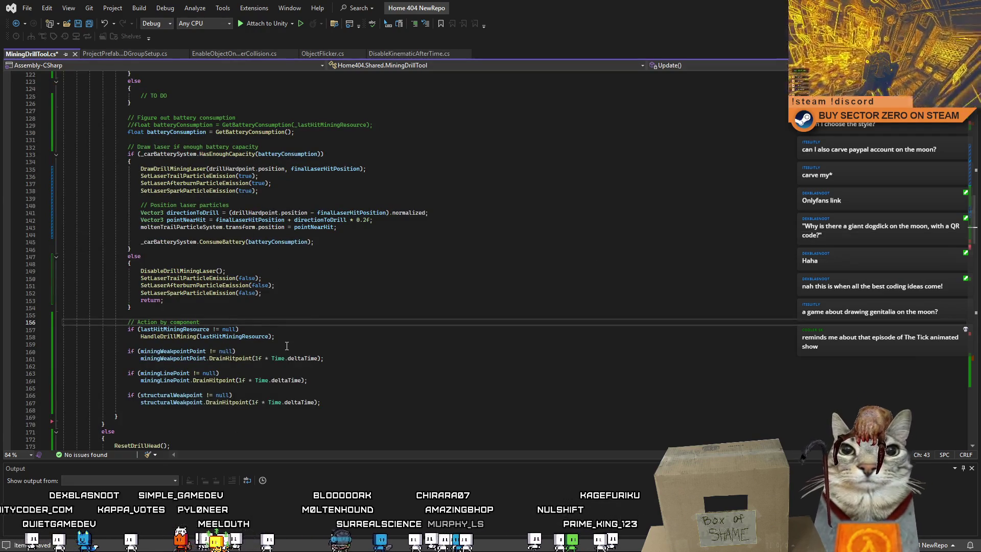
click(315, 298)
scroll(288, 345, down, 14)
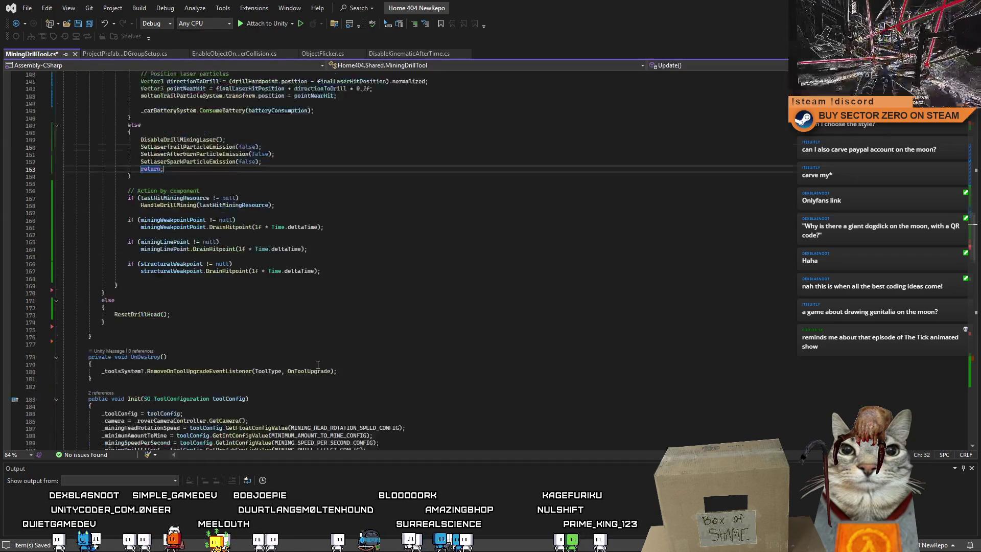
scroll(319, 359, down, 5)
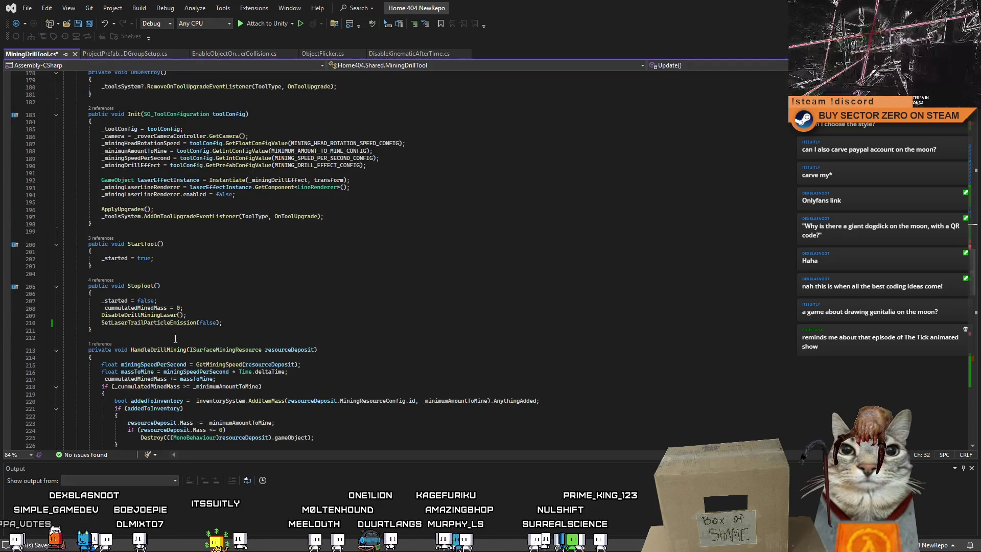
scroll(231, 215, up, 4)
scroll(230, 215, up, 9)
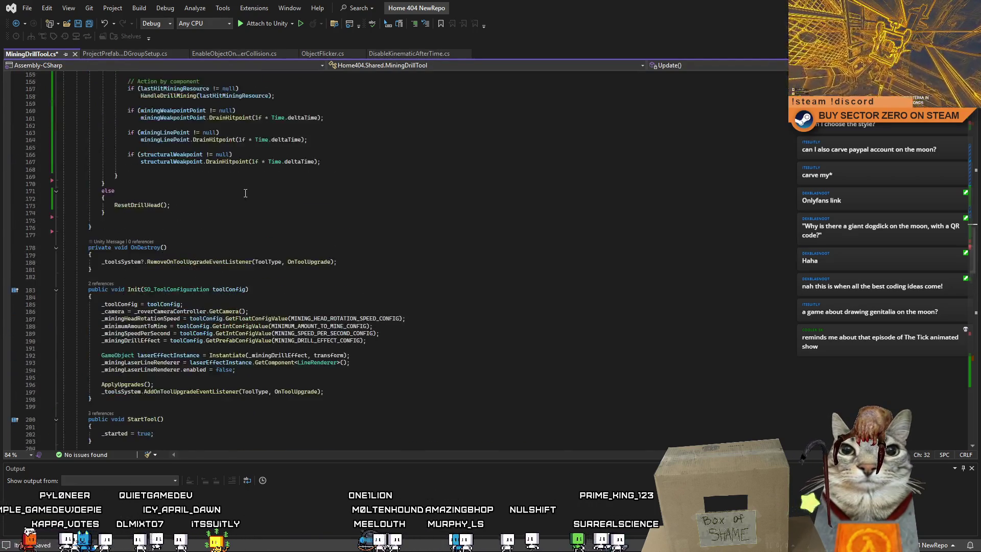
mouse_move(276, 163)
mouse_down()
mouse_move(133, 164)
mouse_move(62, 145)
mouse_up()
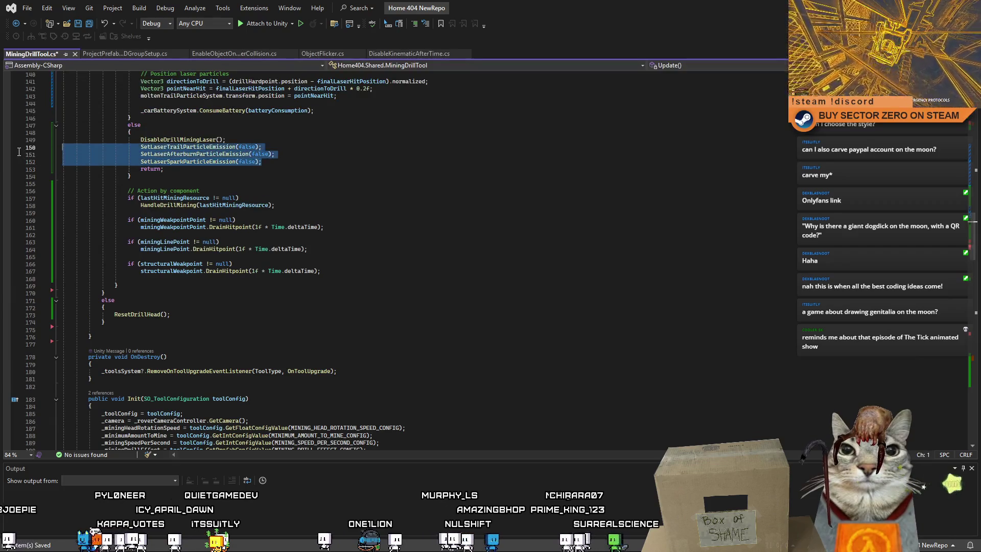
scroll(202, 304, down, 8)
scroll(202, 305, down, 4)
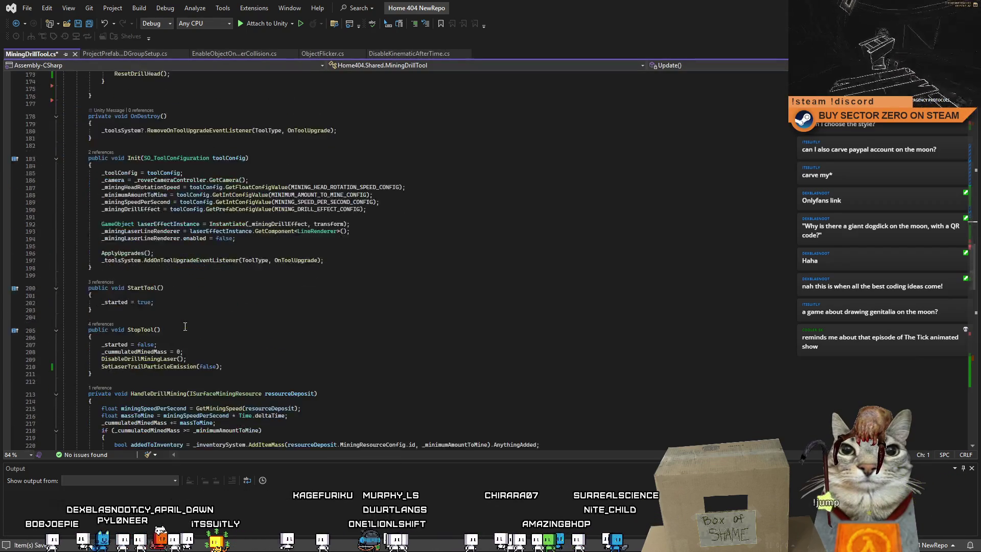
drag(223, 344, 113, 347)
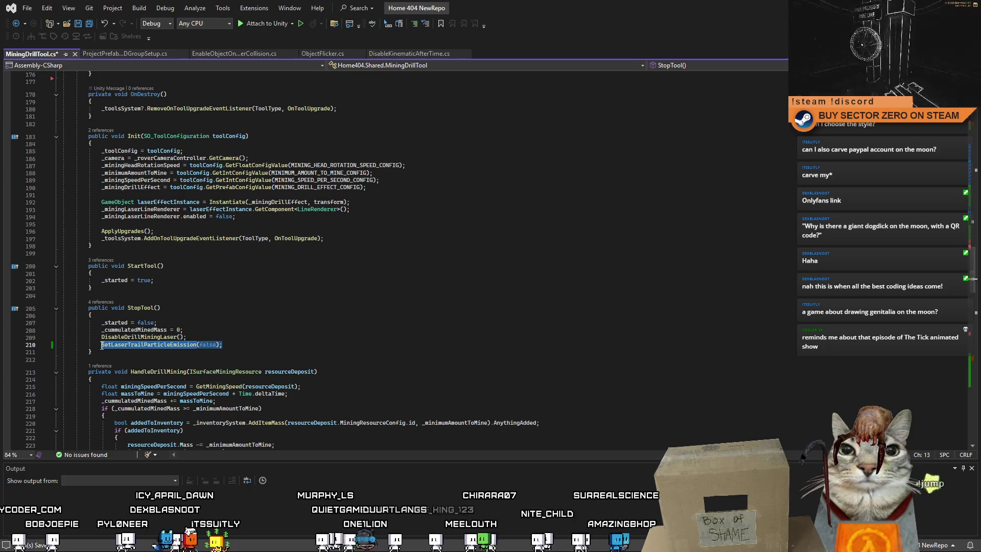
click(169, 307)
scroll(168, 307, up, 5)
mouse_move(970, 249)
mouse_down()
mouse_move(960, 125)
mouse_move(973, 192)
mouse_move(956, 399)
mouse_move(957, 379)
mouse_up()
scroll(170, 243, down, 1)
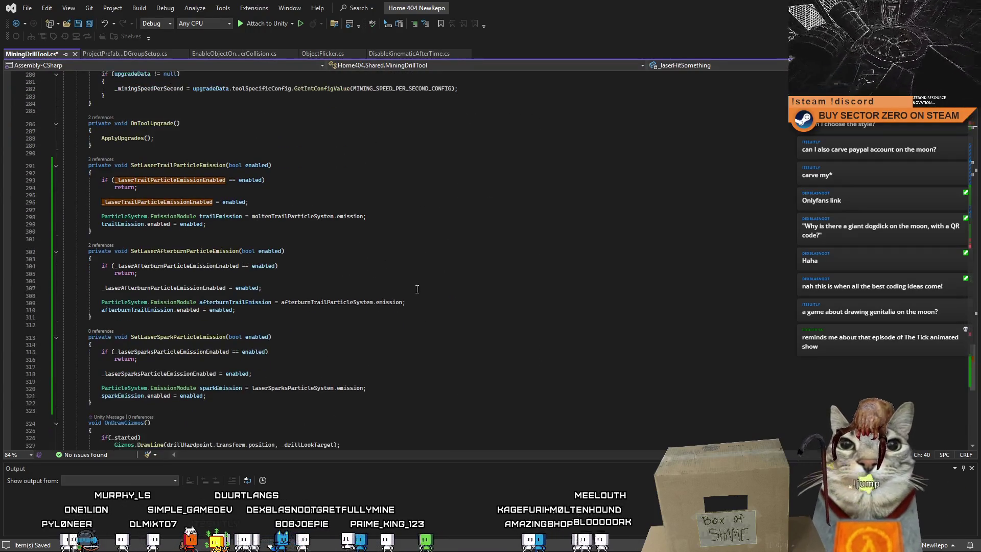
click(304, 343)
click(353, 352)
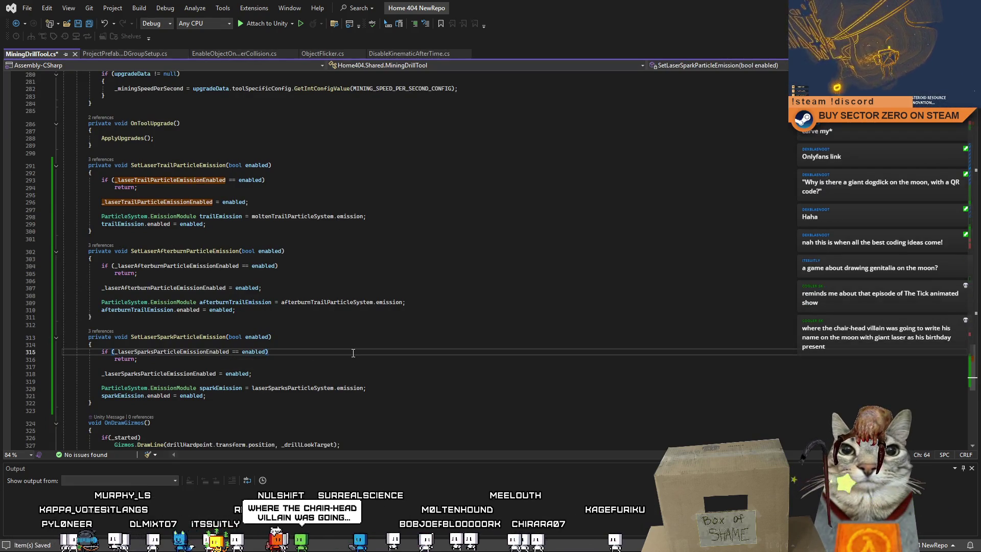
click(399, 308)
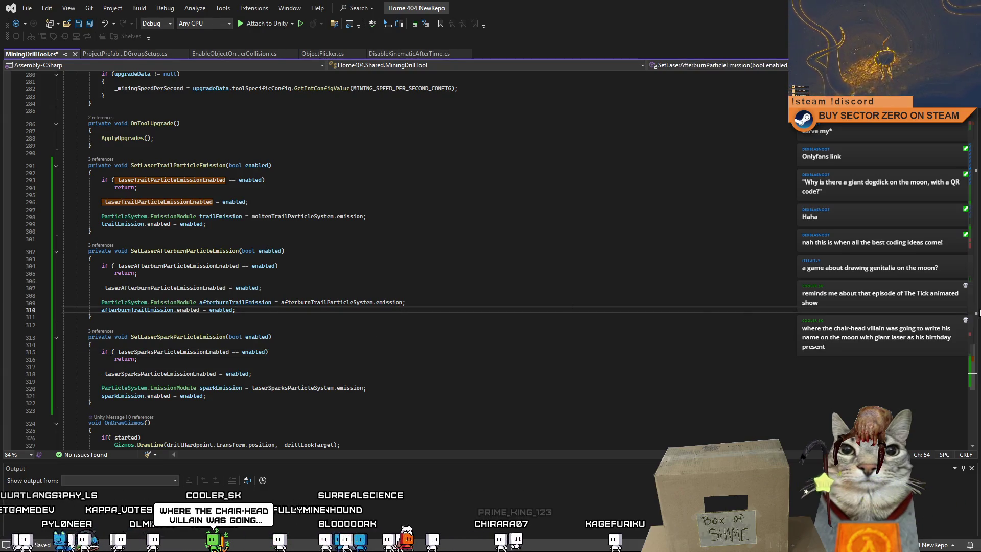
key(ctrl+minus)
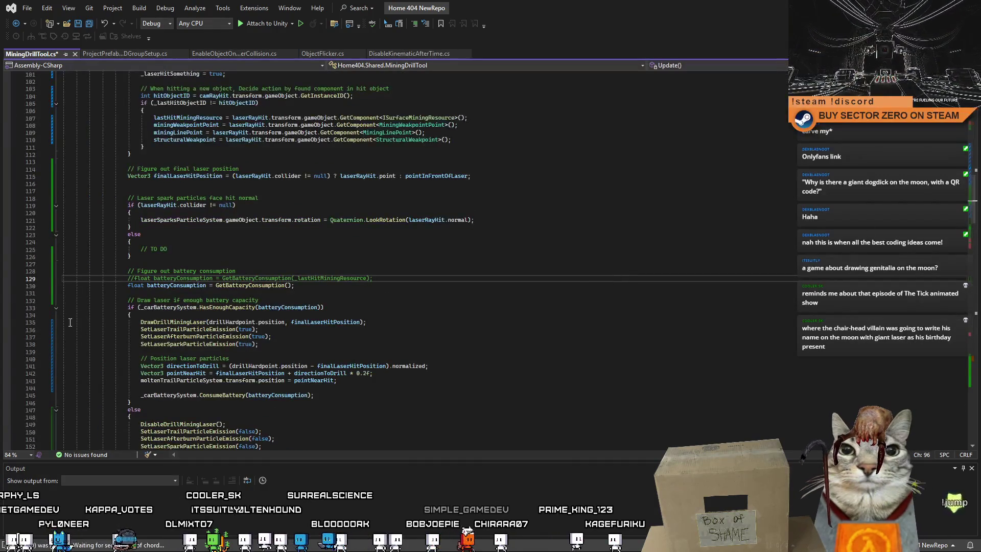